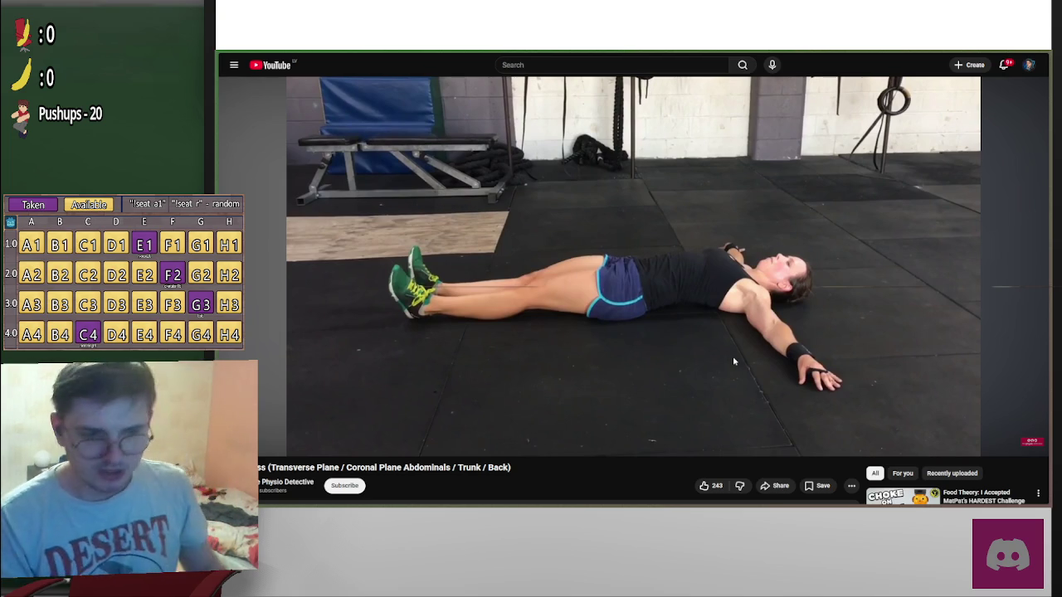
Bring Godot forward, switch from the main script to the 3D scene, and zoom out to the whole room
scroll(774, 336, down, 1)
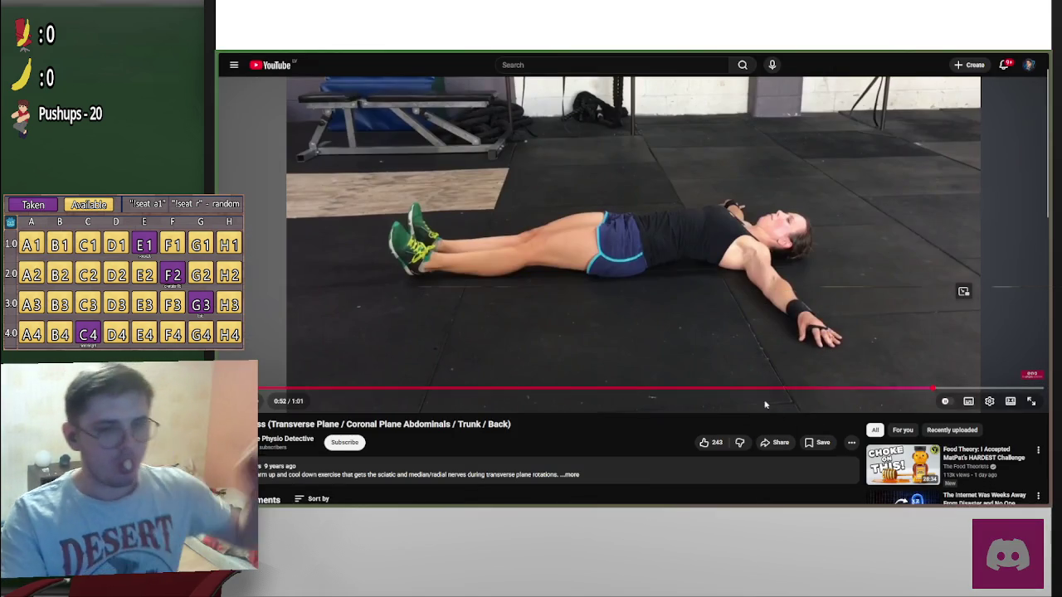
click(778, 498)
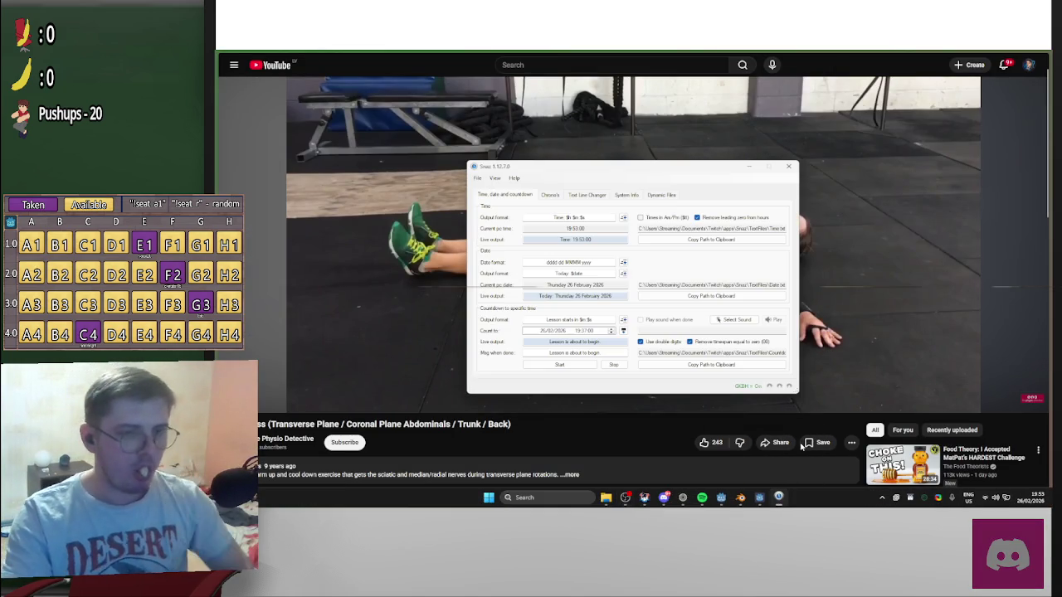
click(778, 498)
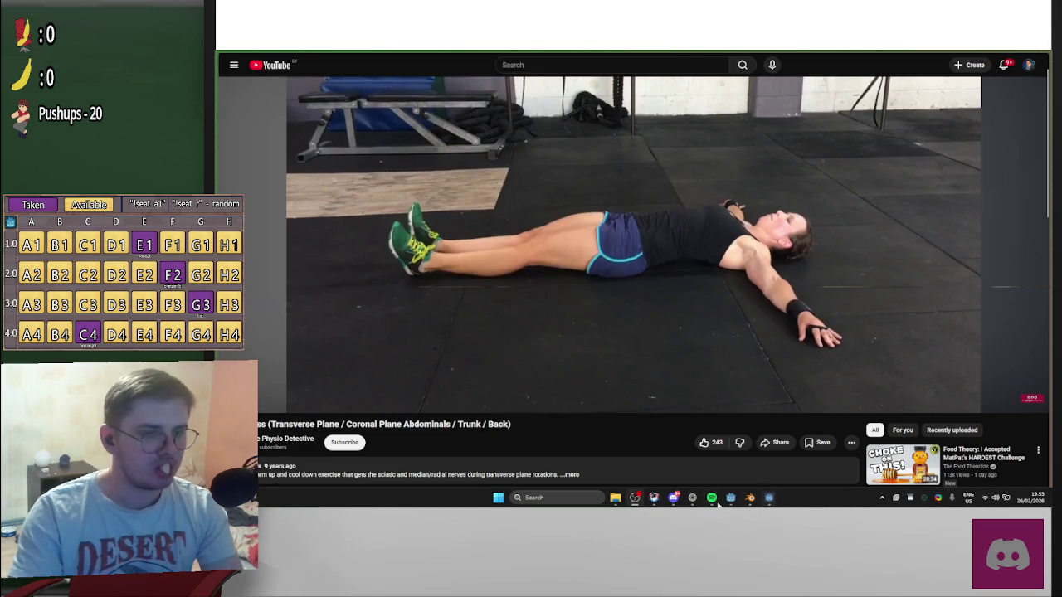
click(740, 501)
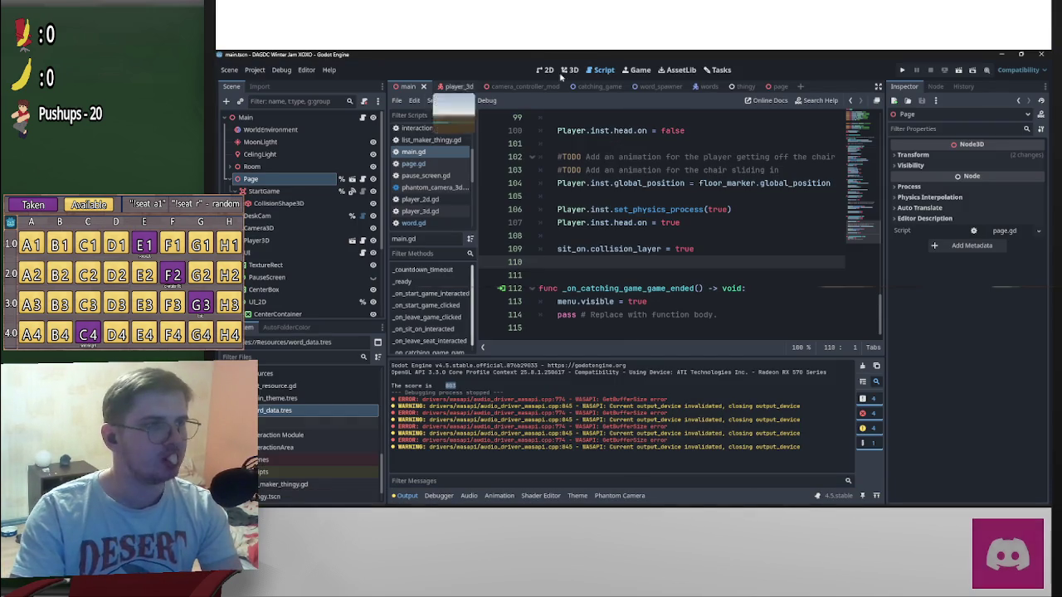
click(567, 70)
right_drag(676, 230, 635, 288)
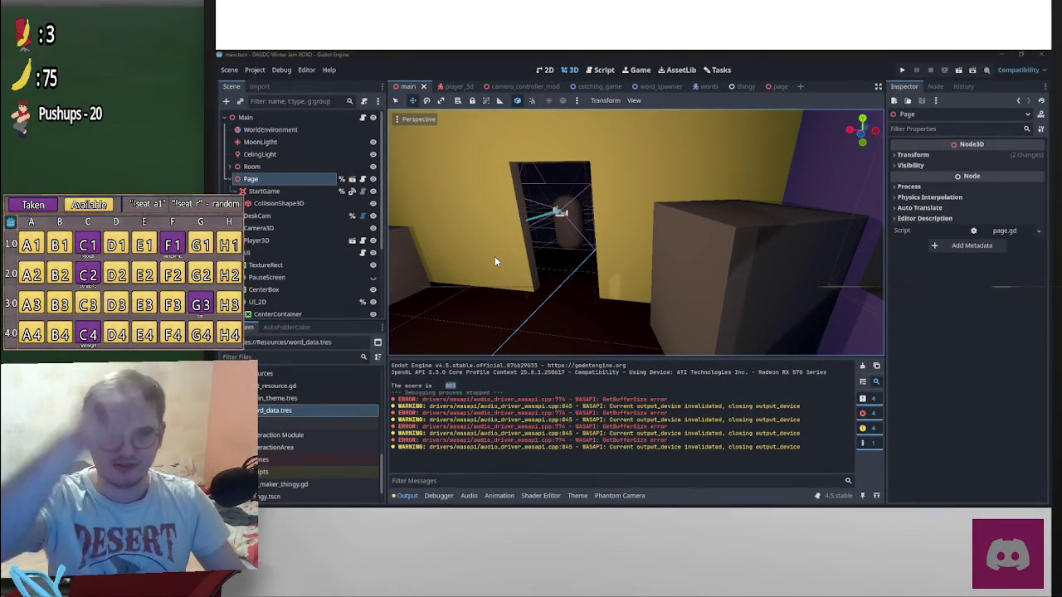
key(alt+Tab)
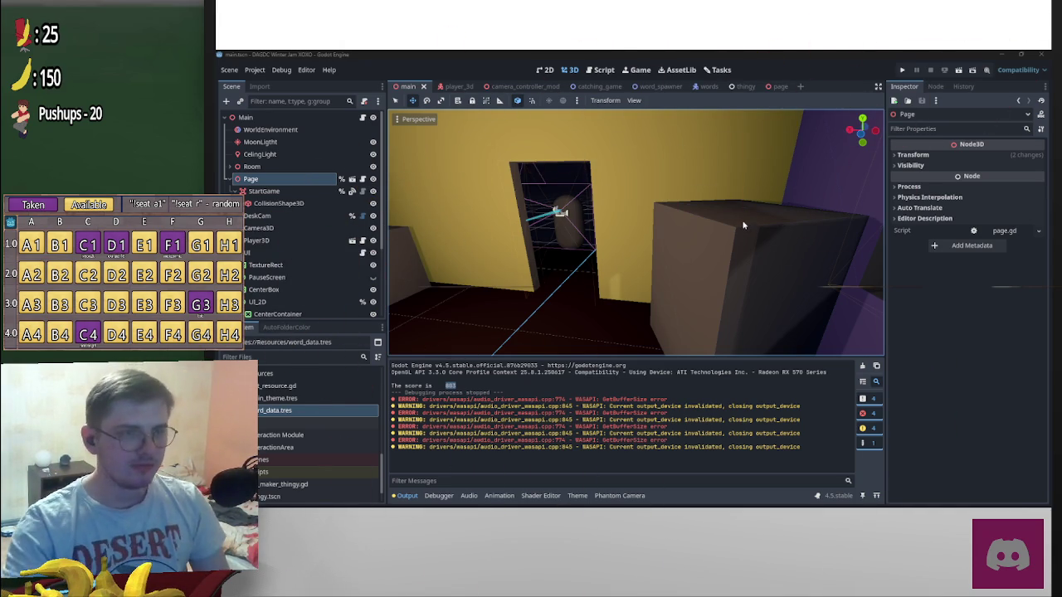
right_drag(681, 228, 635, 287)
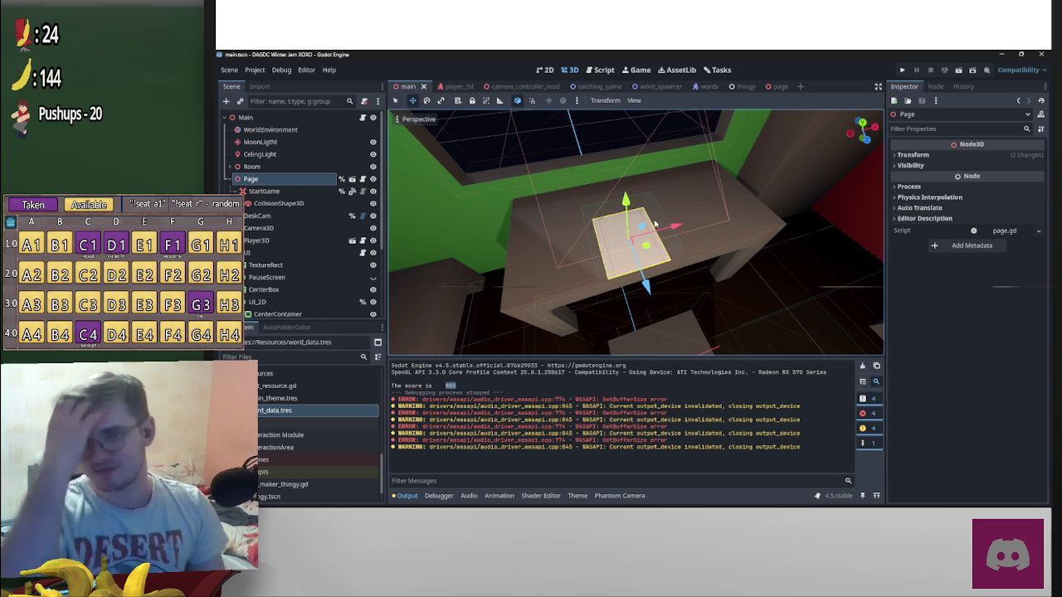
right_drag(633, 286, 633, 287)
click(633, 287)
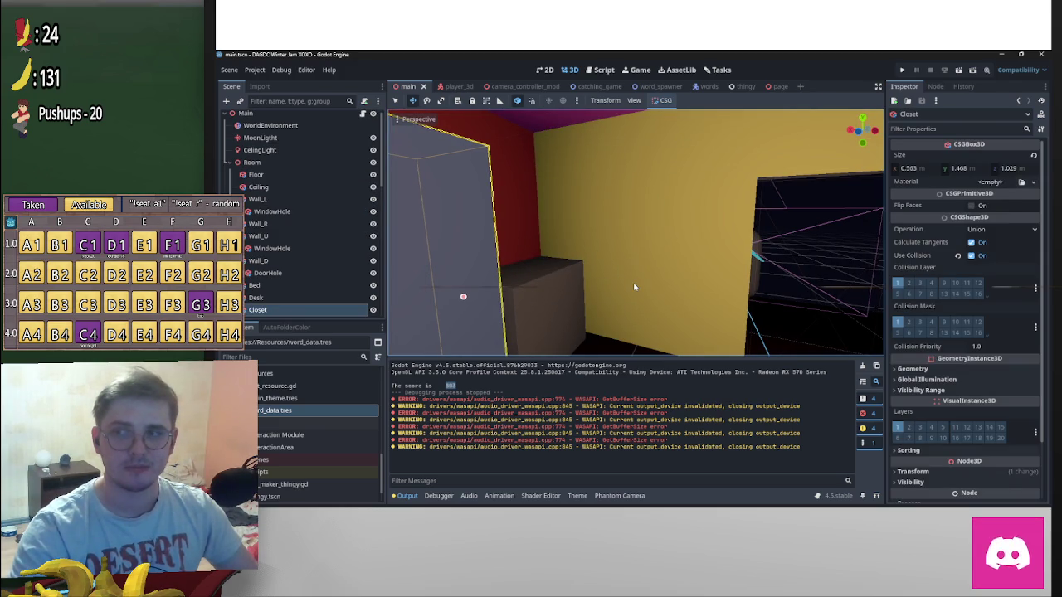
right_drag(634, 288, 409, 197)
click(634, 288)
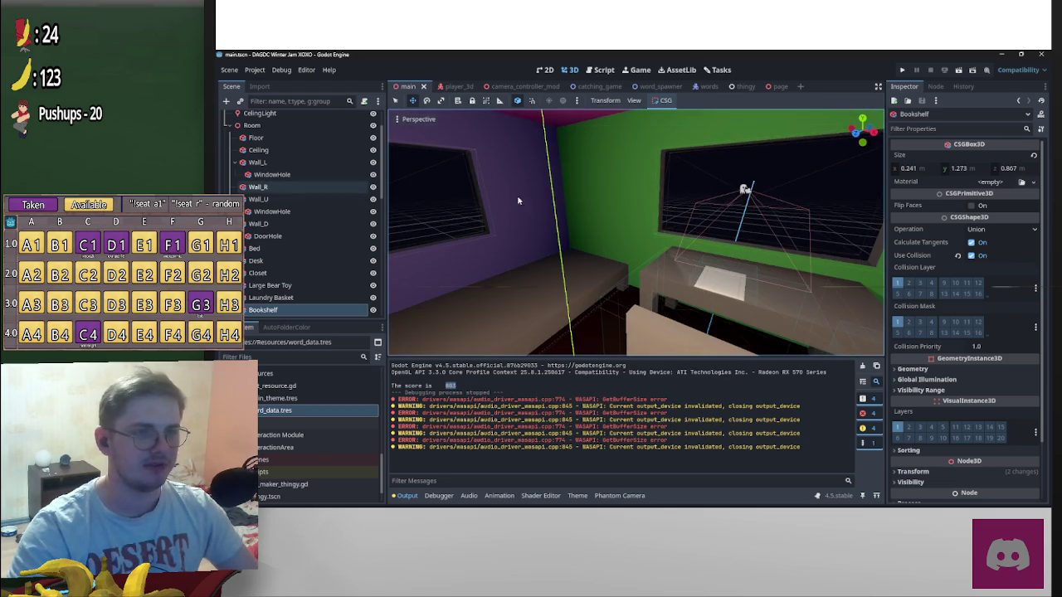
right_drag(789, 201, 661, 283)
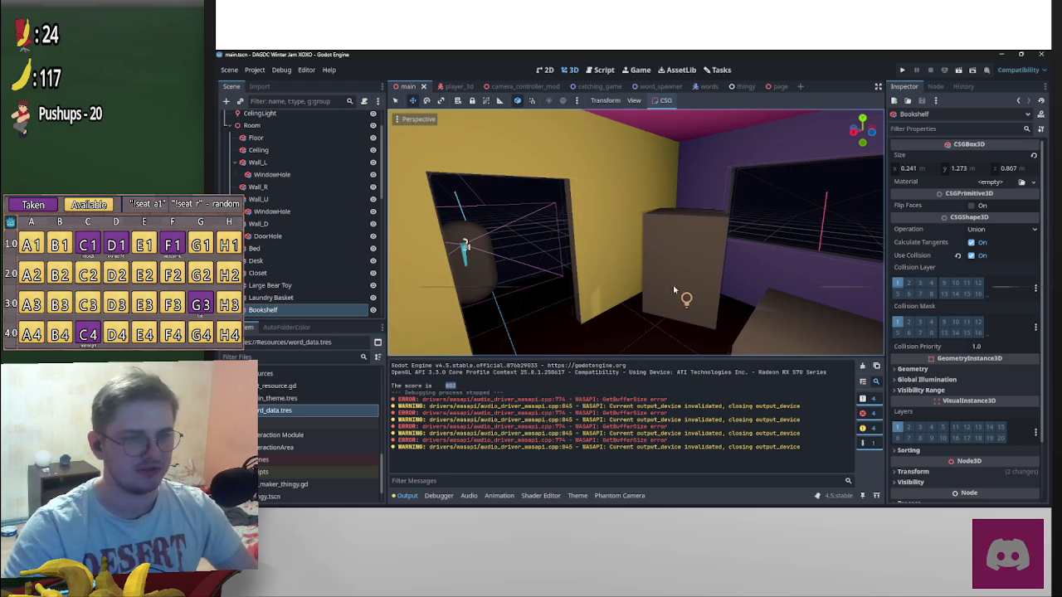
right_drag(650, 284, 660, 247)
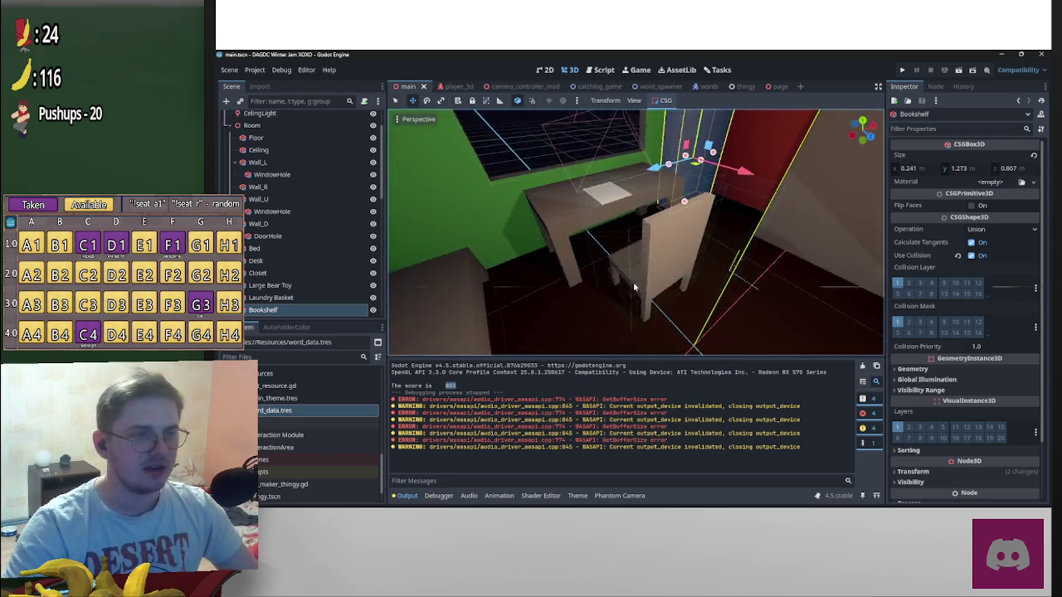
click(659, 247)
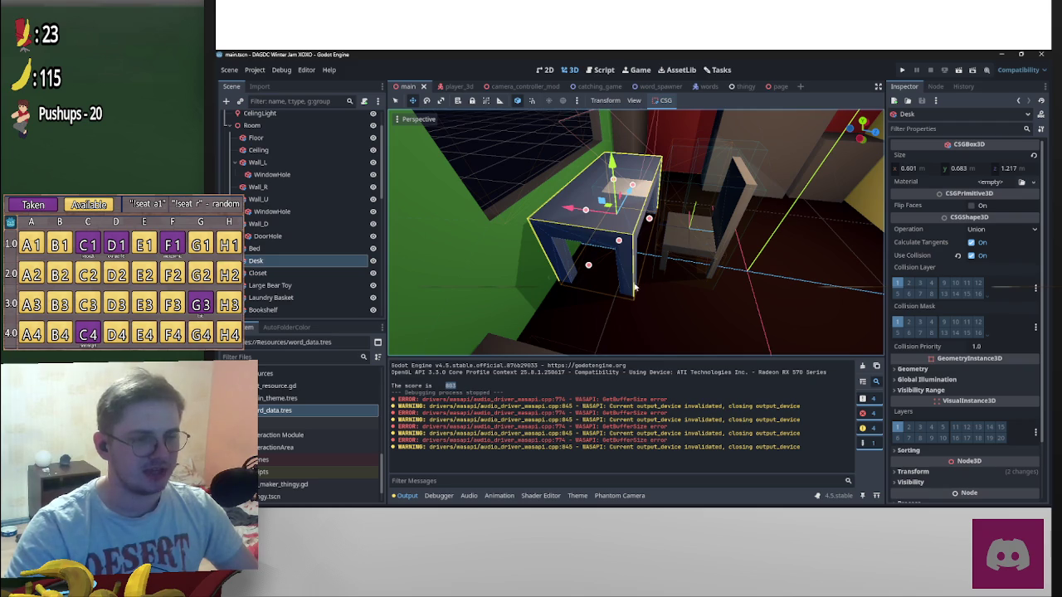
mouse_move(635, 286)
right_down()
mouse_move(679, 245)
mouse_move(694, 190)
right_up()
click(666, 258)
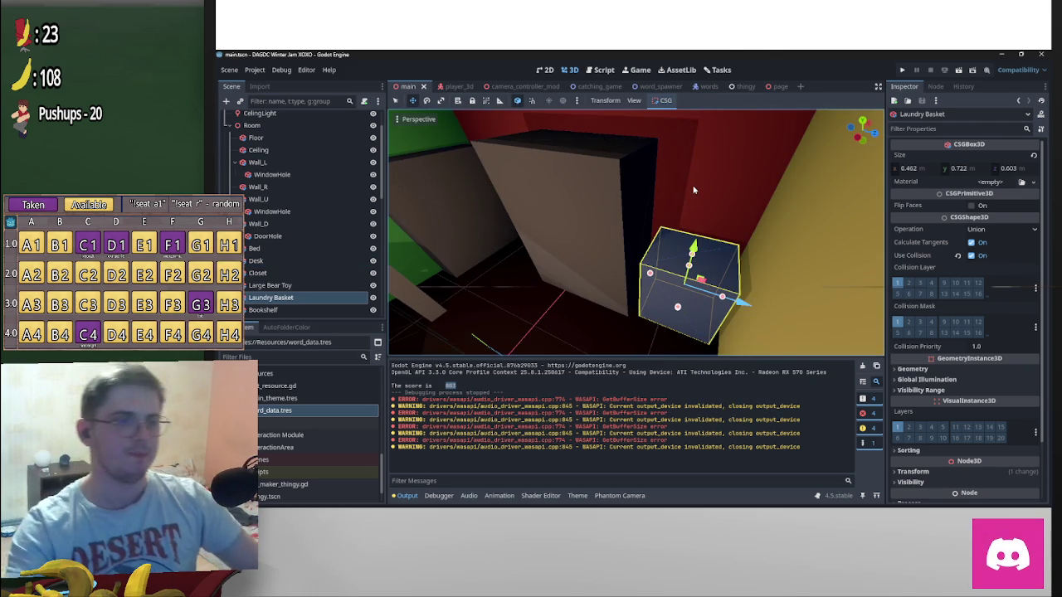
right_drag(715, 192, 634, 286)
scroll(633, 287, up, 2)
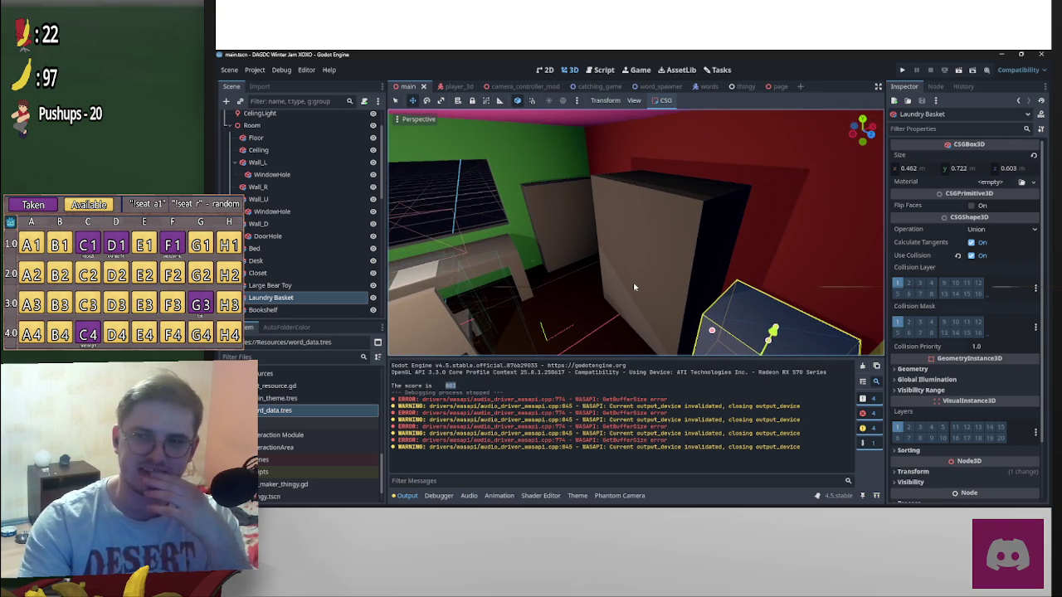
right_drag(634, 287, 633, 287)
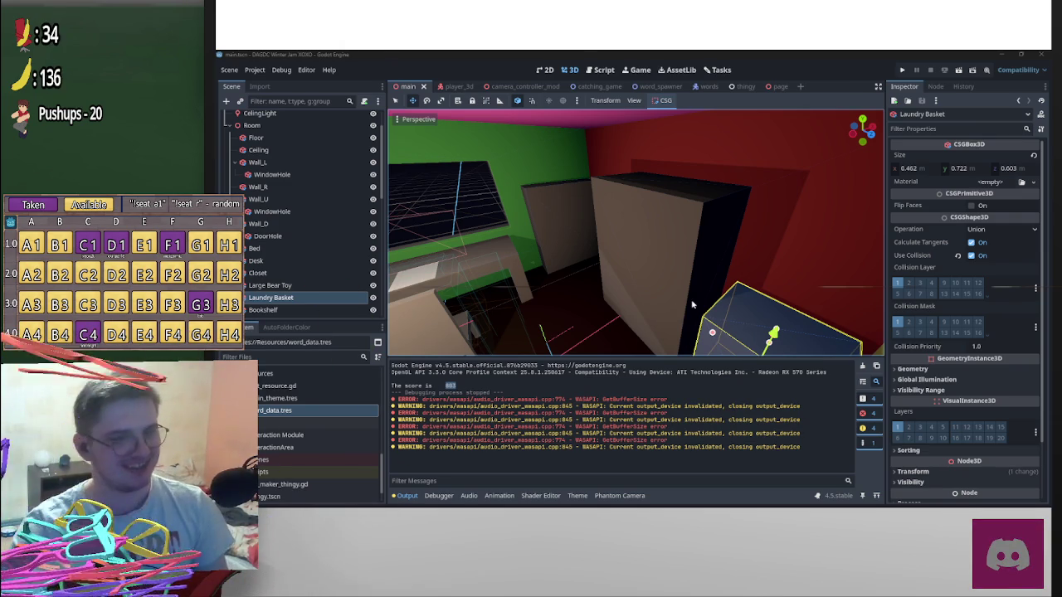
mouse_move(838, 282)
middle_down()
mouse_move(789, 272)
mouse_move(807, 276)
middle_up()
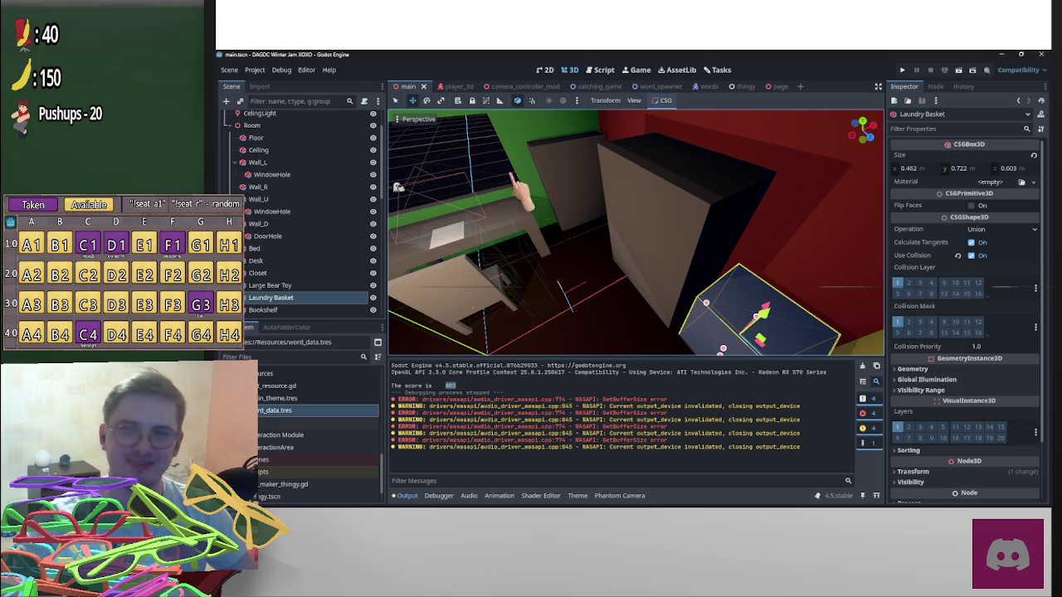
mouse_move(645, 303)
middle_down()
mouse_move(640, 296)
mouse_move(712, 253)
middle_up()
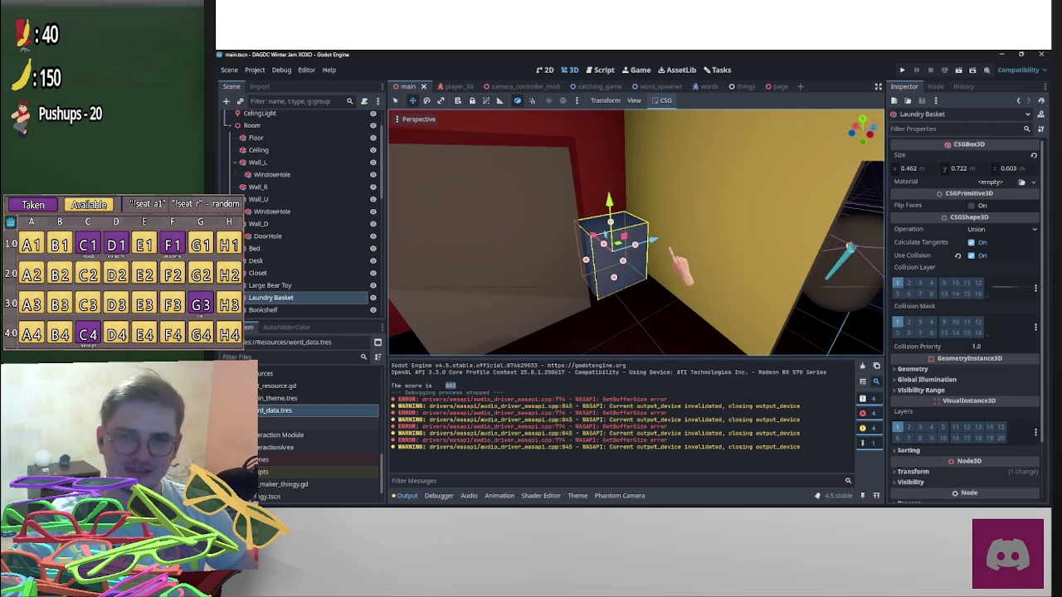
mouse_move(674, 253)
middle_down()
mouse_move(636, 303)
mouse_move(679, 256)
middle_up()
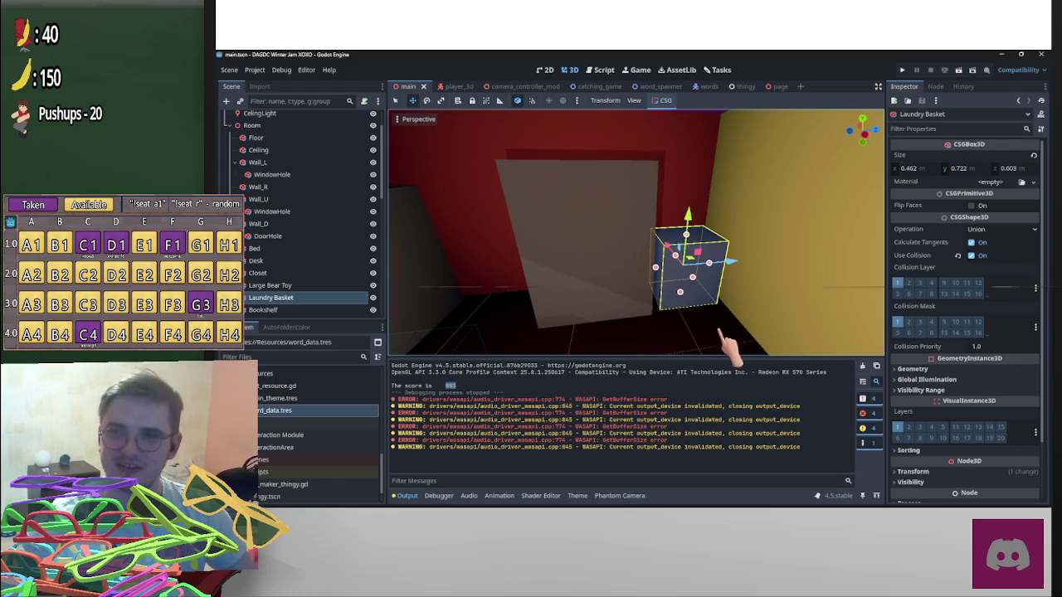
mouse_move(697, 341)
middle_down()
mouse_move(636, 302)
mouse_move(722, 339)
mouse_move(645, 304)
middle_up()
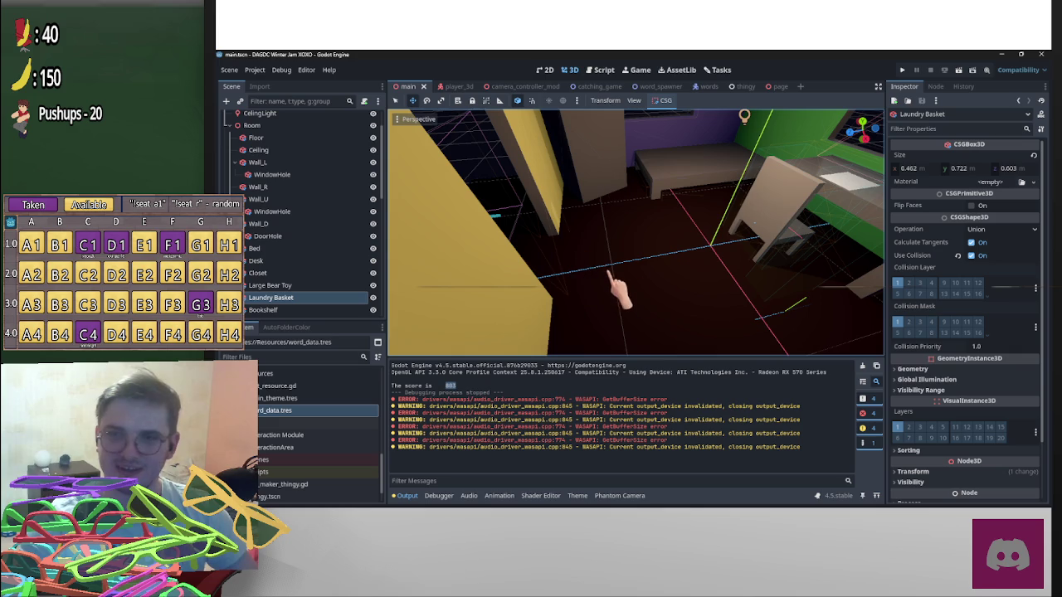
scroll(640, 294, up, 3)
scroll(639, 302, up, 3)
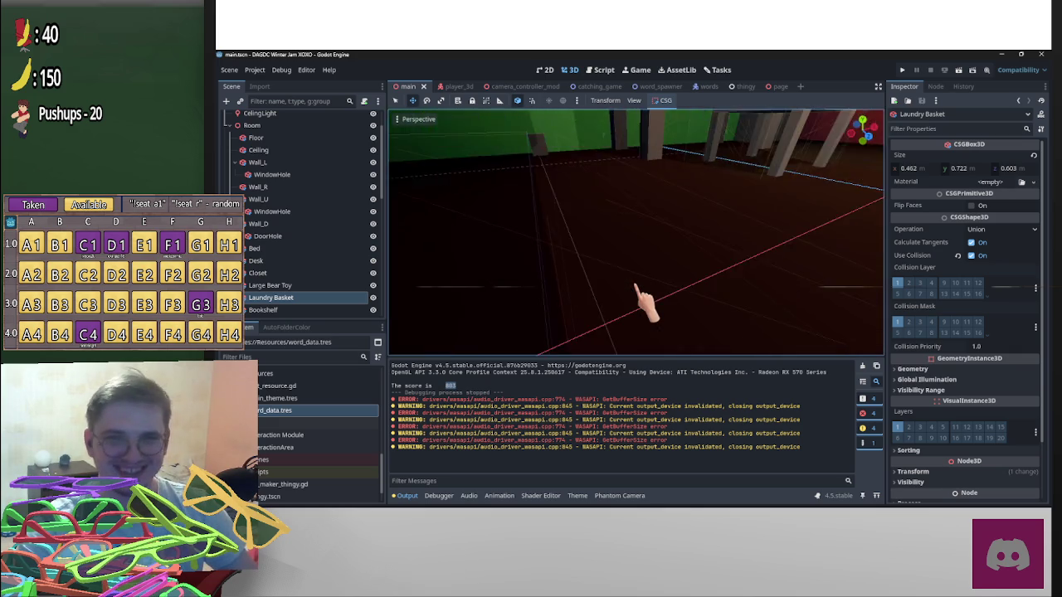
scroll(637, 290, up, 3)
middle_drag(635, 286, 674, 251)
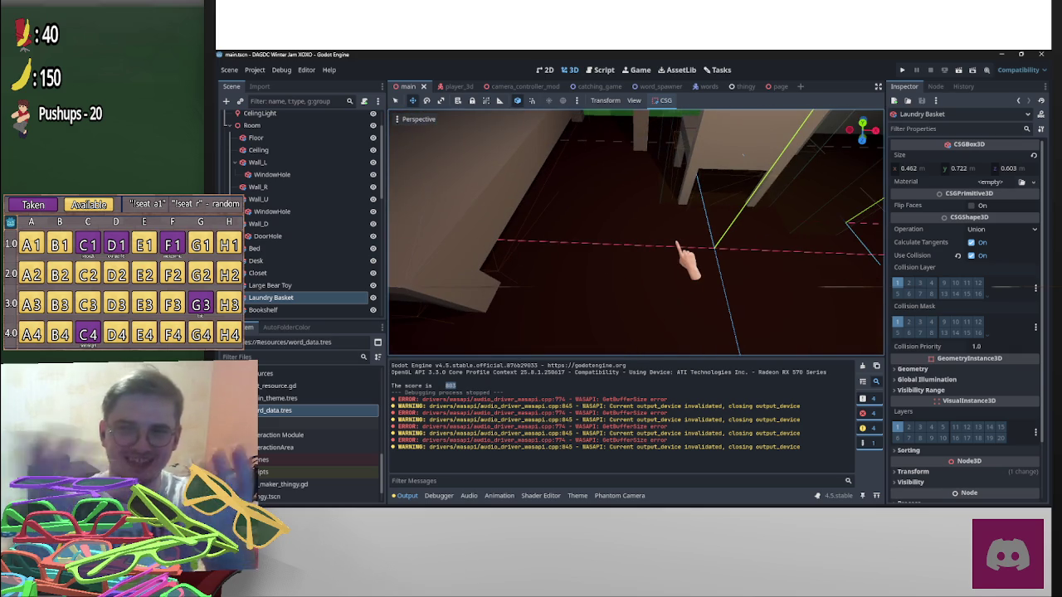
key(f)
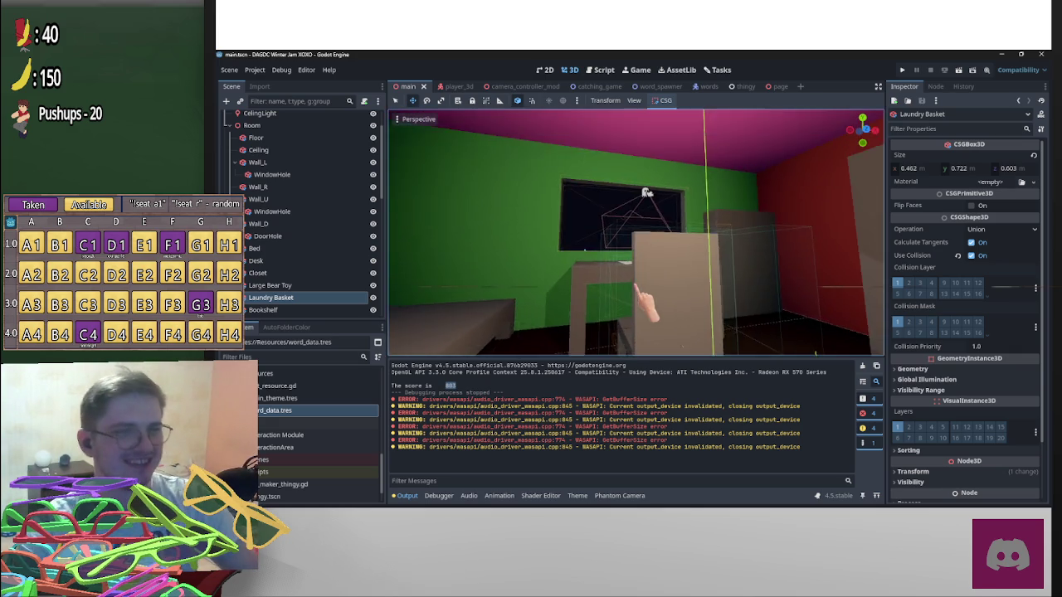
middle_drag(639, 290, 647, 307)
scroll(639, 291, up, 3)
scroll(647, 307, down, 1)
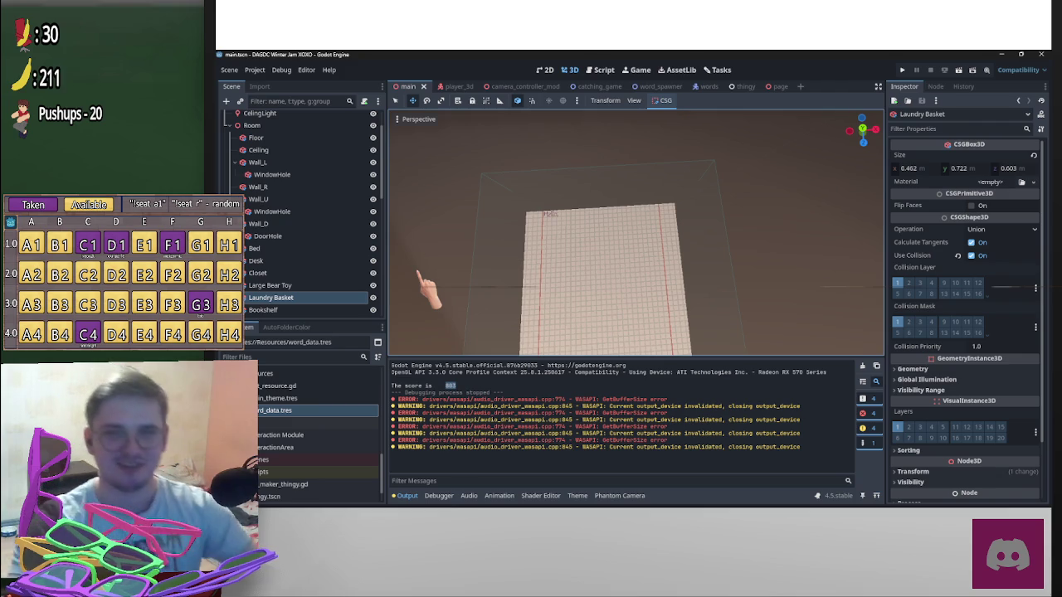
middle_drag(540, 237, 639, 300)
scroll(635, 299, down, 5)
scroll(639, 300, down, 3)
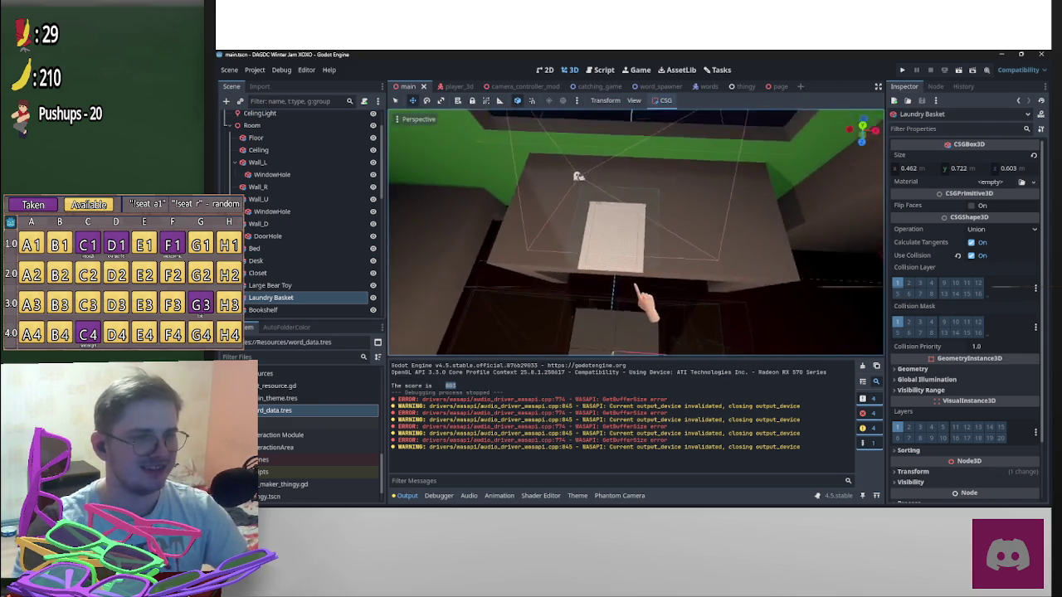
scroll(639, 298, up, 5)
middle_drag(639, 299, 639, 308)
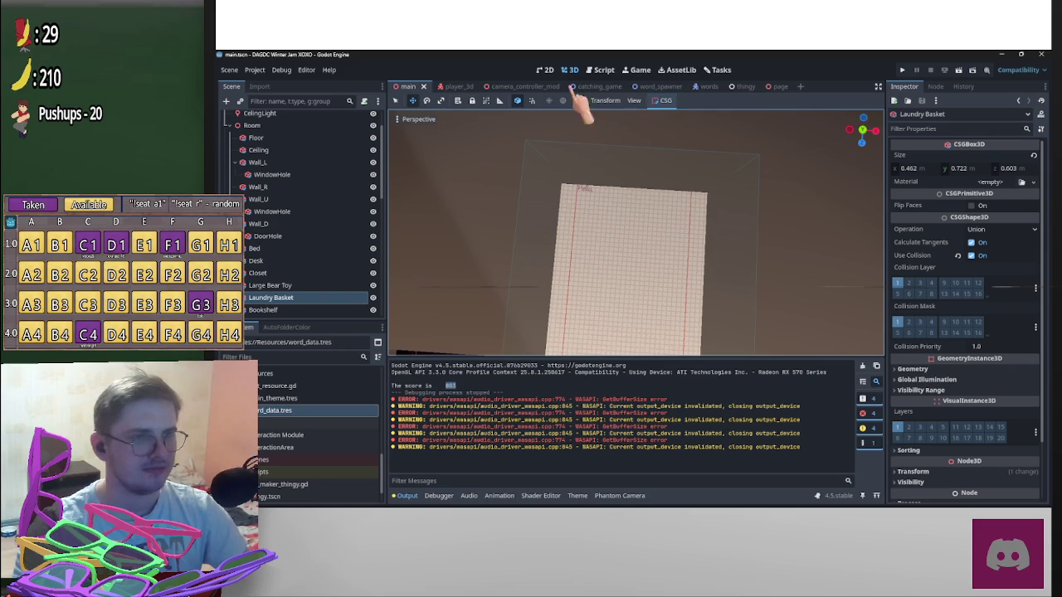
middle_drag(639, 299, 652, 309)
Switch to Blender and replace the paper plane file with a new General scene
key(alt+Tab)
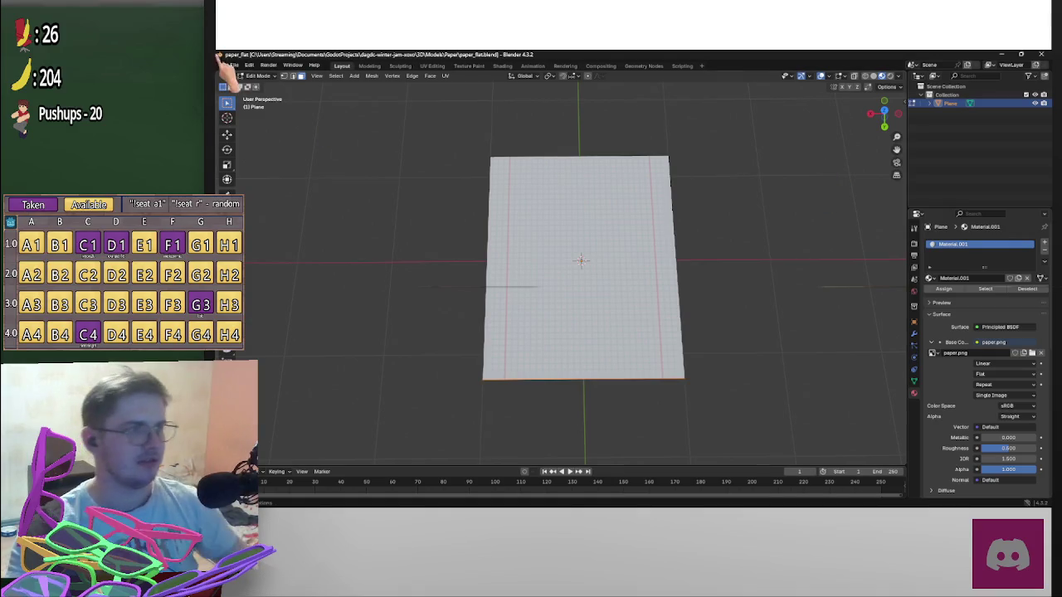
click(234, 65)
click(236, 68)
click(249, 64)
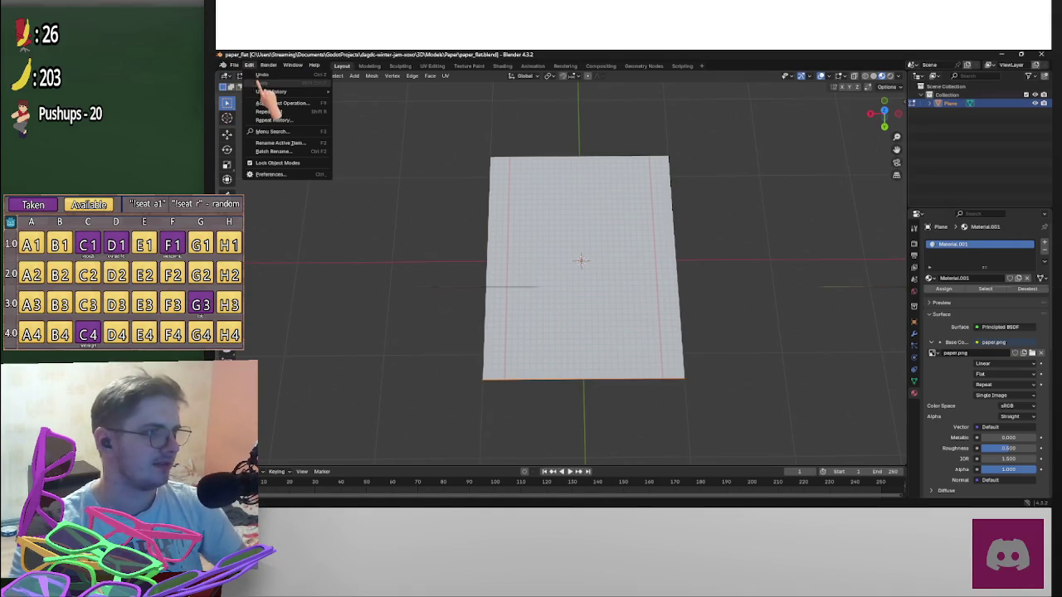
click(238, 70)
click(234, 64)
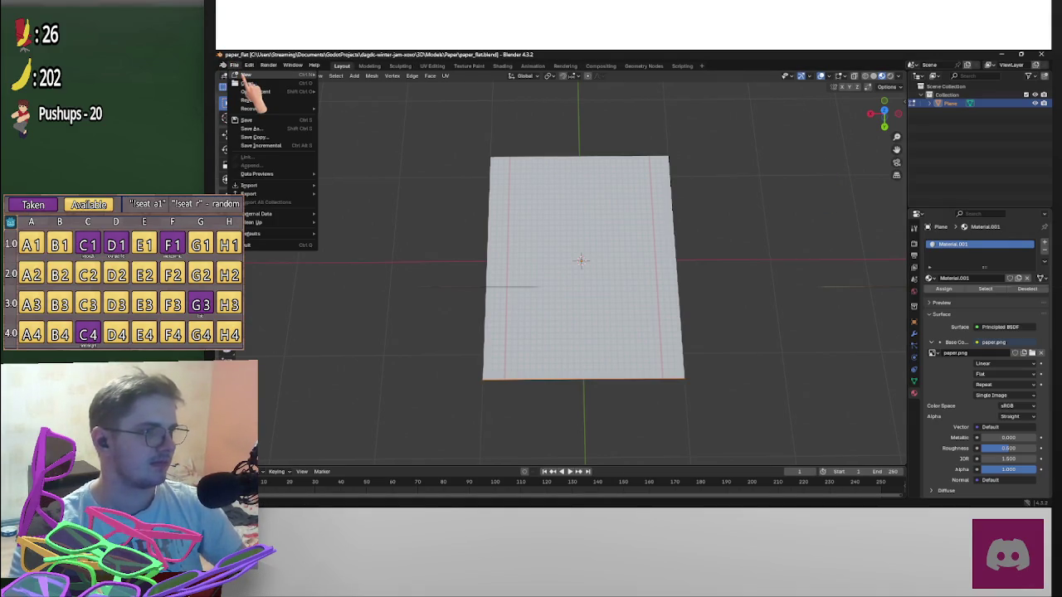
click(235, 66)
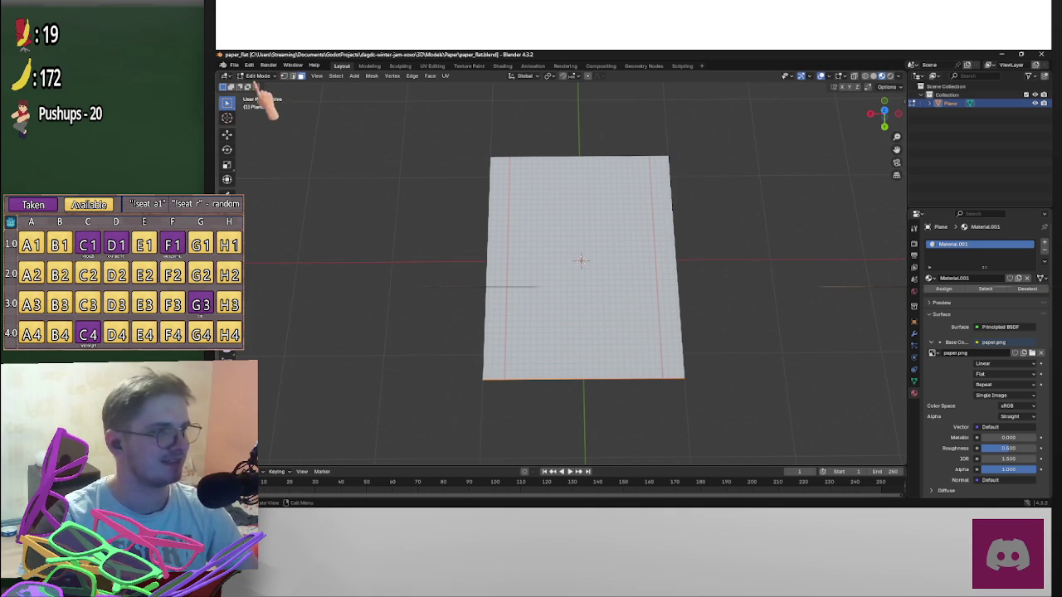
click(235, 66)
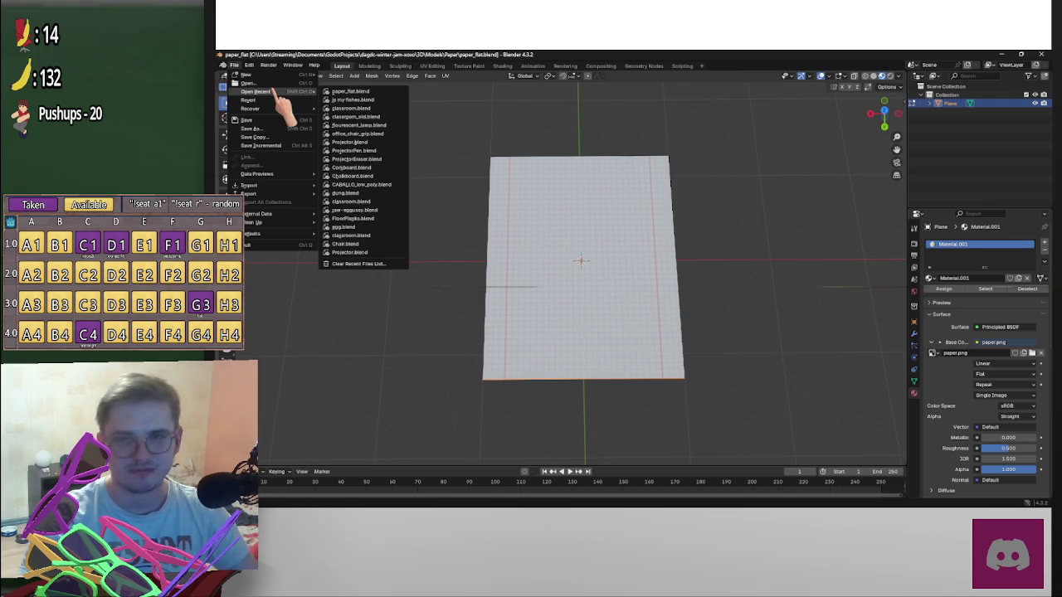
mouse_move(246, 74)
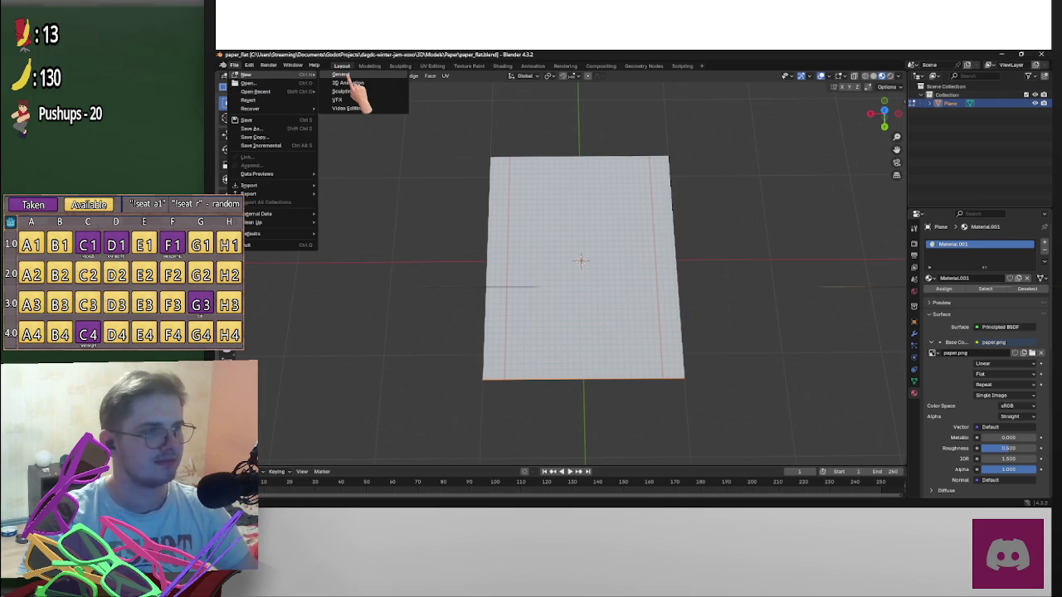
click(342, 74)
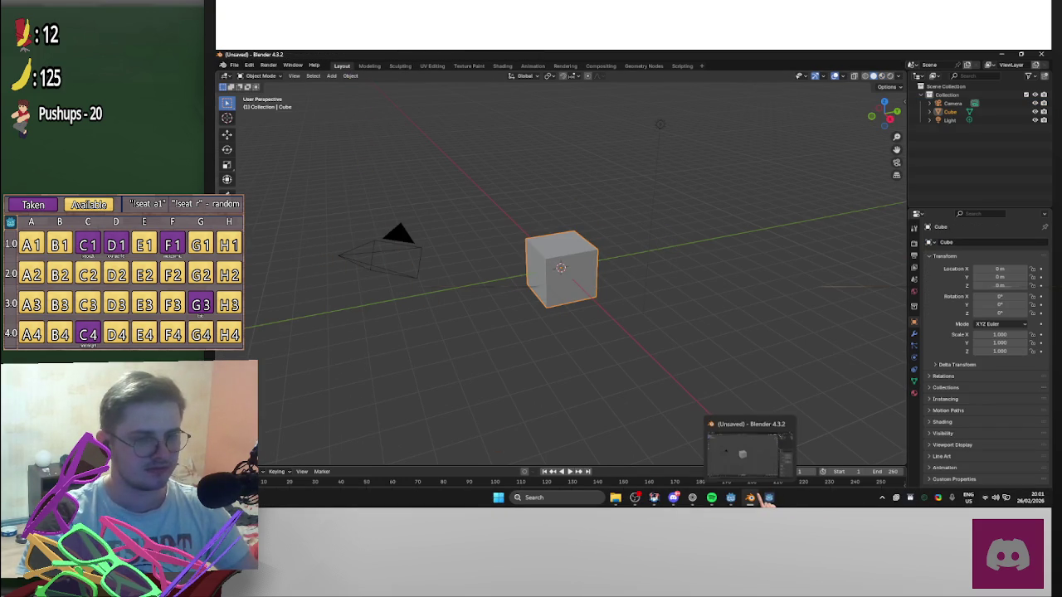
Select and delete all default objects, leaving the scene empty
drag(756, 369, 293, 109)
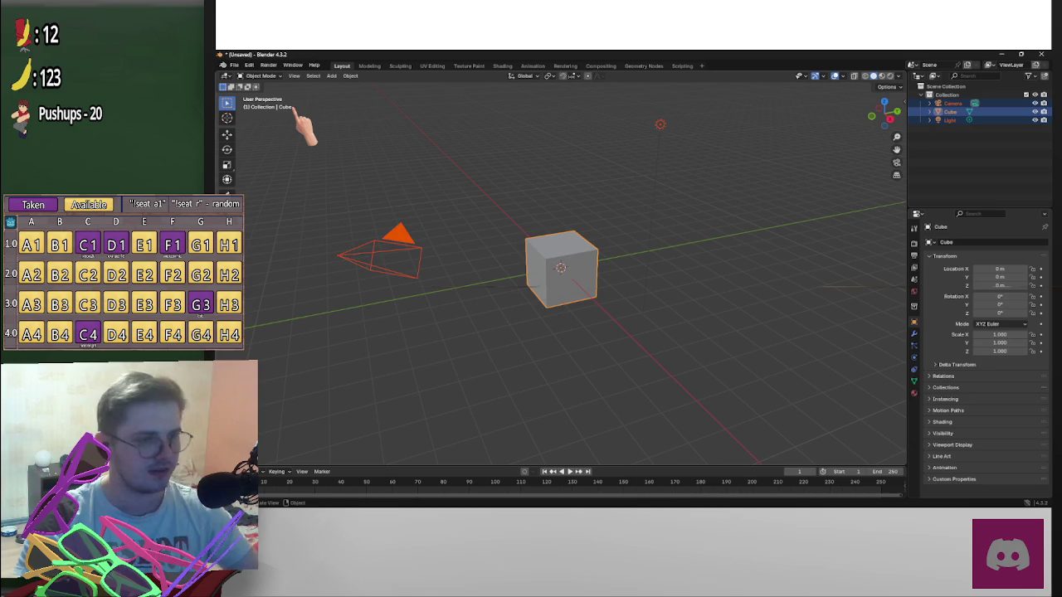
key(Delete)
right_click(645, 199)
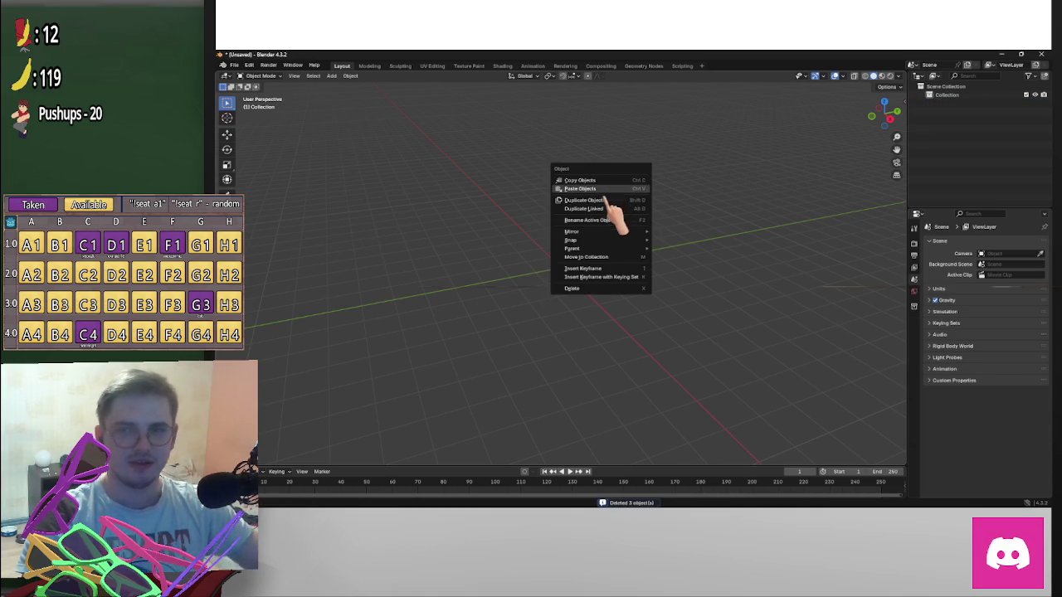
mouse_move(550, 214)
middle_down()
mouse_move(514, 237)
mouse_move(581, 249)
mouse_move(623, 218)
mouse_move(653, 230)
mouse_move(685, 211)
middle_up()
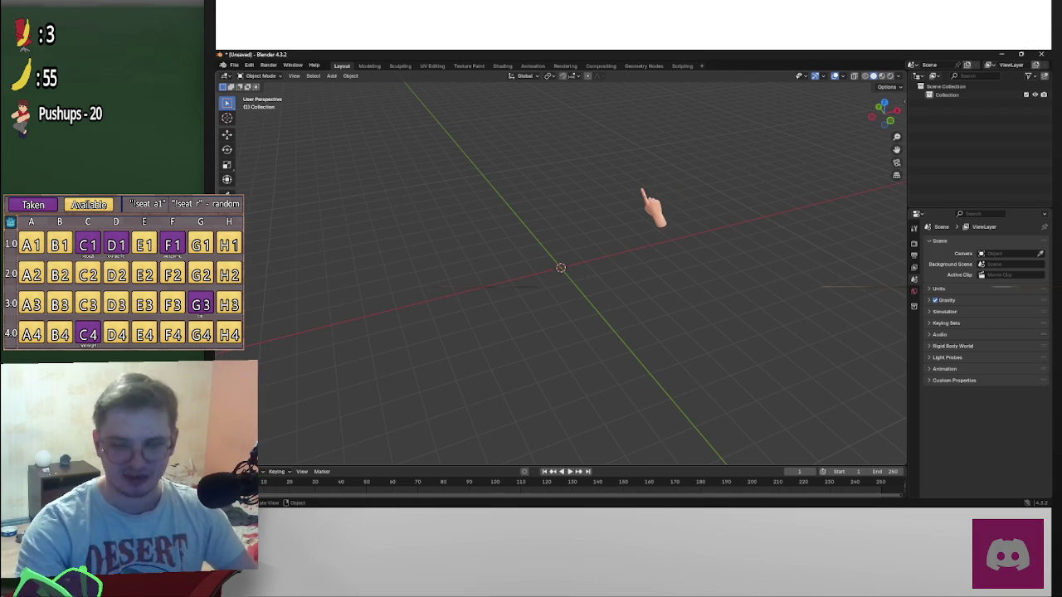
Add a single cube at the origin, view it front-on, then bring the YouTube video forward
key(shift+a)
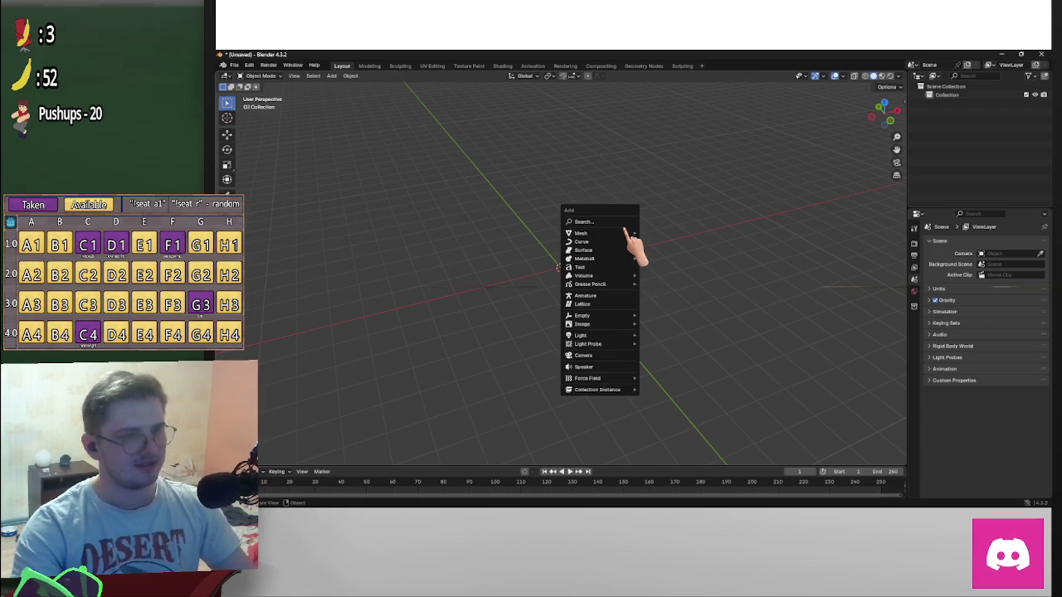
mouse_move(580, 233)
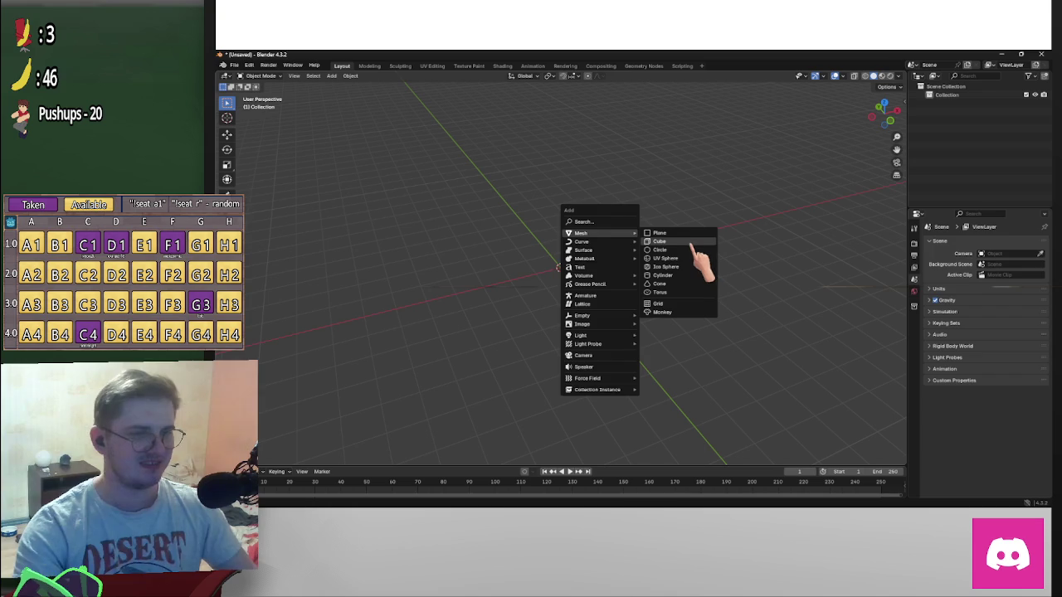
click(692, 243)
scroll(697, 261, up, 2)
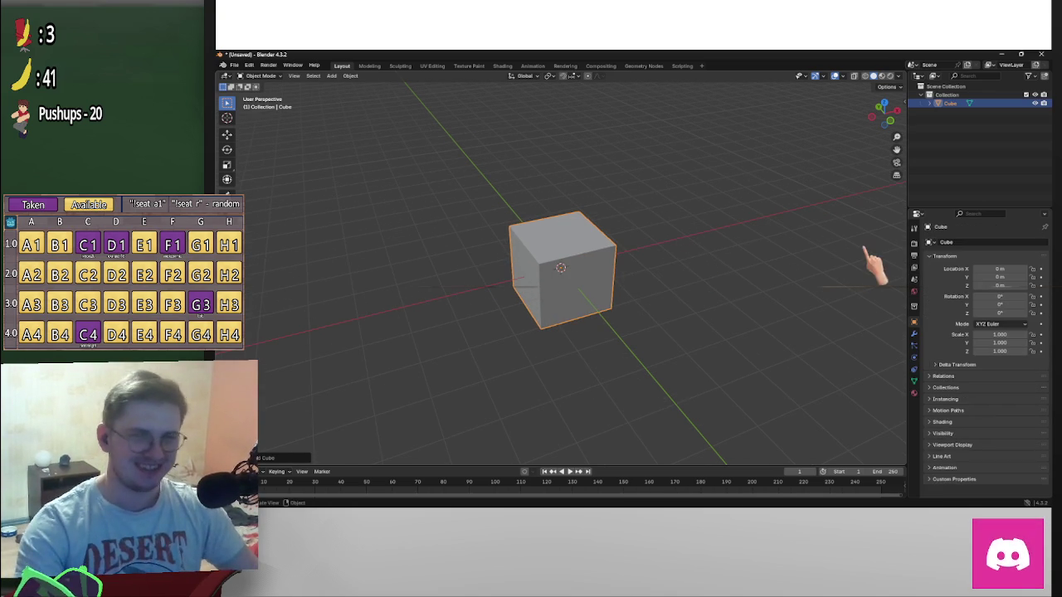
mouse_move(792, 228)
middle_down()
mouse_move(882, 231)
mouse_move(695, 278)
mouse_move(672, 357)
middle_up()
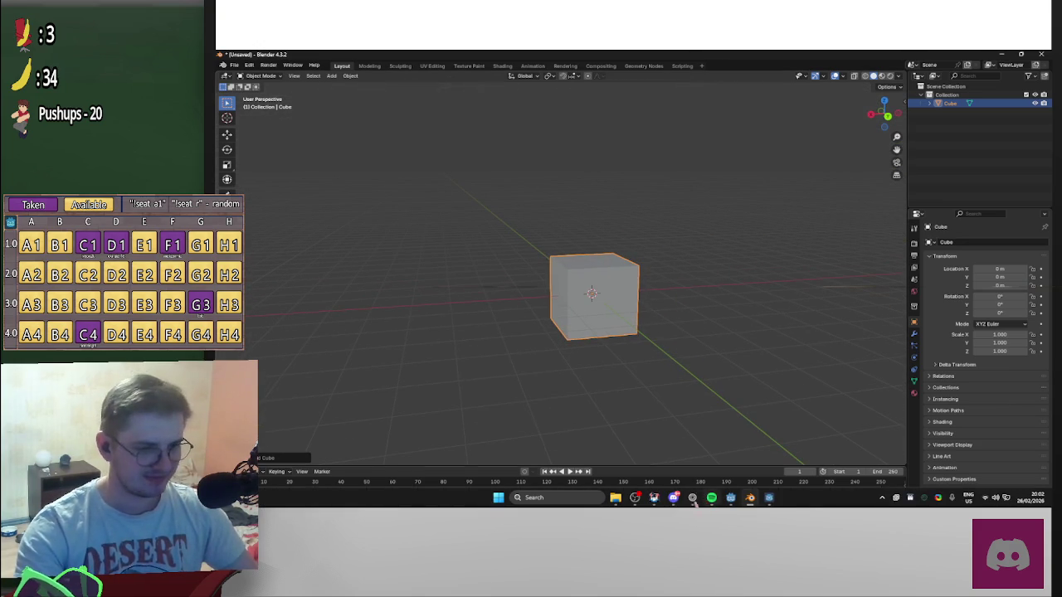
click(750, 498)
mouse_move(249, 100)
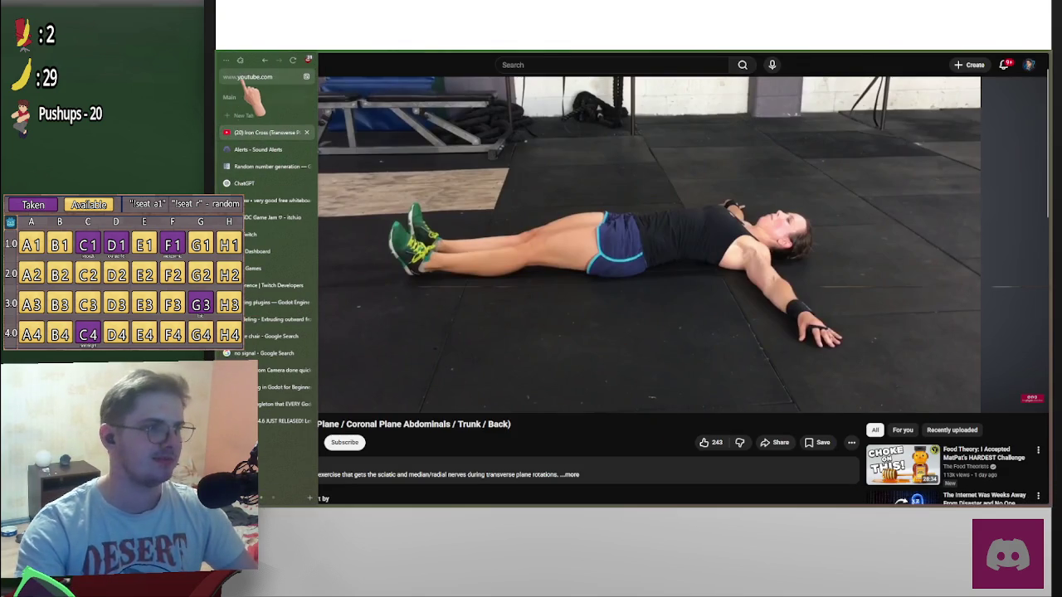
Leave the Iron Cross video playing and switch to Classroom 2.0, walking toward the front desks
key(alt+Tab)
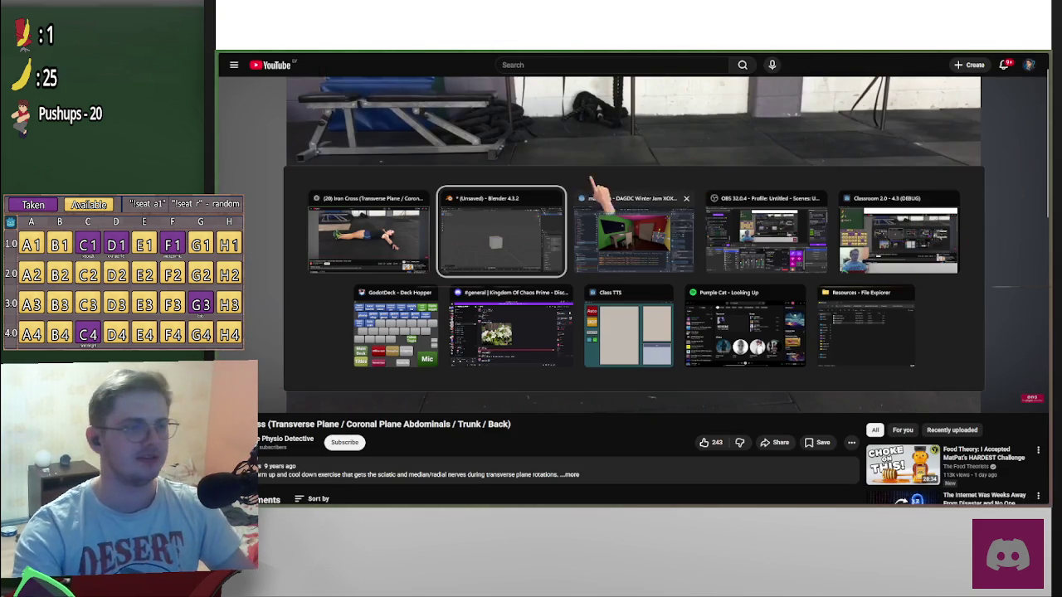
mouse_move(511, 328)
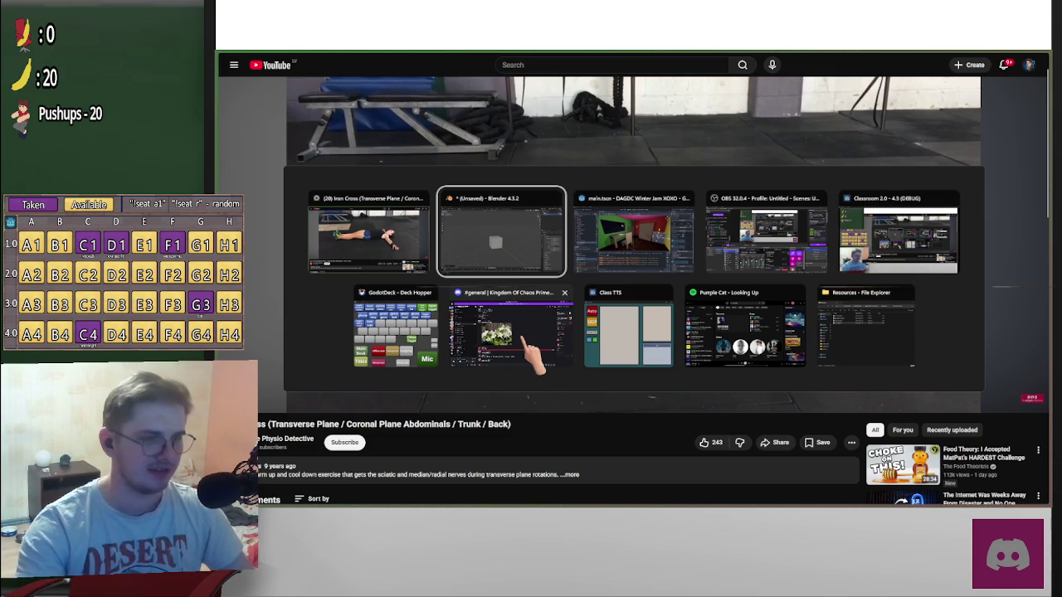
key(Escape)
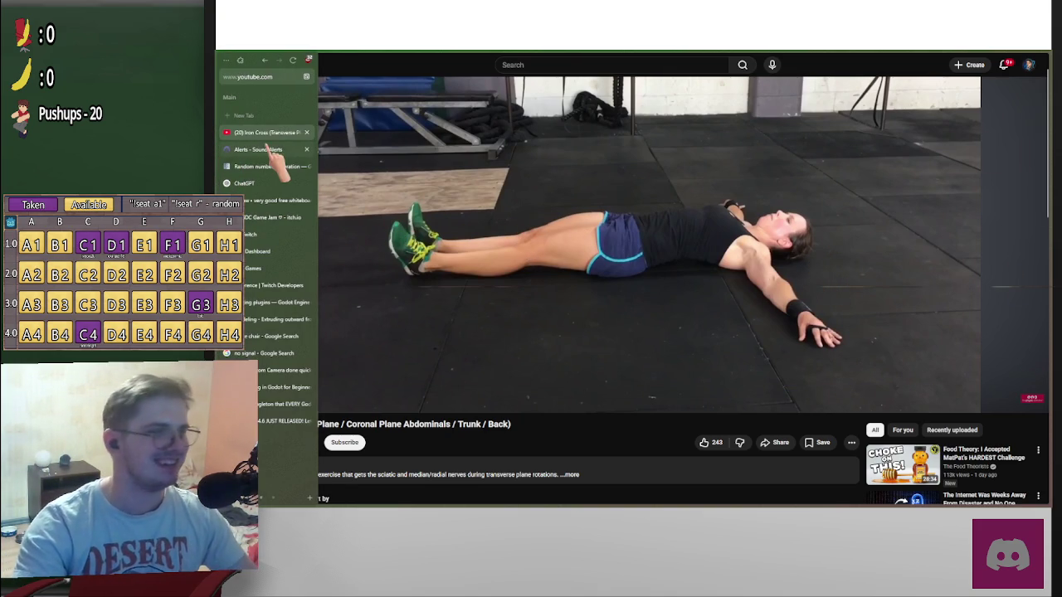
mouse_move(265, 150)
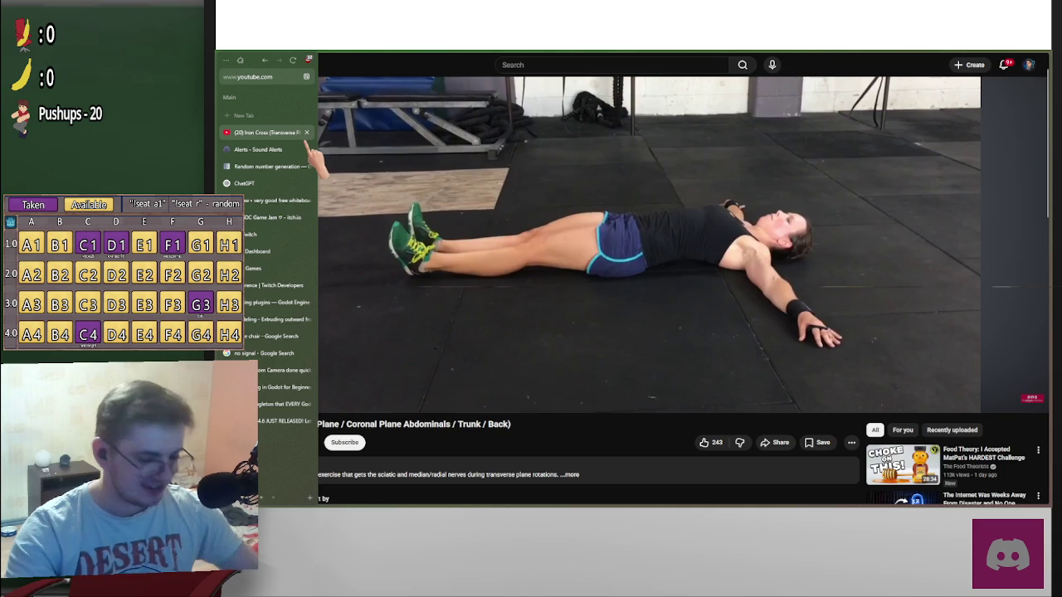
key(alt+Tab)
key(Tab)
key(Tab)
key(Tab)
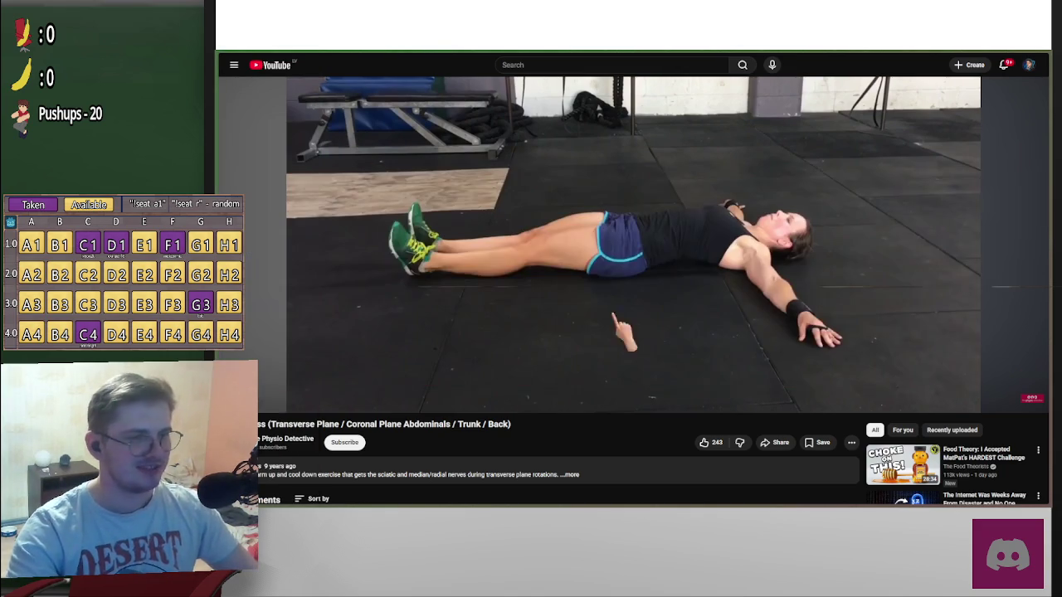
key(w)
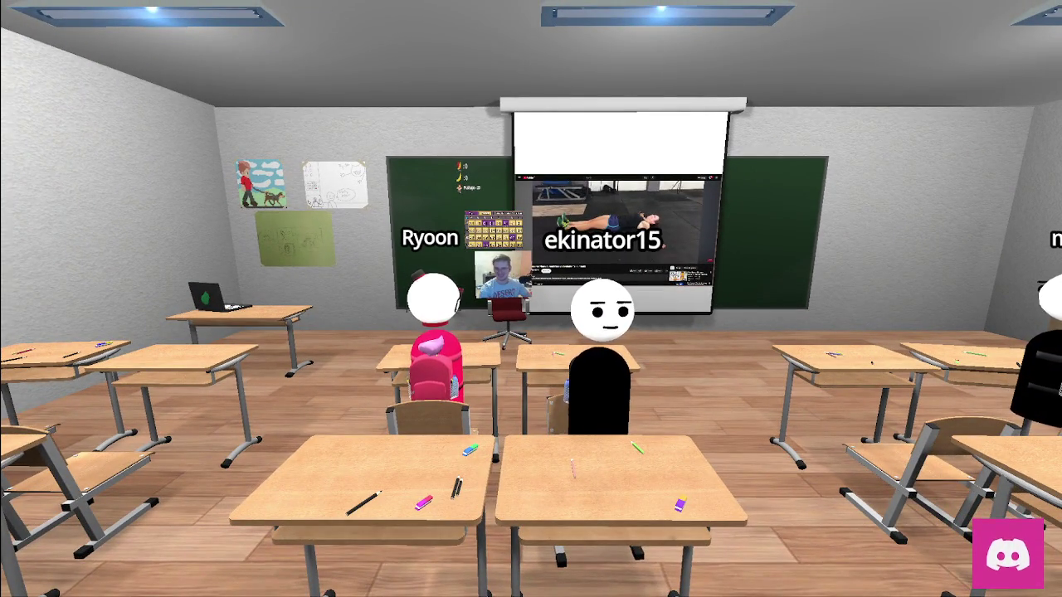
Move back toward a classroom chair, then return to the video and open the overlay's Excersice field
key(w)
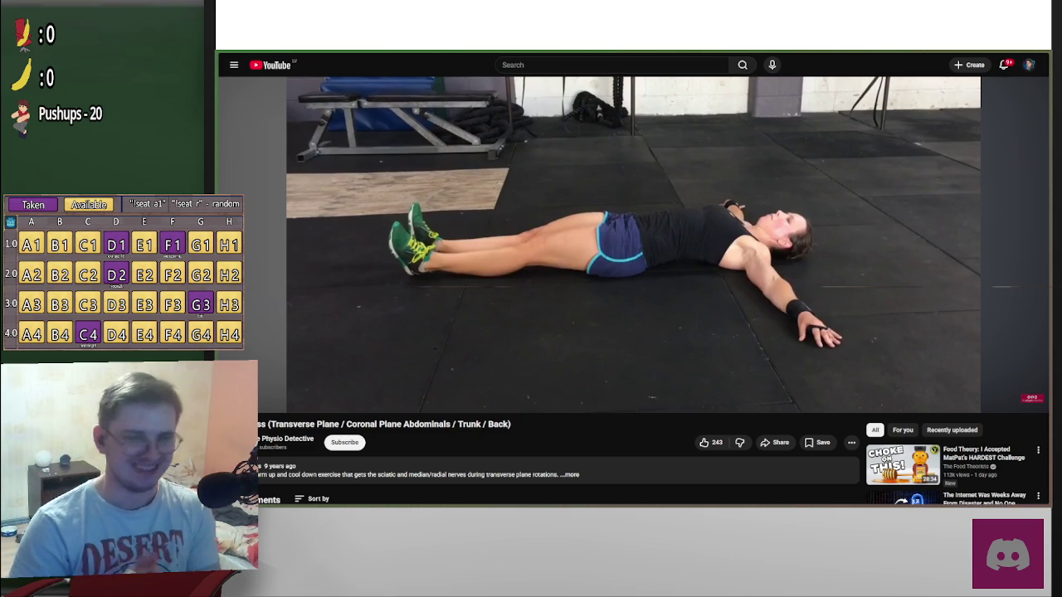
key(alt+Tab)
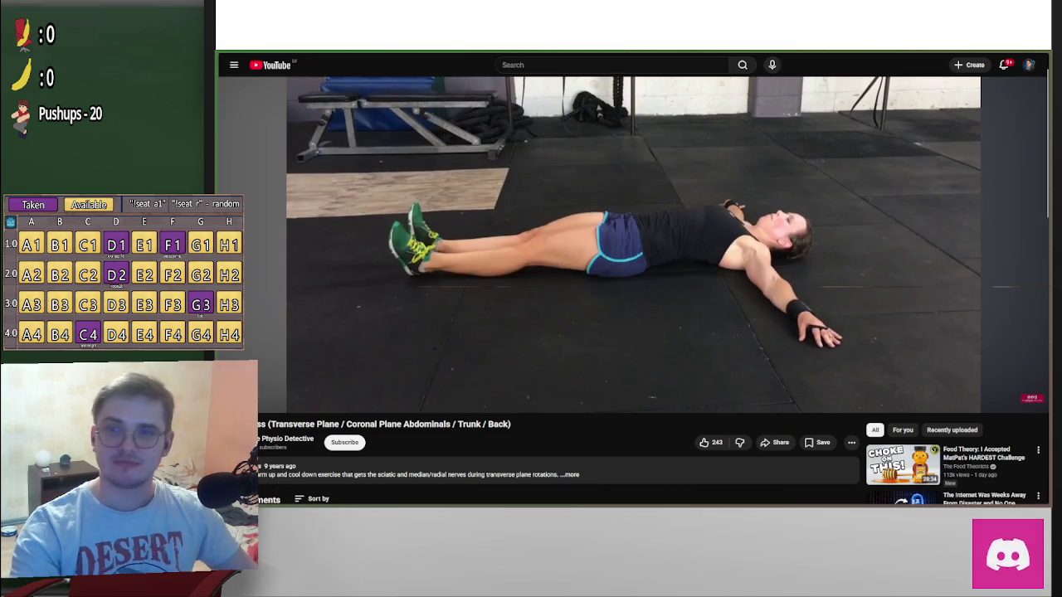
click(89, 55)
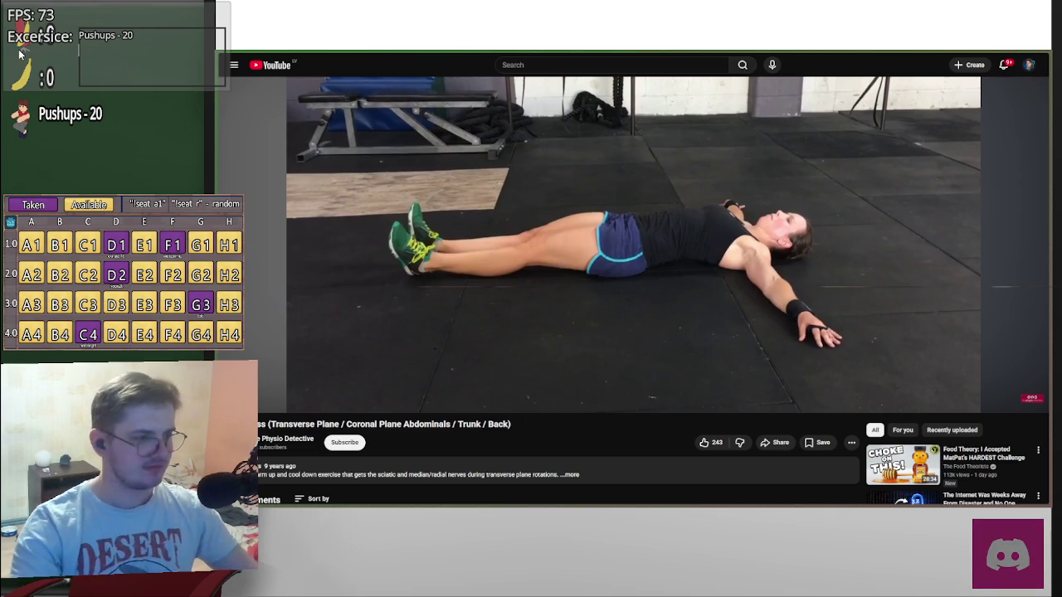
Edit the overlay exercise text to read 'Pushups = 20' and 'Iron Cross = 20'
text(Iron Cross)
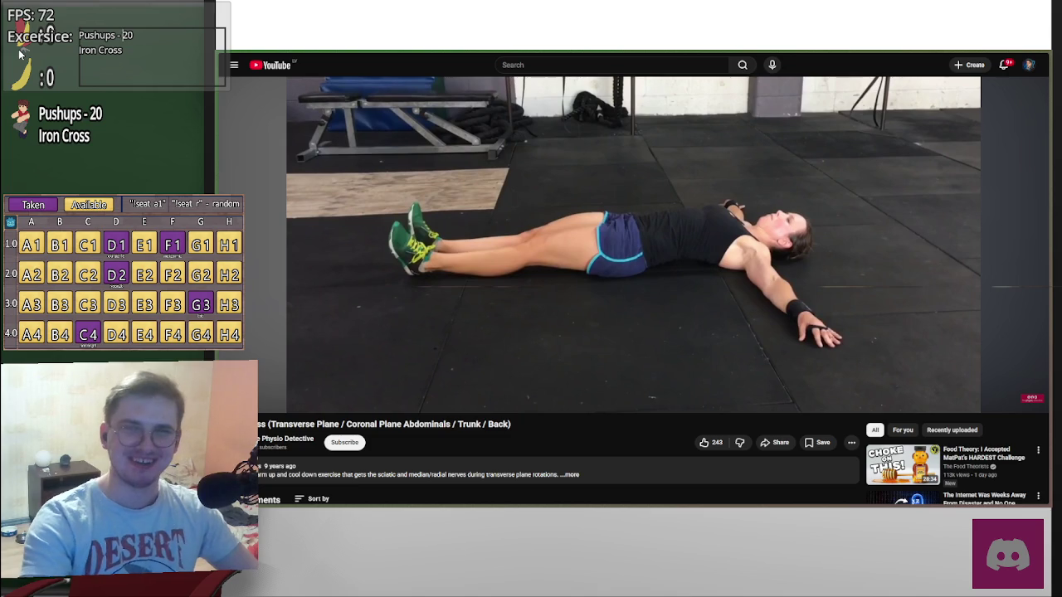
key(Up)
key(Left)
key(BackSpace)
text(=)
key(Down)
key(End)
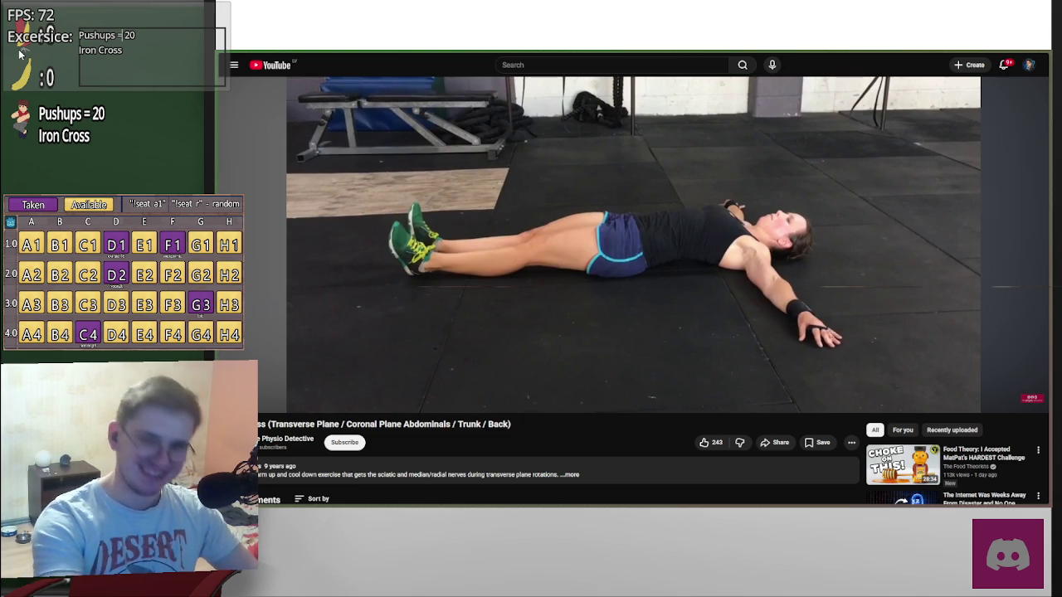
text( =)
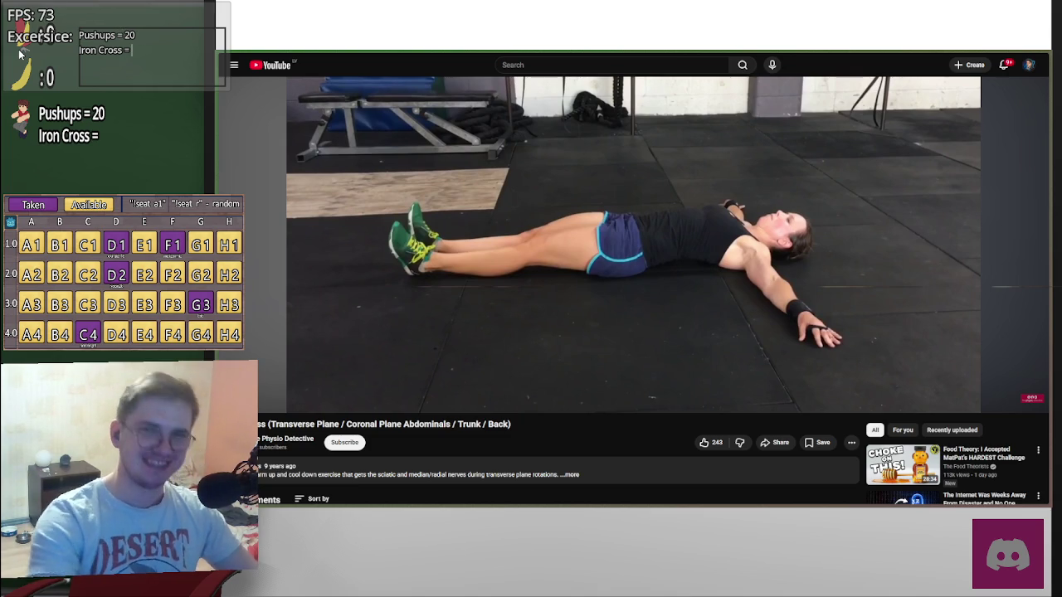
text( 20)
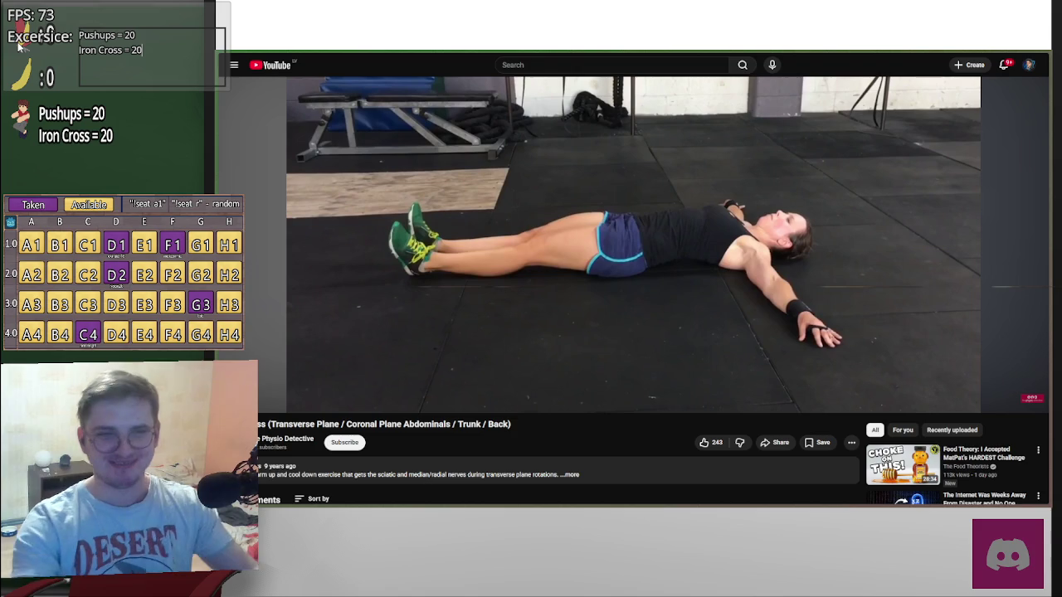
mouse_move(267, 143)
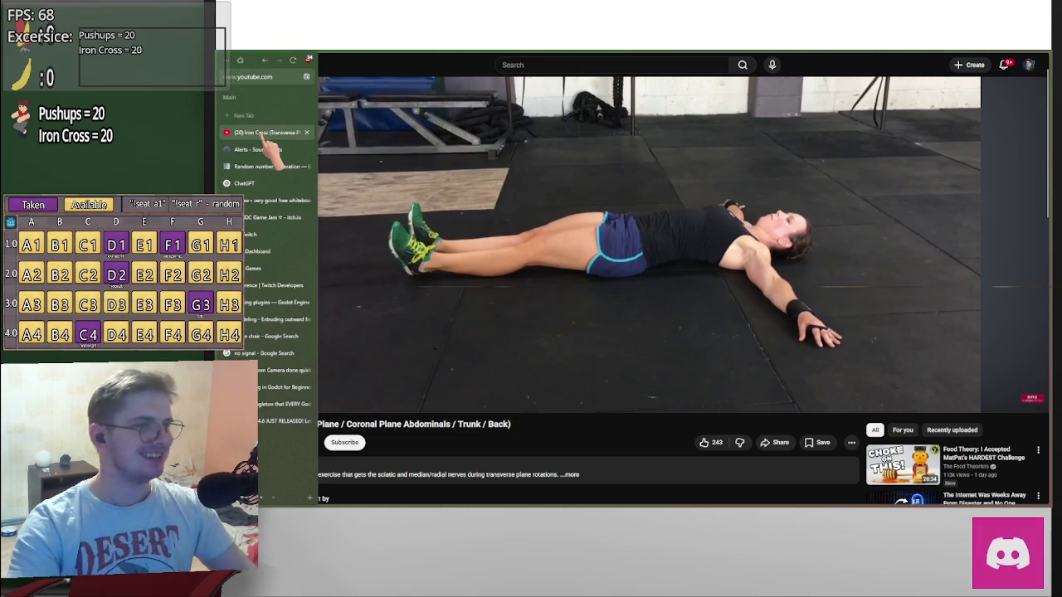
Show the ChatGPT tab, append '(exercise)' to the Iron Cross line, and close Sound Alerts
click(244, 183)
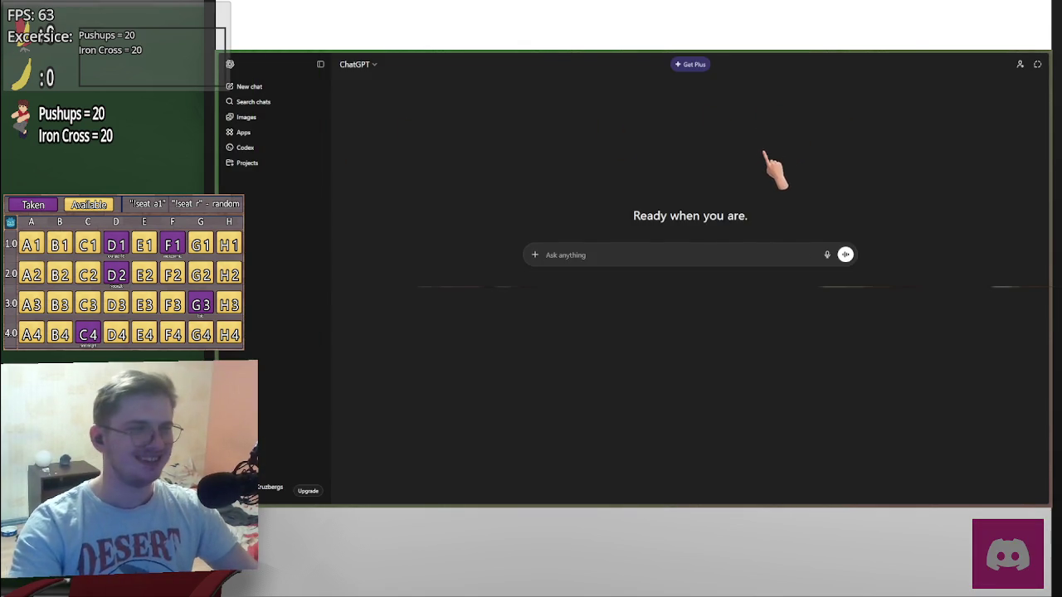
key(alt+Tab)
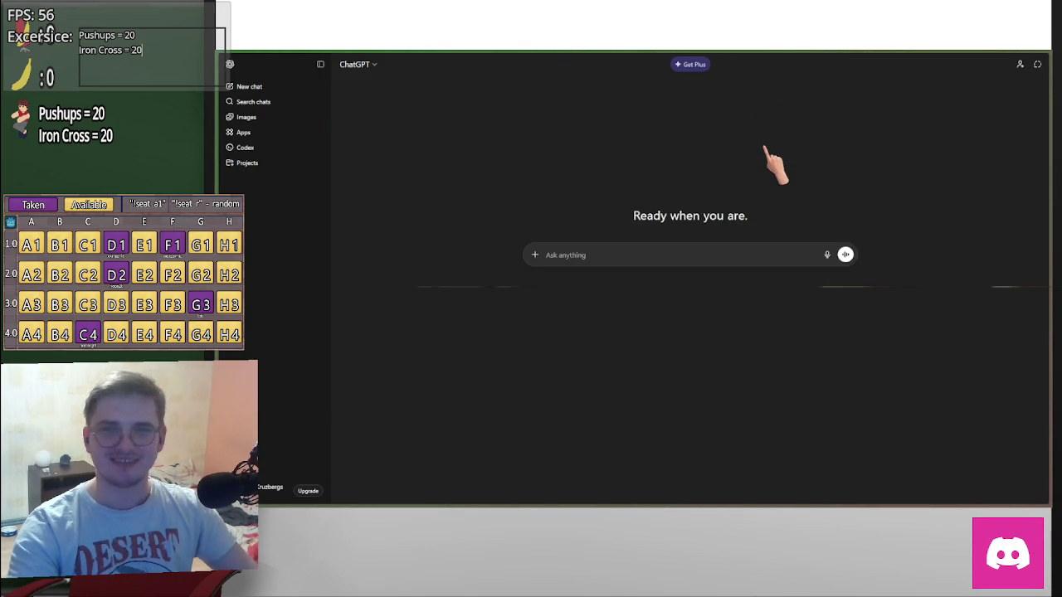
key(alt+Tab)
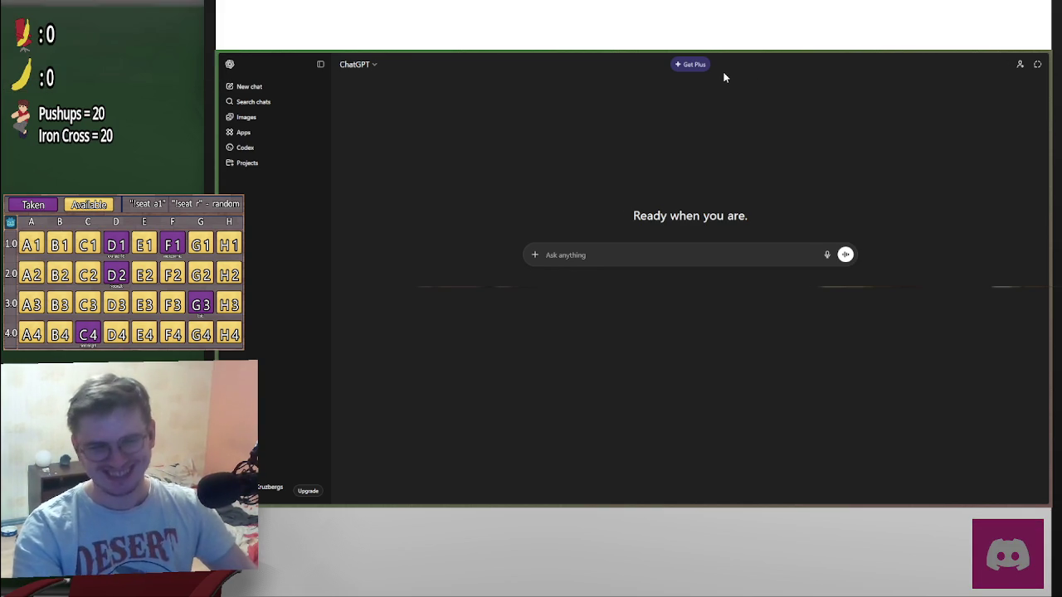
key(alt+Tab)
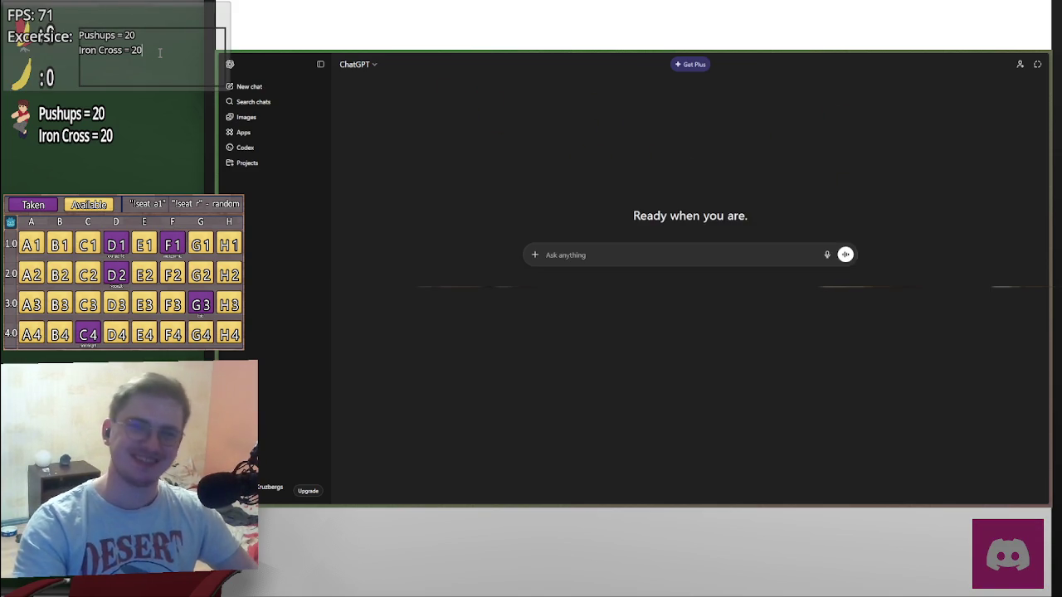
text(())
text(exer)
text(cise)
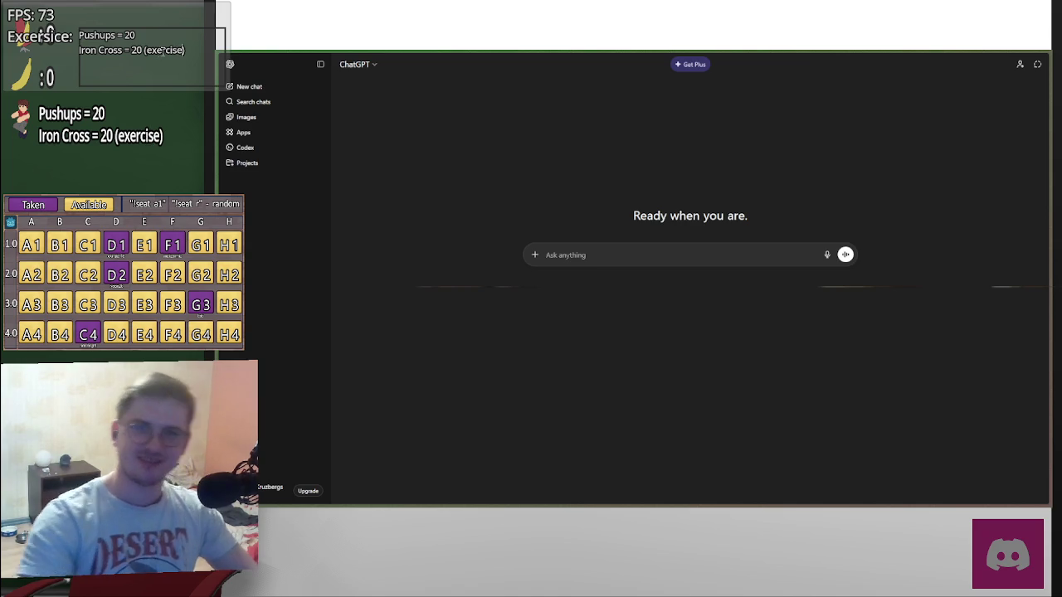
key(alt+Tab)
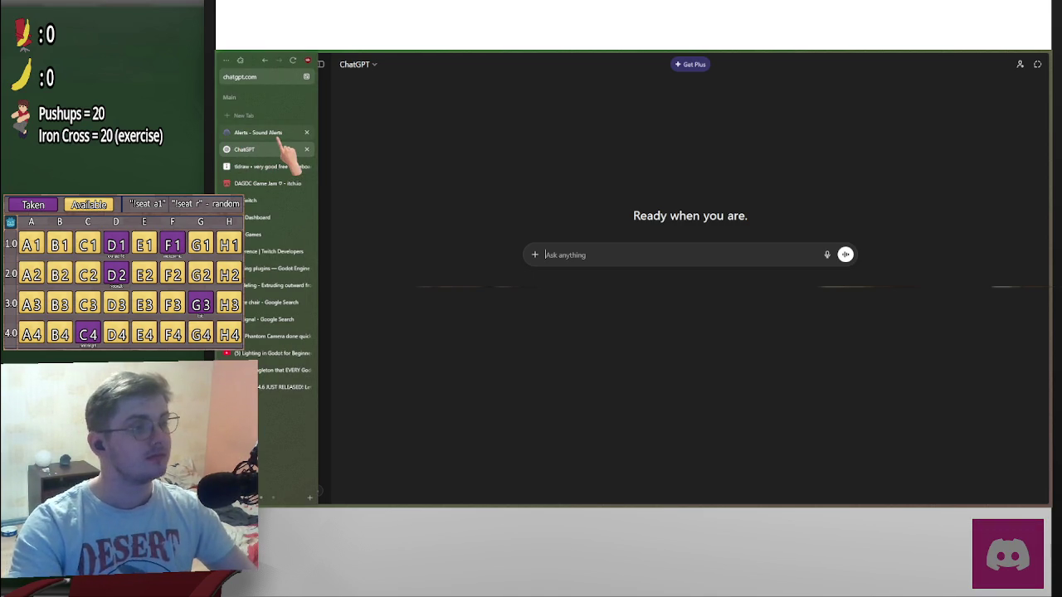
click(306, 132)
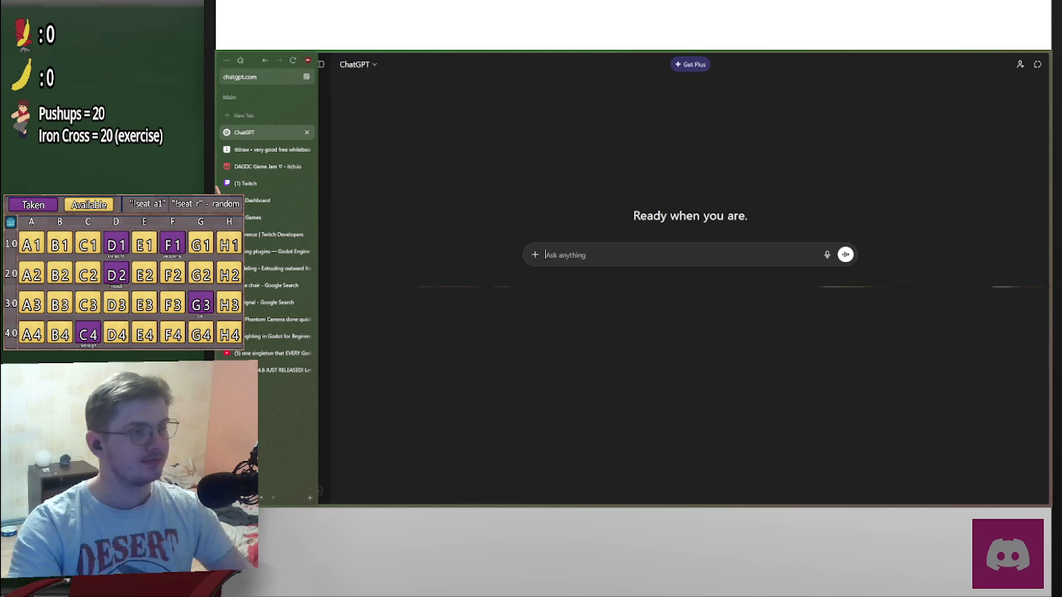
Search Google for 'chair' and open the IKEA NORDVIKEN chair's $79 product page
click(266, 116)
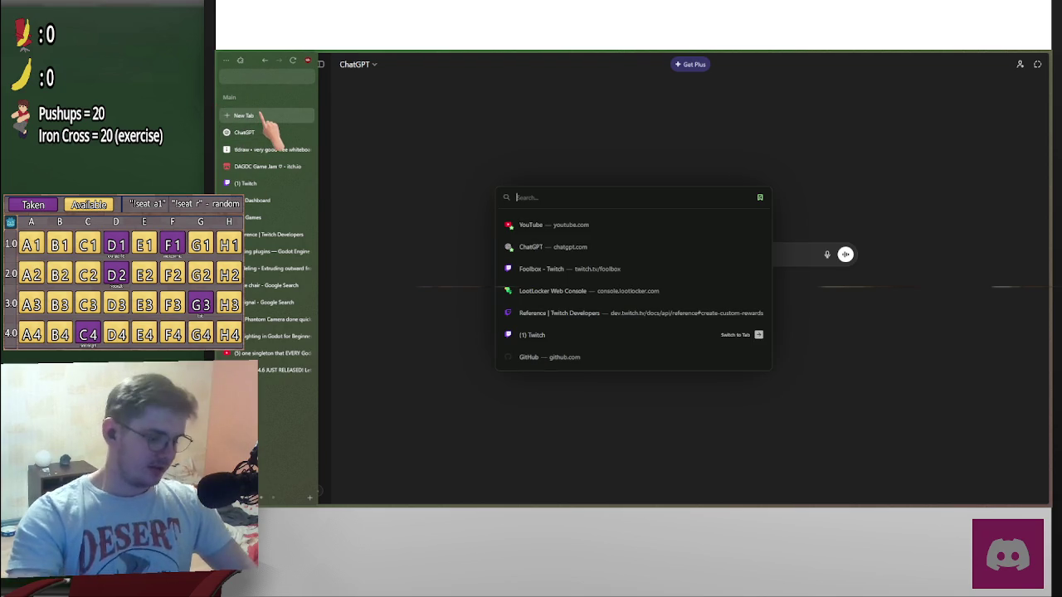
text(chair)
key(Return)
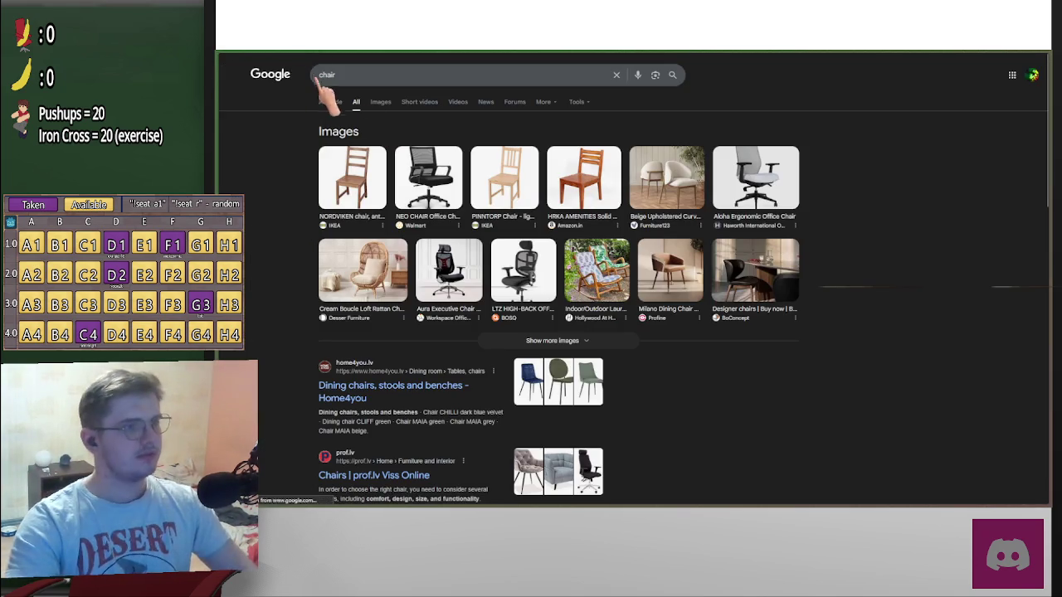
click(373, 198)
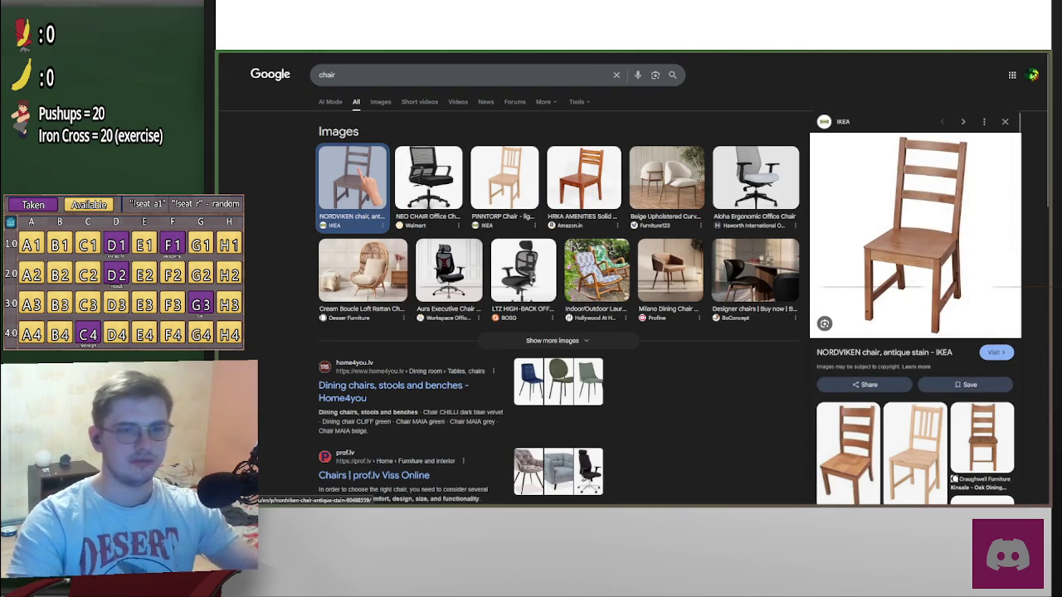
click(954, 286)
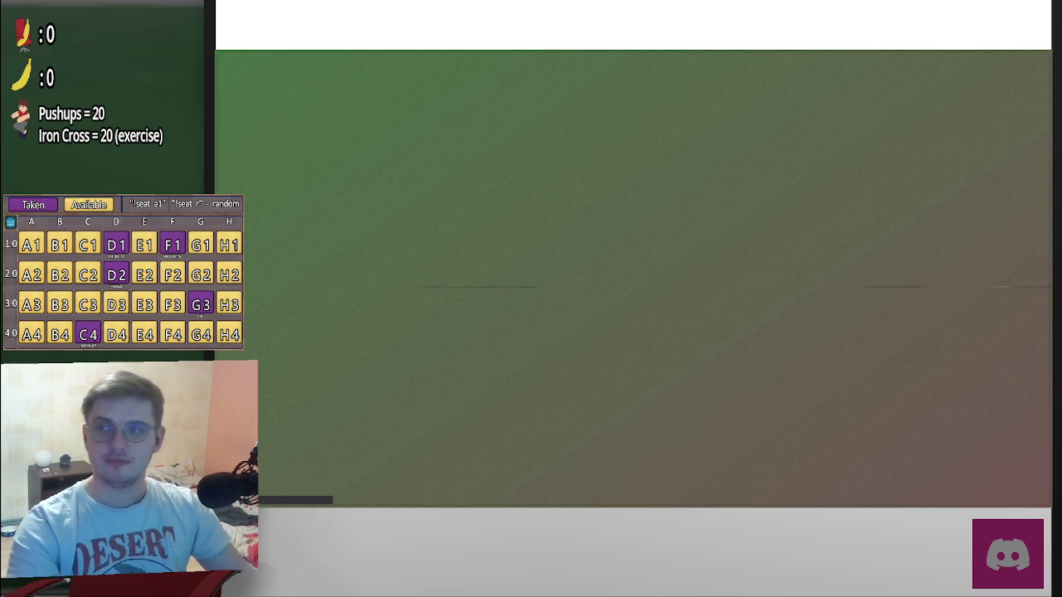
mouse_move(266, 149)
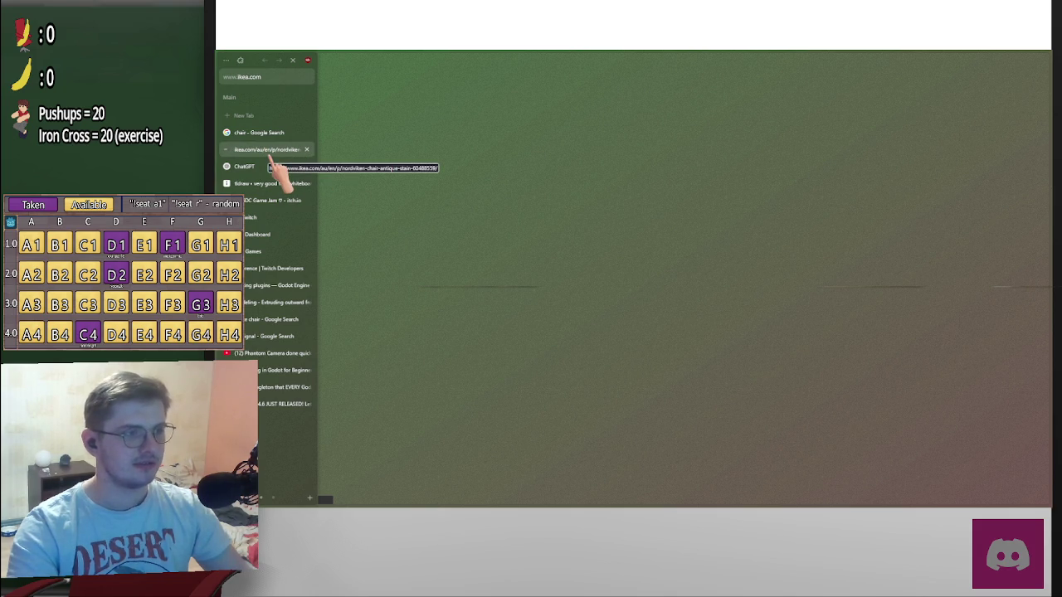
key(alt+Tab)
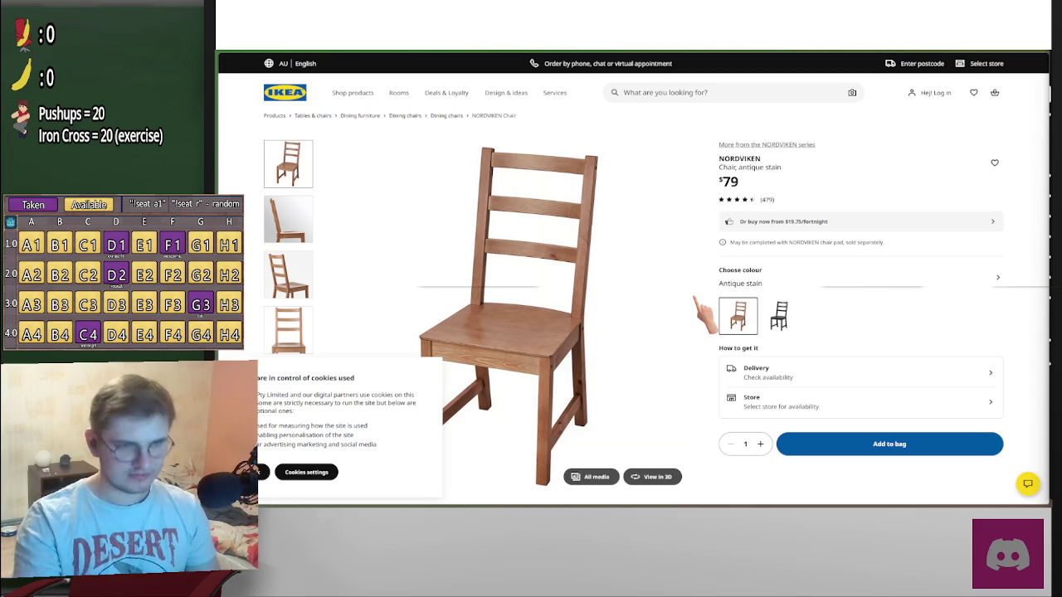
View the NORDVIKEN chair's side-view photo and the seat close-up
click(304, 237)
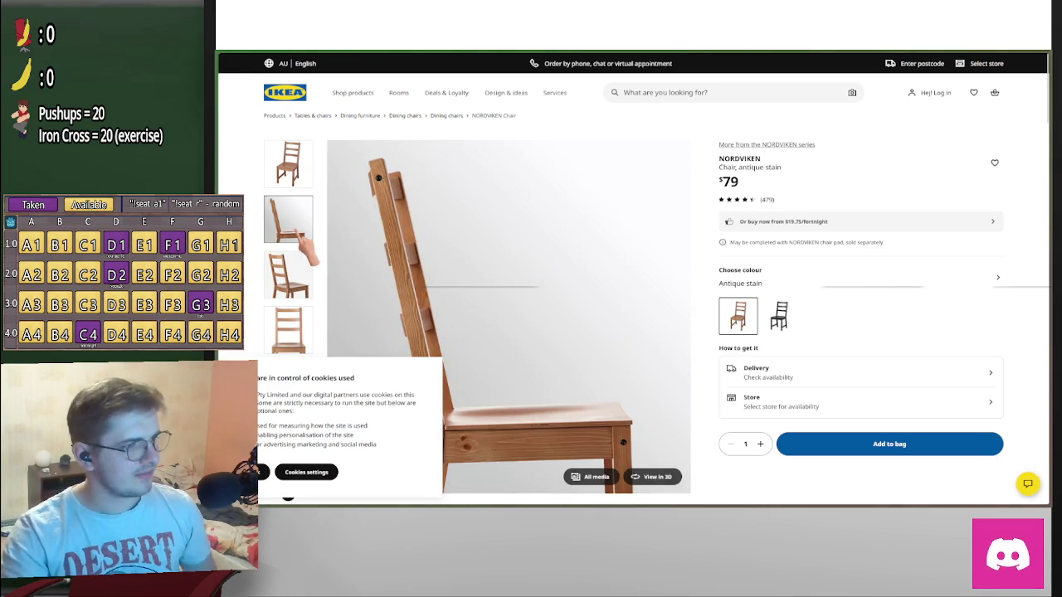
scroll(572, 258, down, 1)
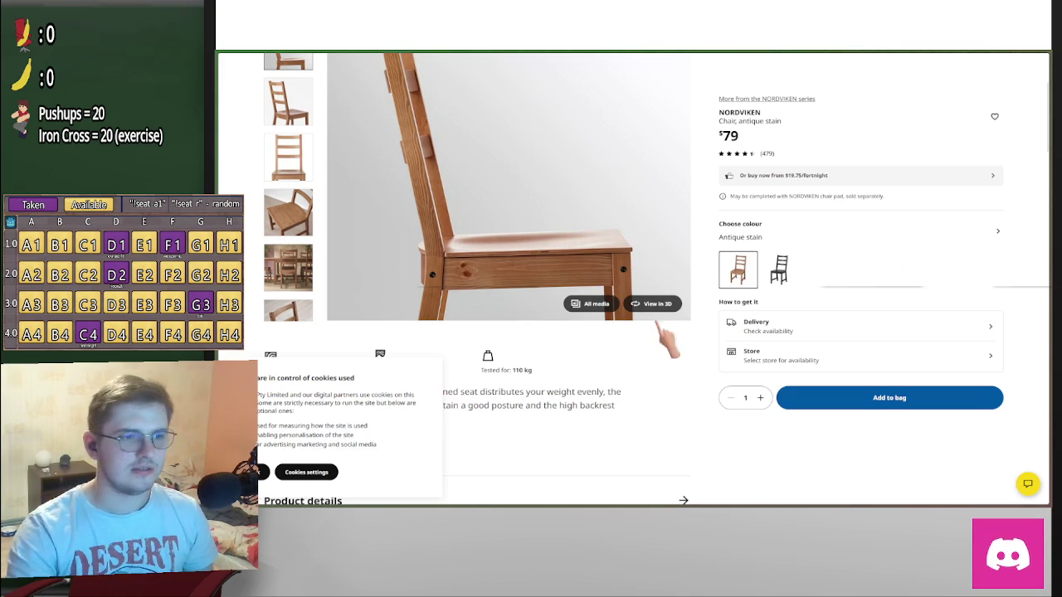
scroll(319, 261, down, 3)
scroll(319, 262, up, 5)
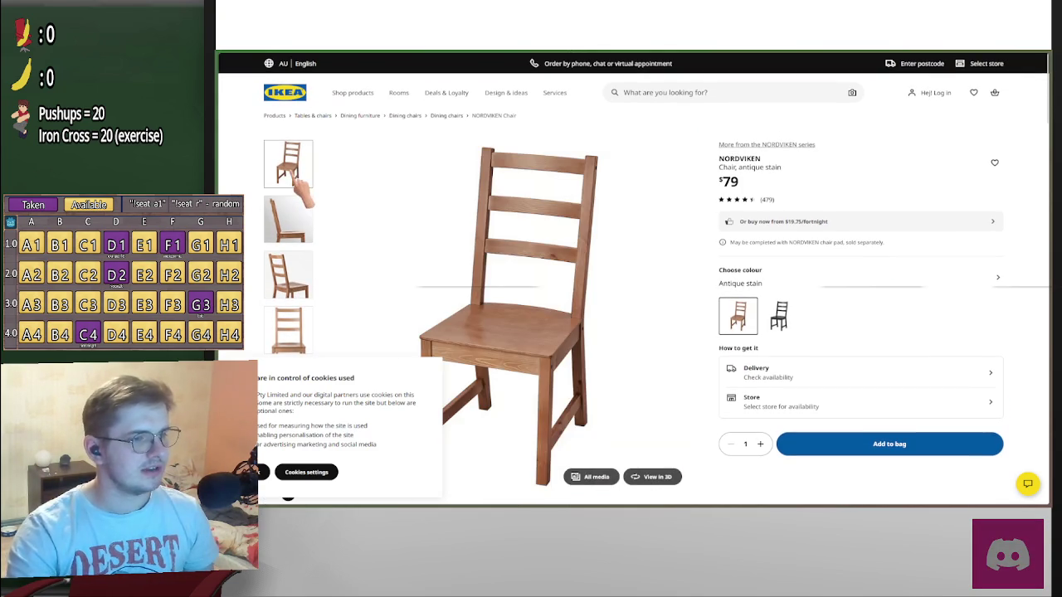
click(291, 220)
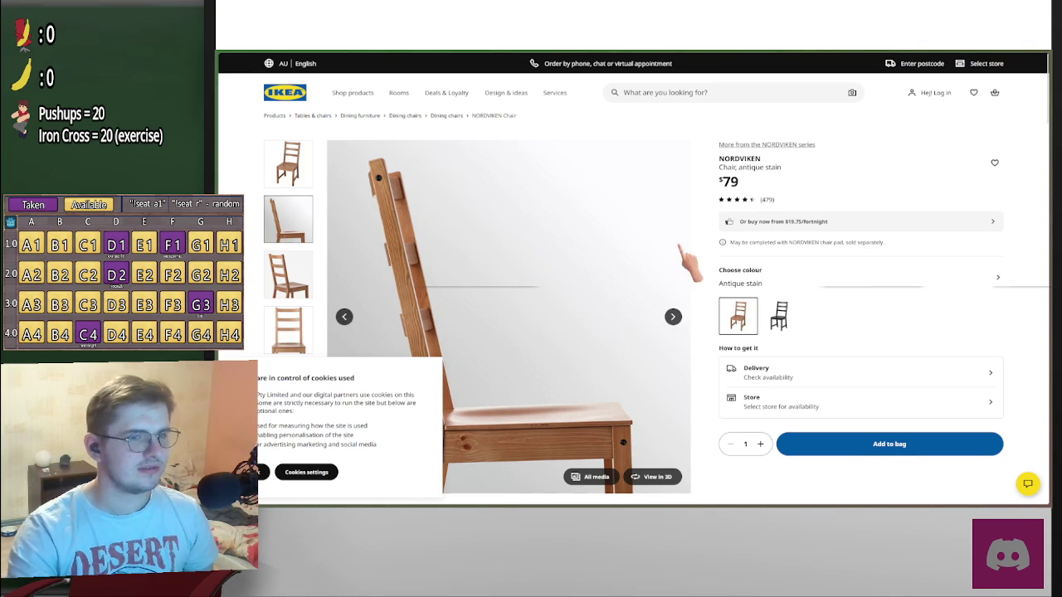
scroll(463, 288, down, 1)
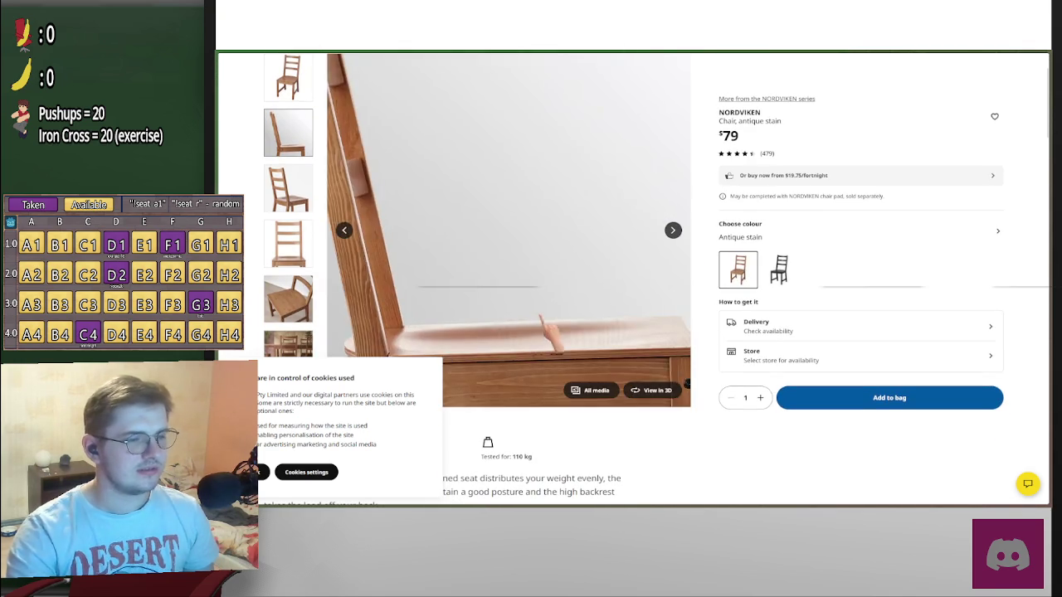
scroll(540, 328, down, 1)
scroll(551, 334, down, 1)
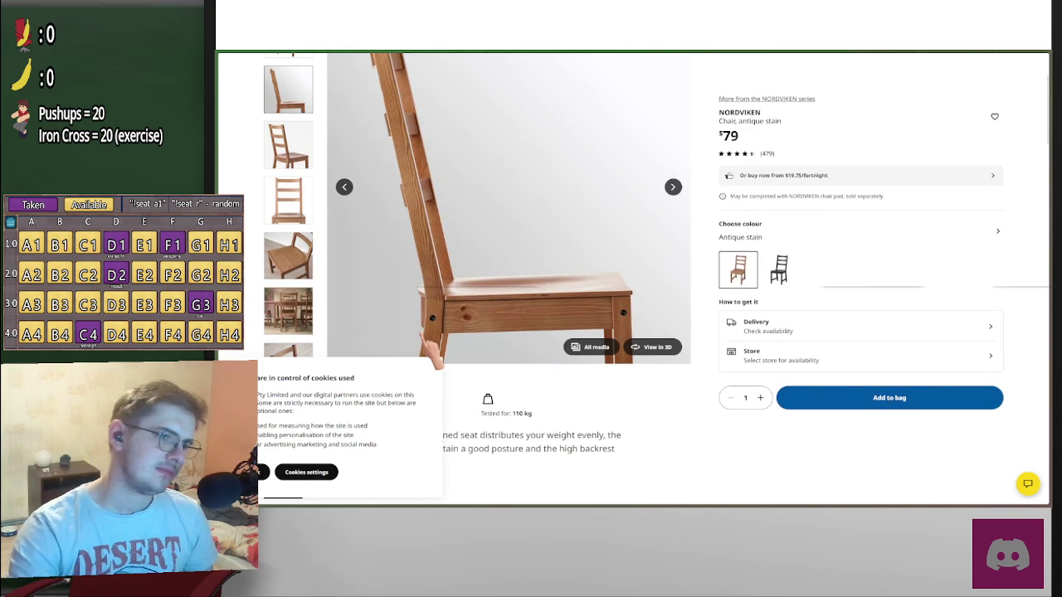
click(288, 256)
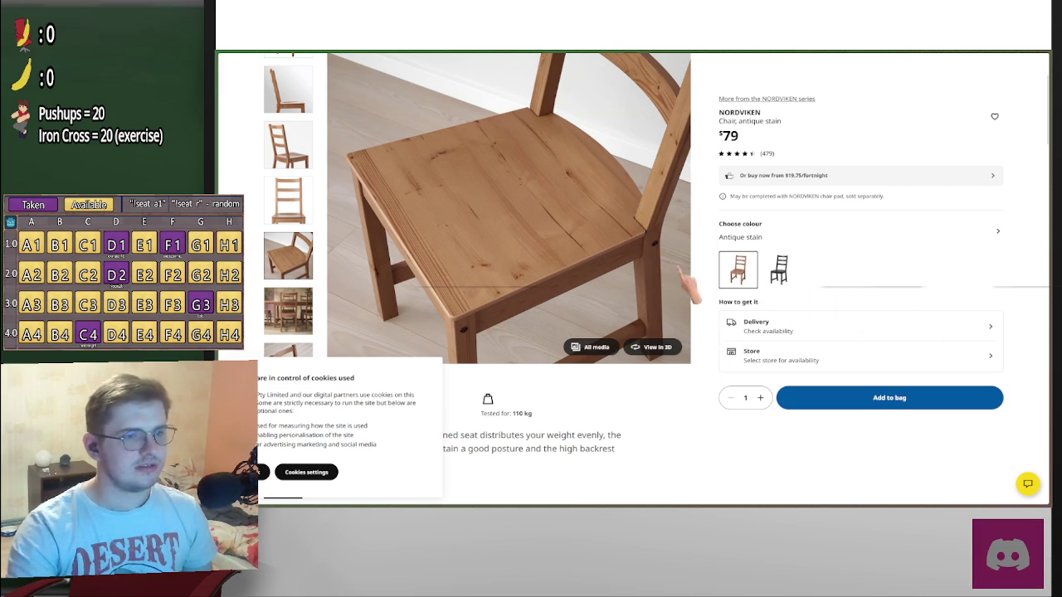
Look at the angled ladder-back, front and room-scene photos, then return to the chair search results
click(281, 151)
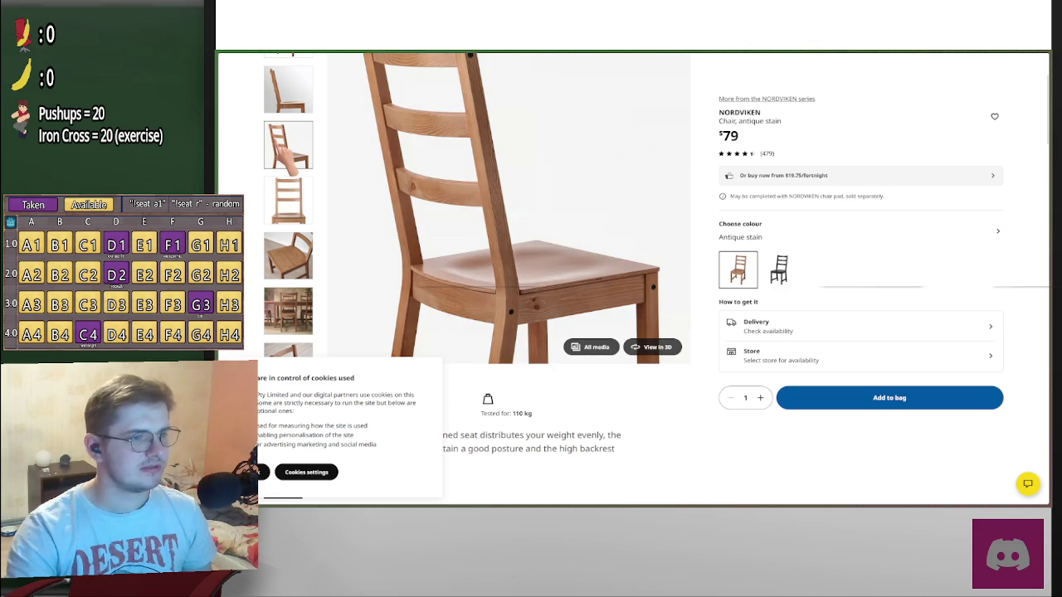
click(309, 96)
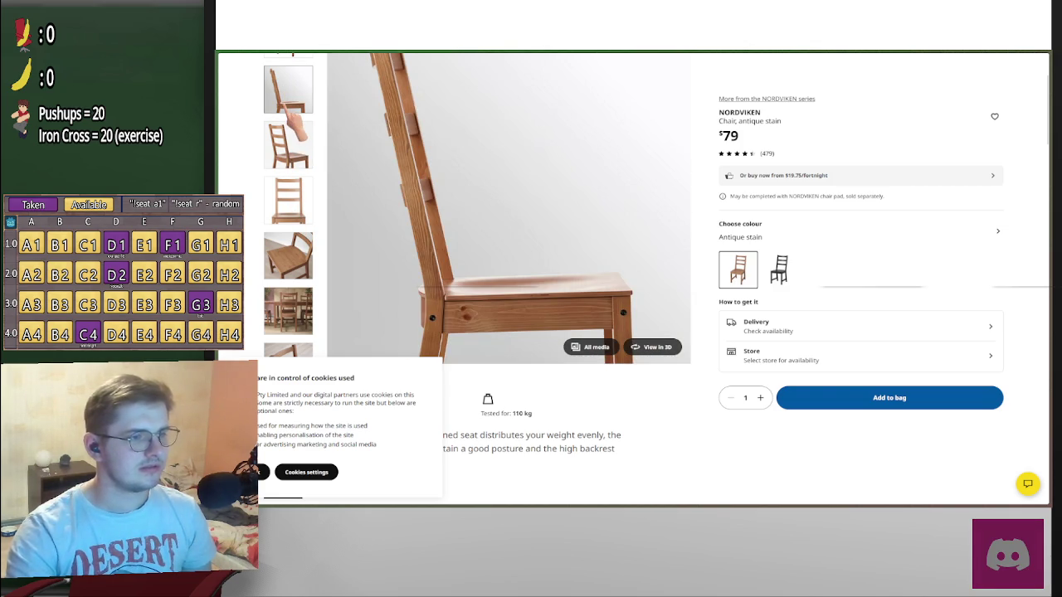
scroll(597, 240, up, 1)
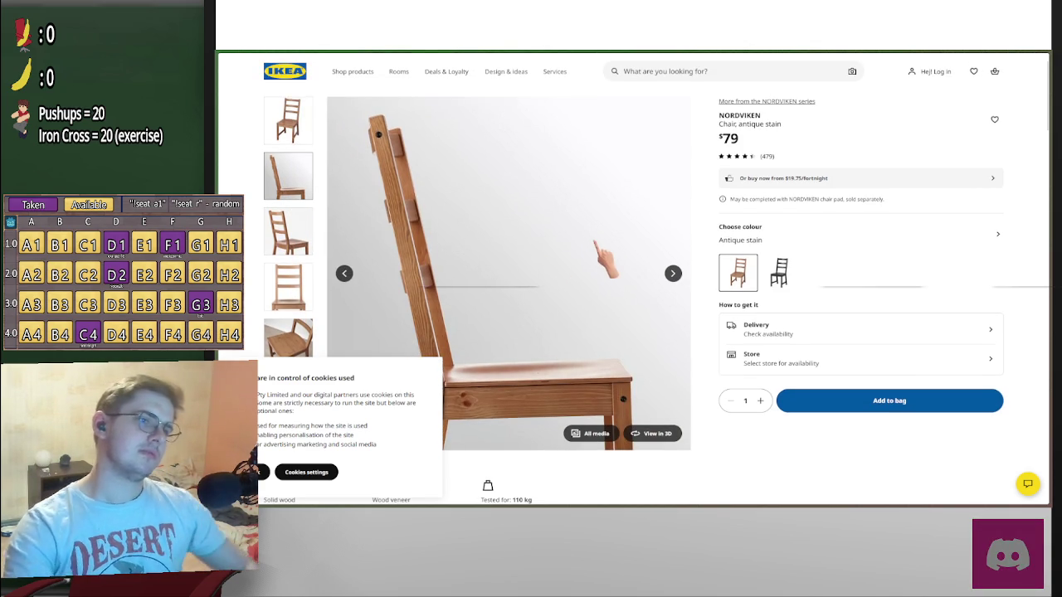
mouse_move(508, 274)
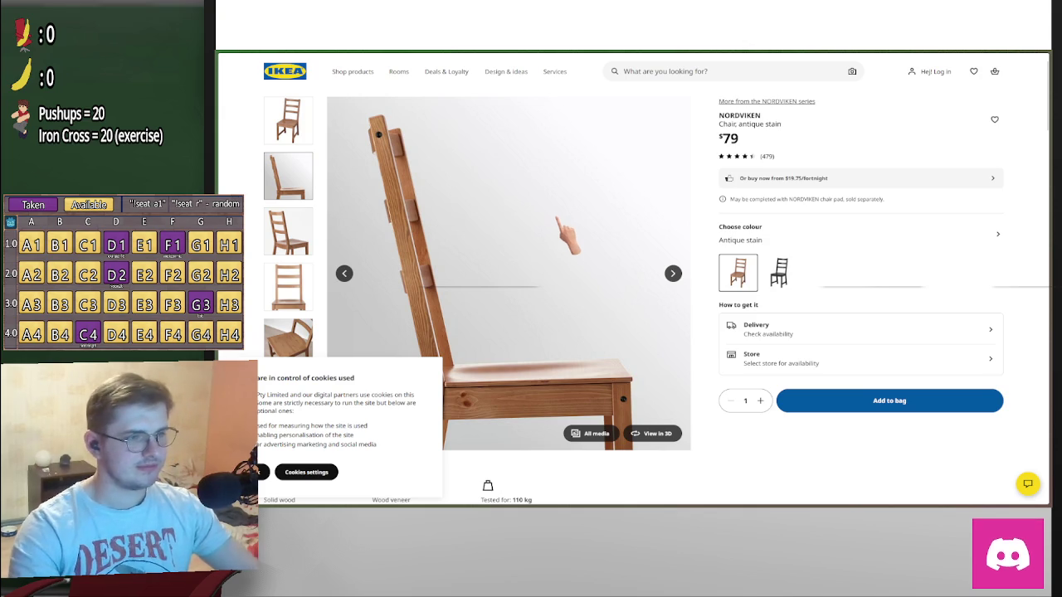
scroll(569, 237, down, 1)
click(293, 215)
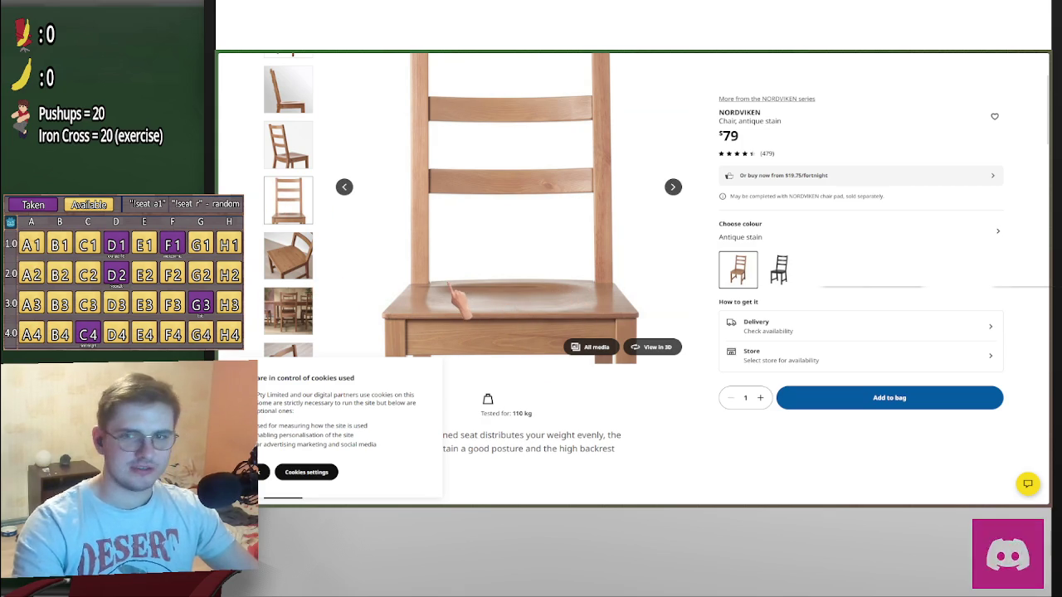
scroll(299, 266, down, 2)
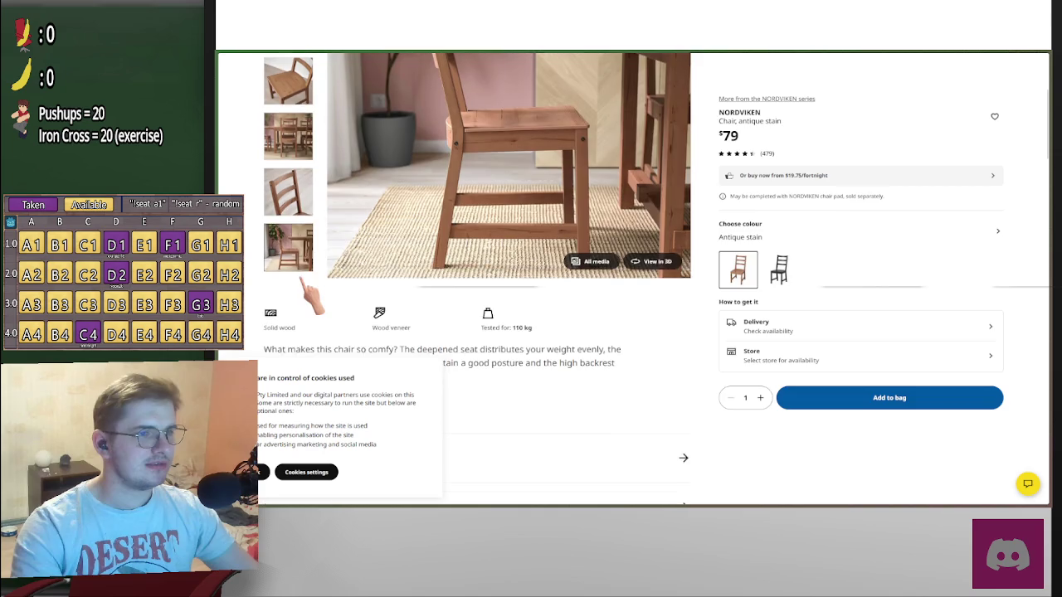
scroll(295, 274, up, 1)
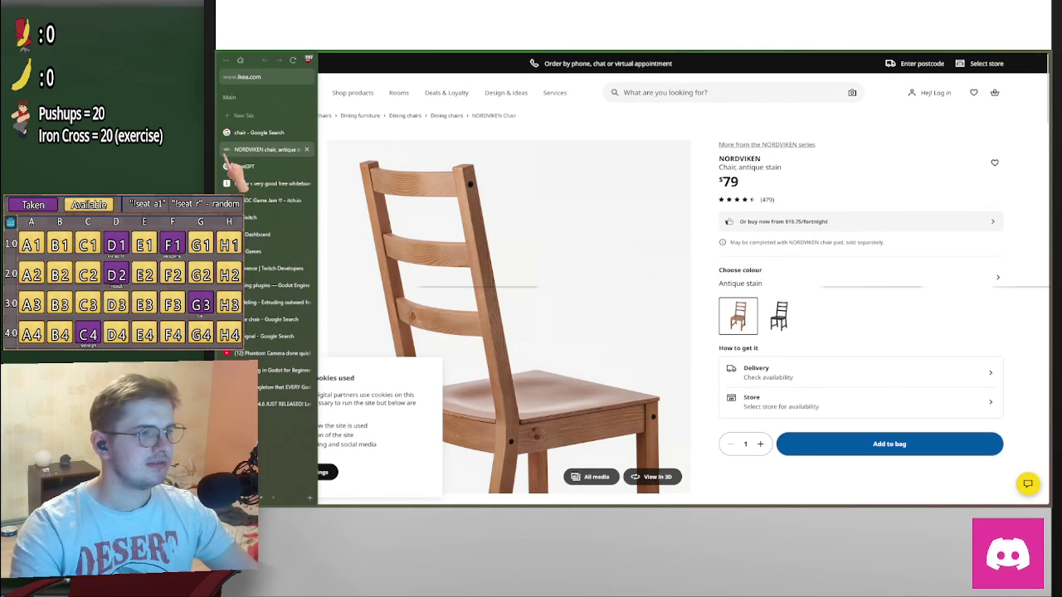
mouse_move(586, 428)
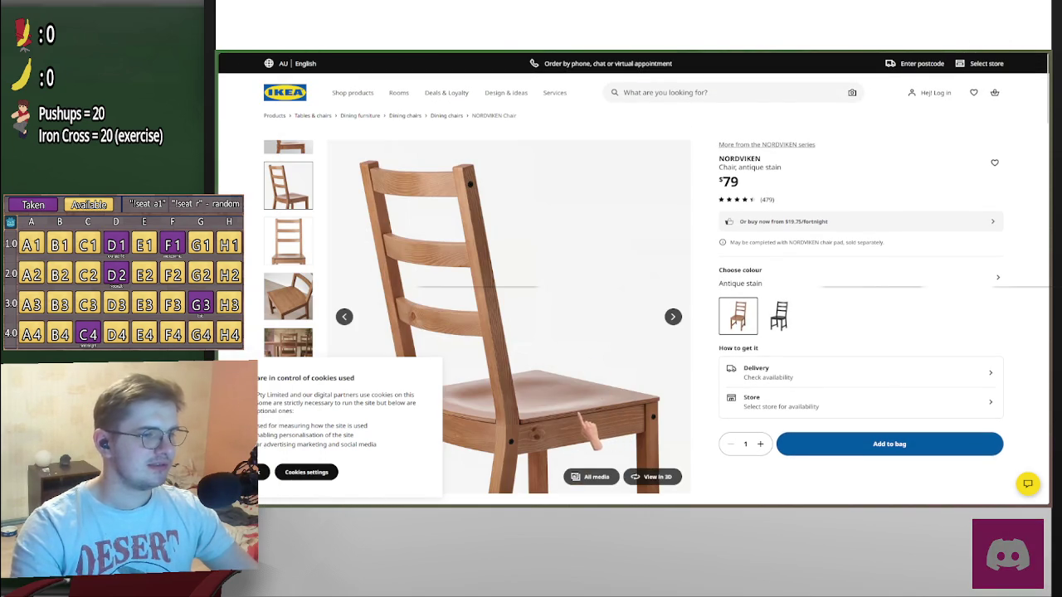
drag(591, 427, 346, 367)
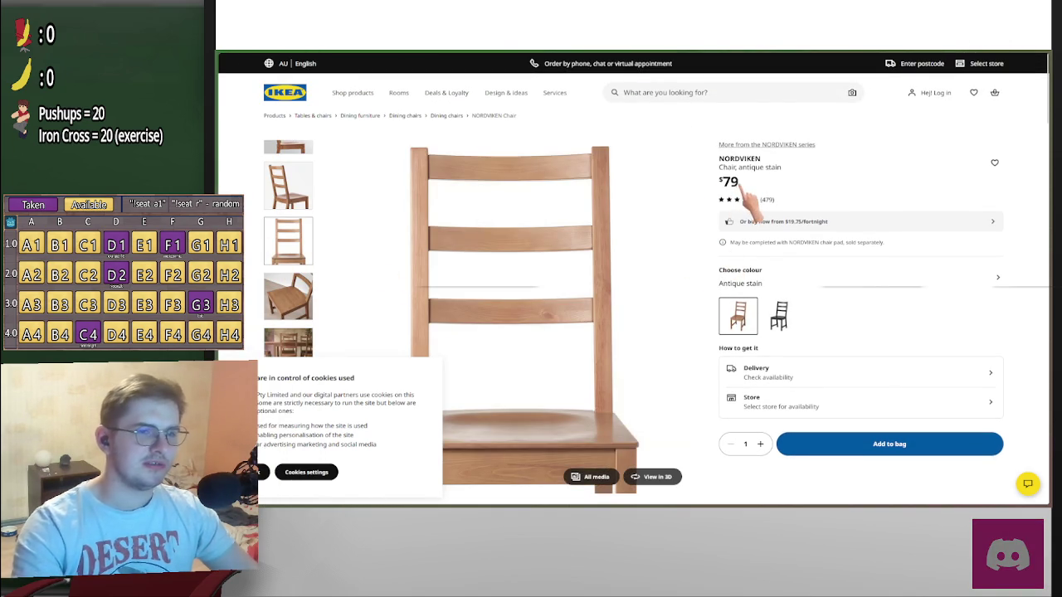
drag(731, 180, 718, 207)
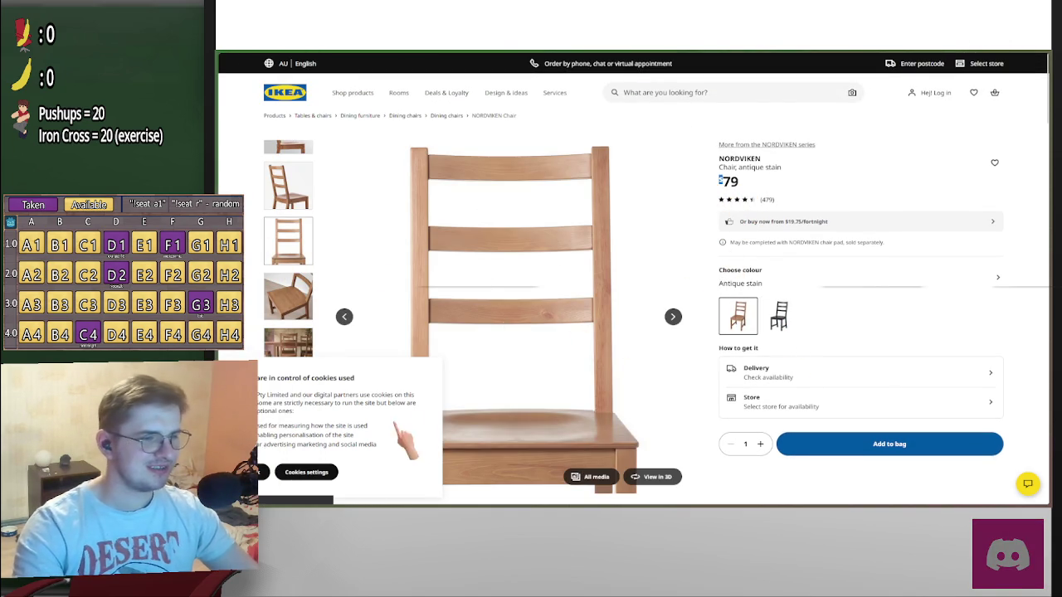
click(287, 342)
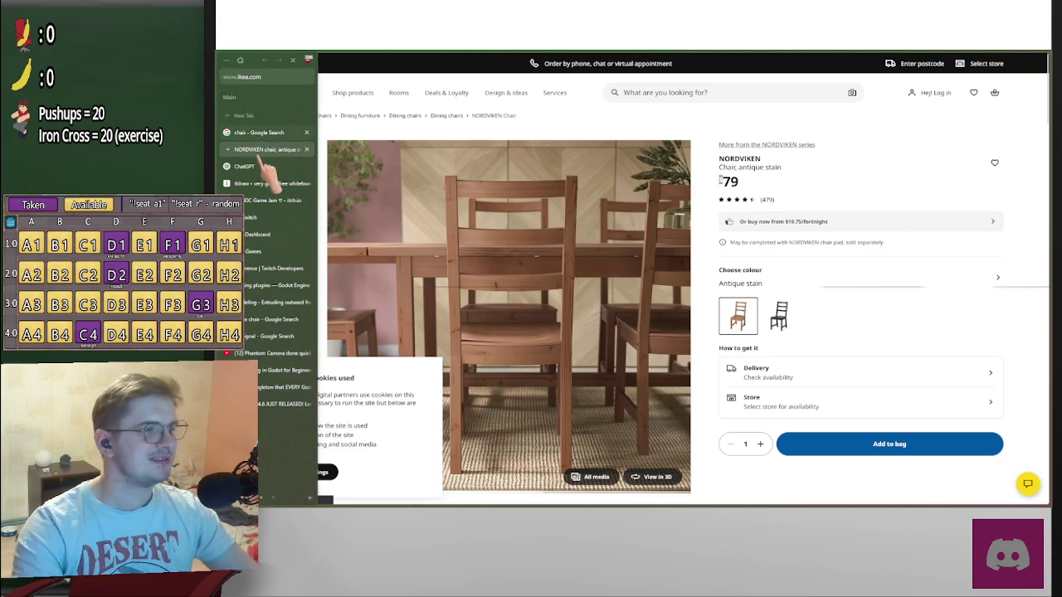
click(264, 133)
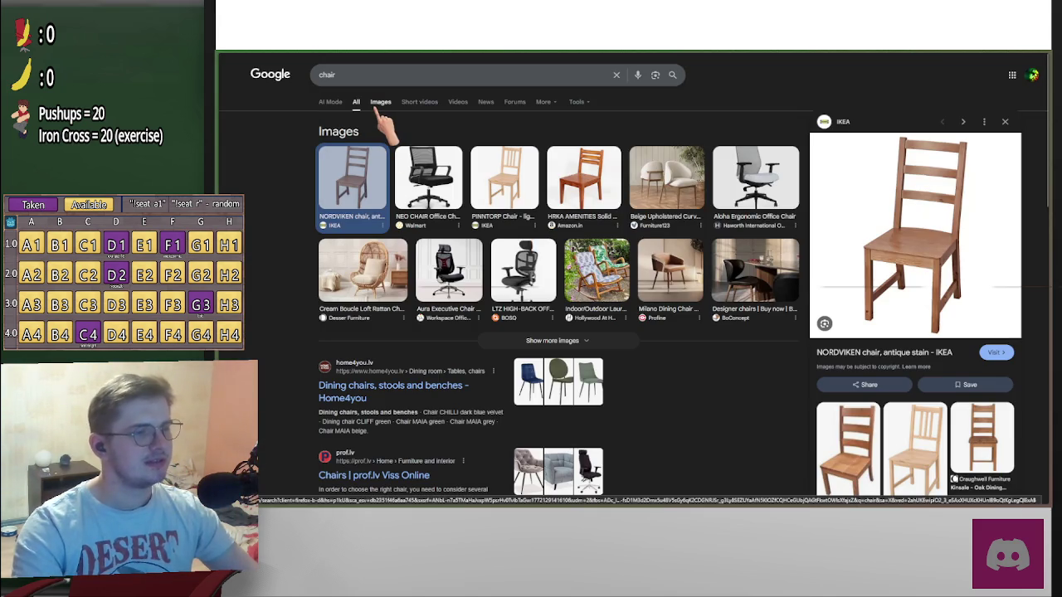
Switch the chair search to image results
click(380, 106)
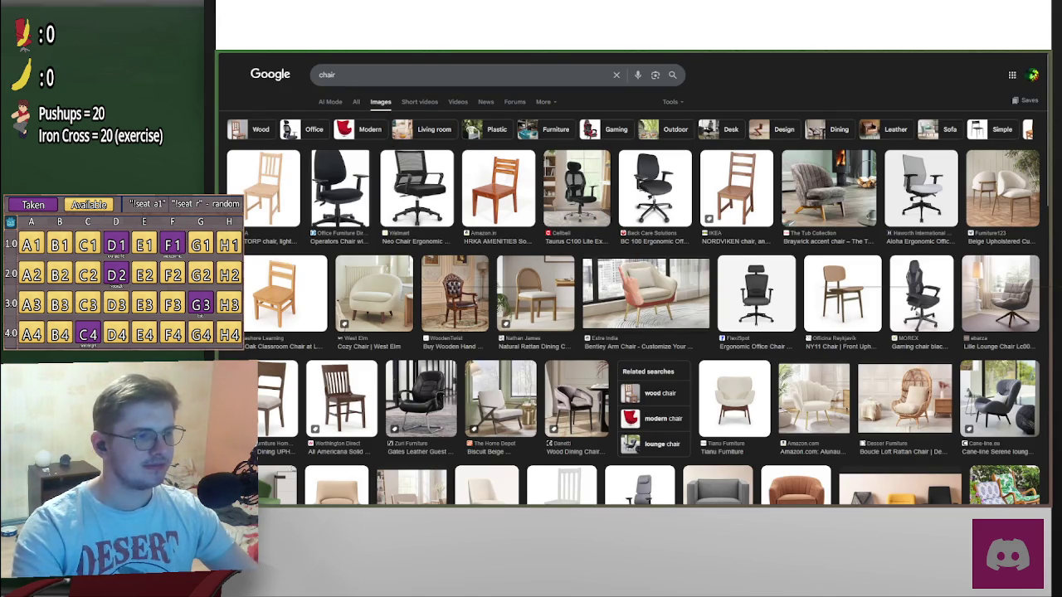
scroll(554, 357, down, 3)
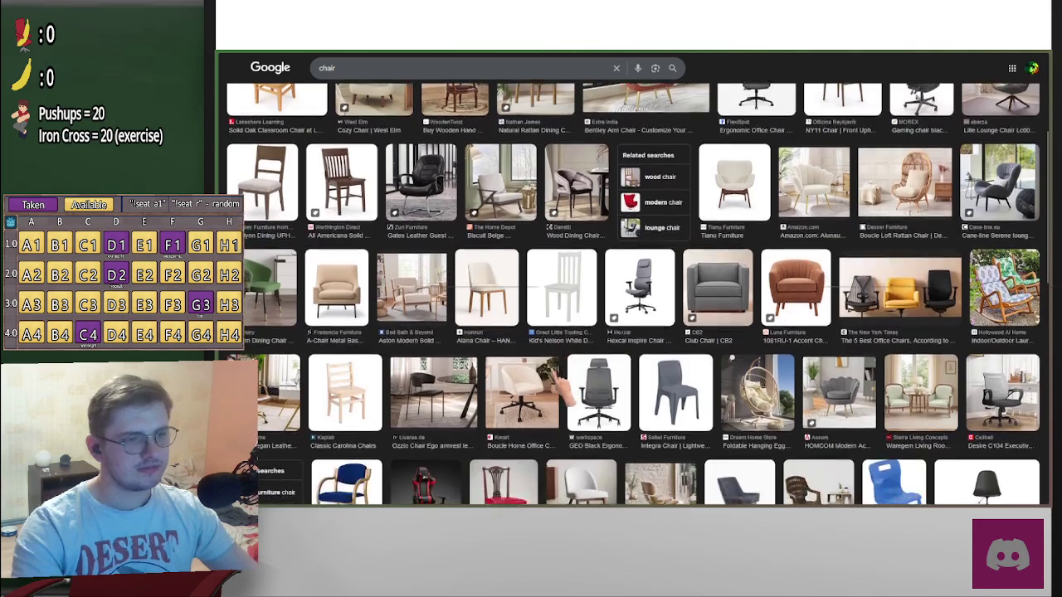
scroll(567, 363, up, 3)
scroll(415, 249, up, 2)
Search images for 'wood chair', preview the Hawthorne rustic ladder-back chair, then bring Blender forward
click(330, 76)
click(247, 130)
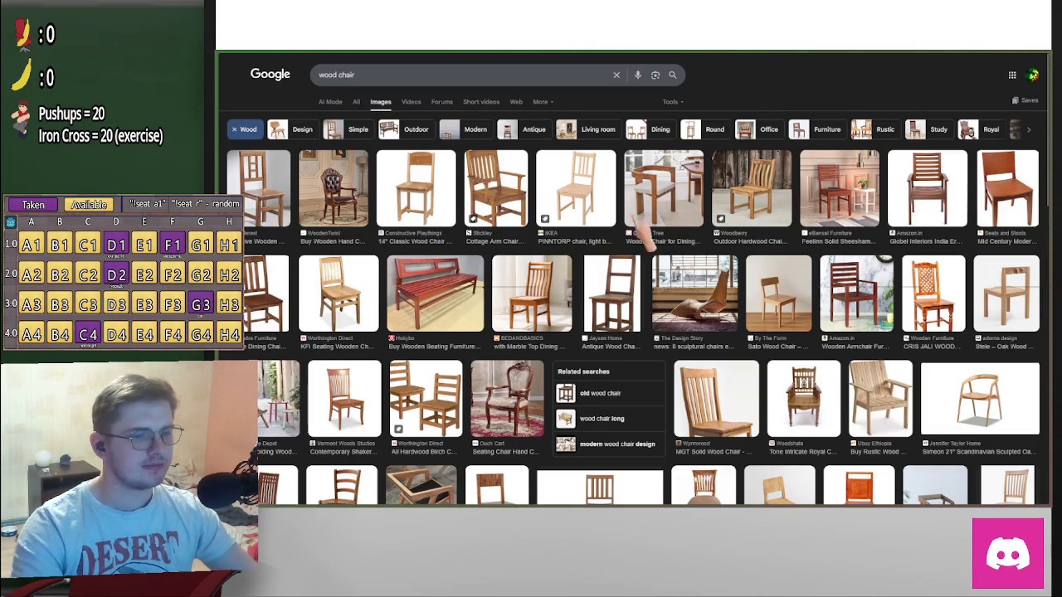
scroll(763, 372, down, 2)
scroll(762, 377, down, 1)
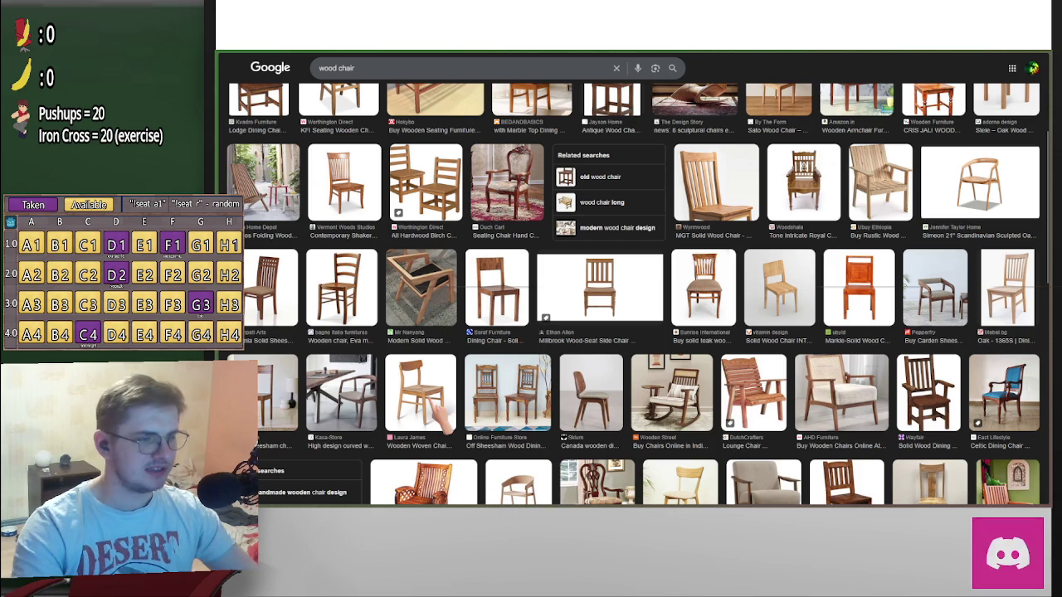
scroll(448, 414, down, 1)
scroll(467, 415, down, 2)
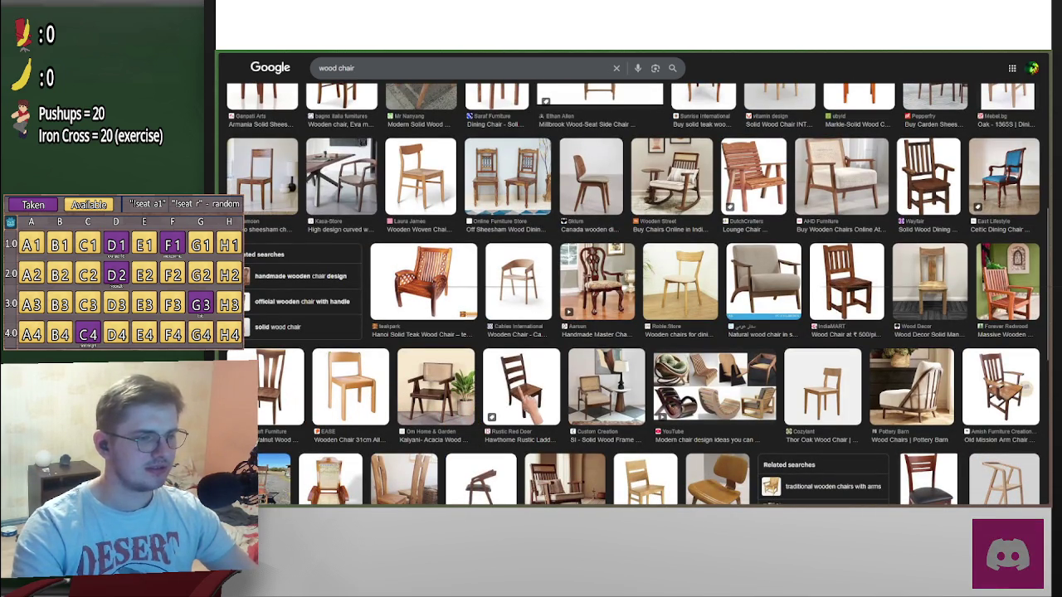
click(533, 392)
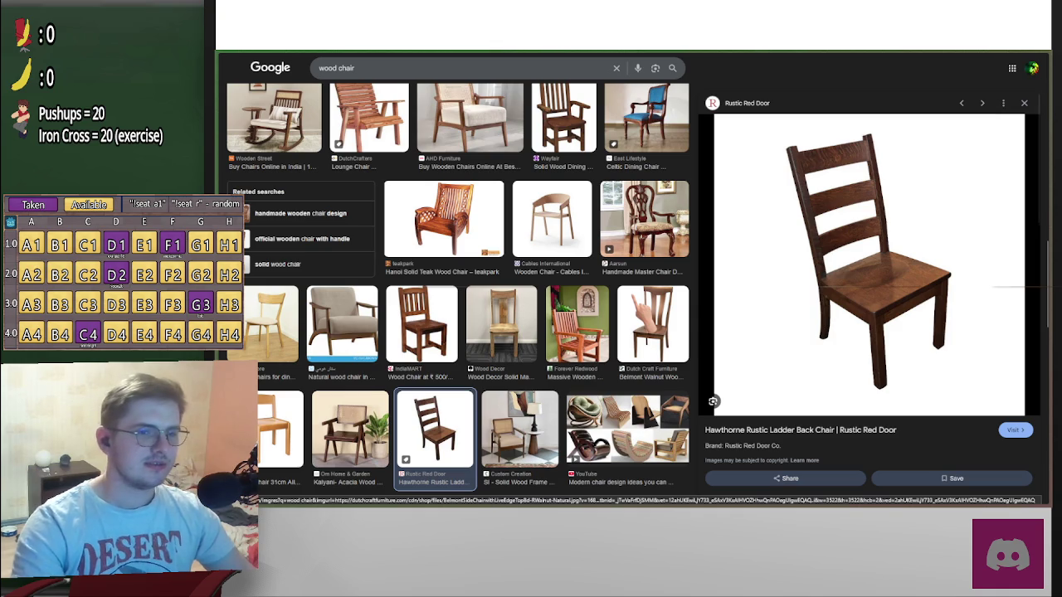
key(alt+Tab)
key(alt+Tab)
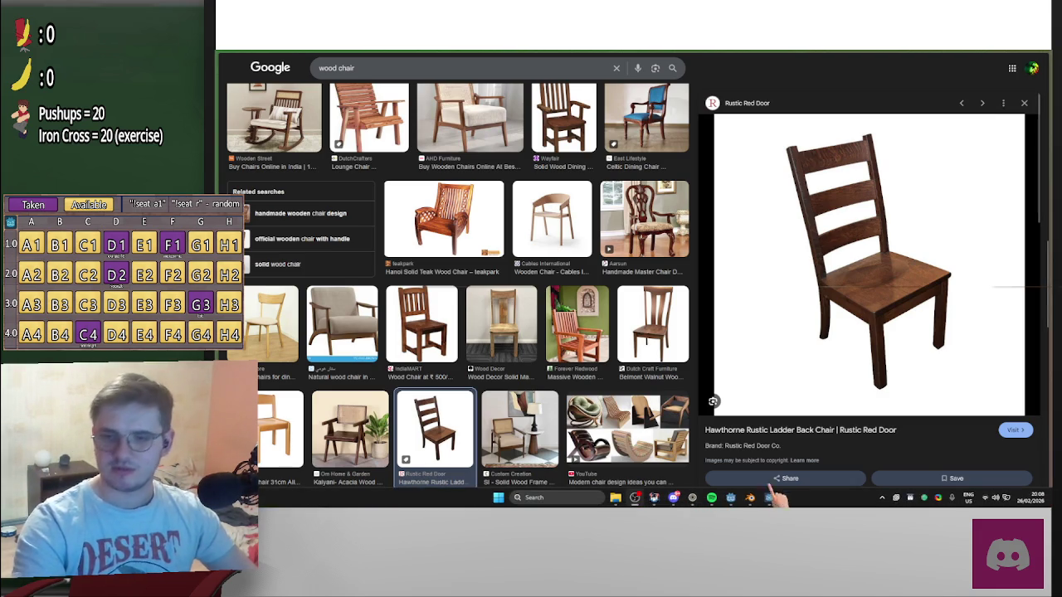
click(751, 500)
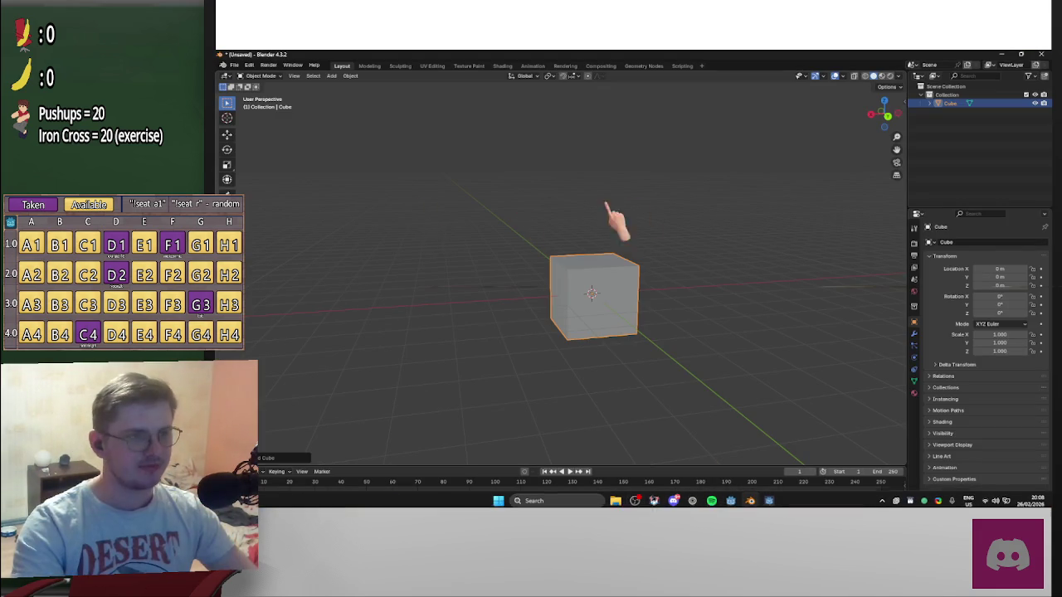
middle_drag(523, 212, 685, 224)
key(alt+Tab)
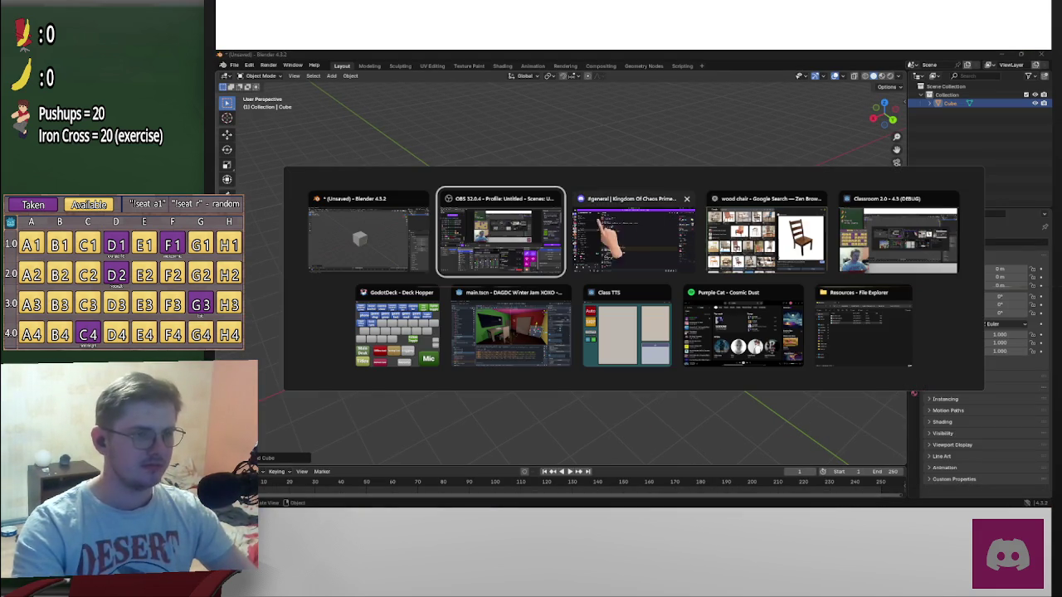
click(794, 277)
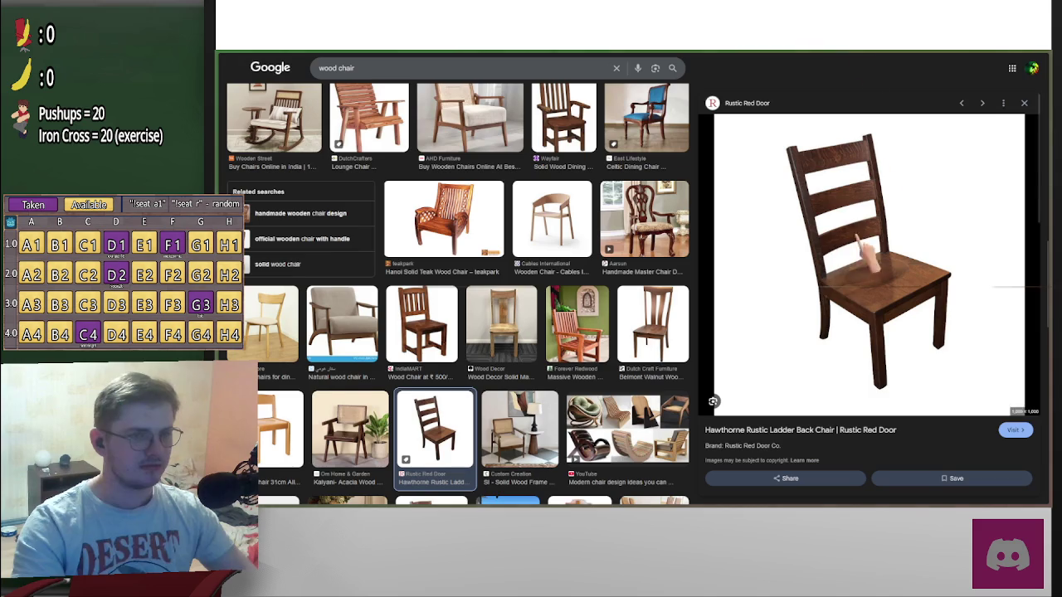
drag(1007, 71, 1061, 71)
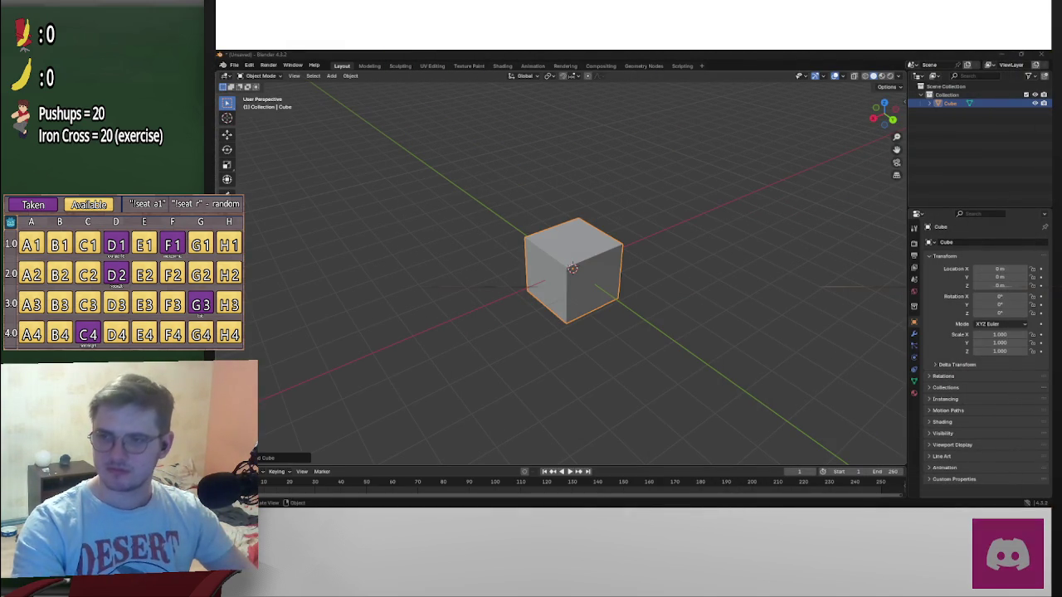
right_click(685, 221)
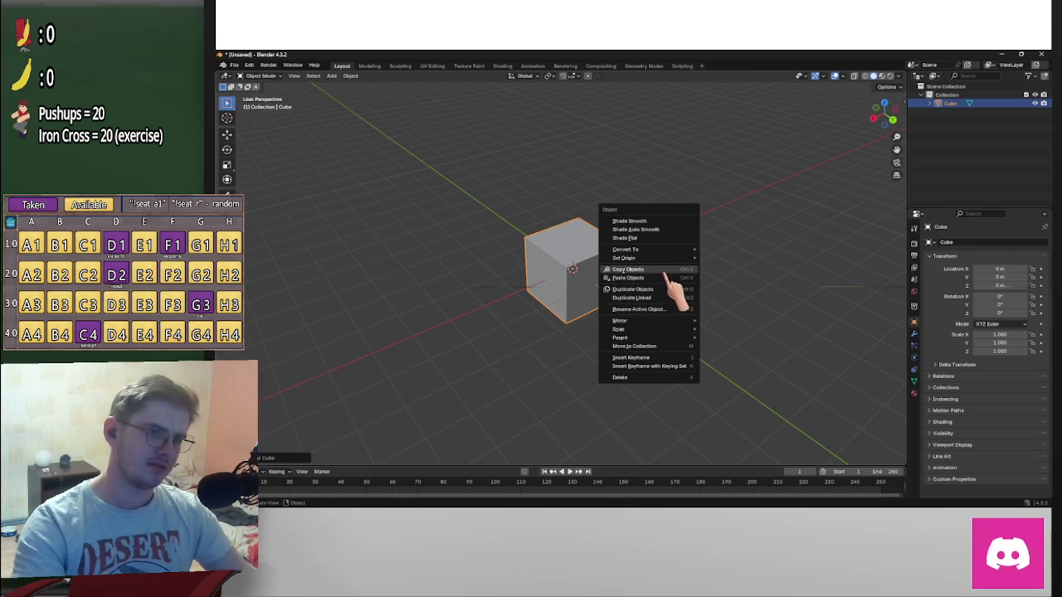
click(674, 278)
click(782, 266)
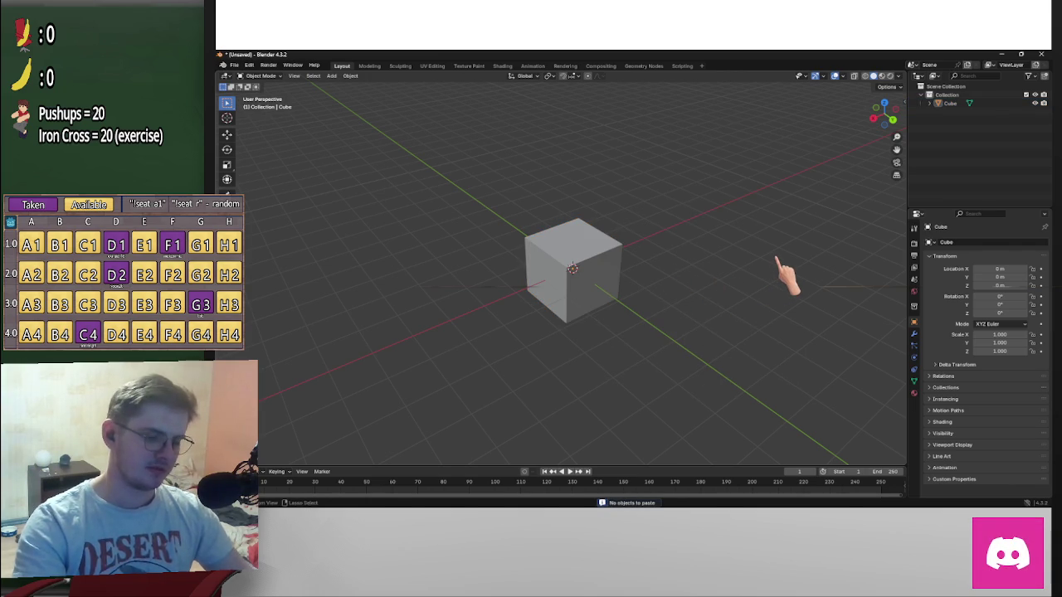
middle_drag(789, 264, 743, 268)
key(alt+Tab)
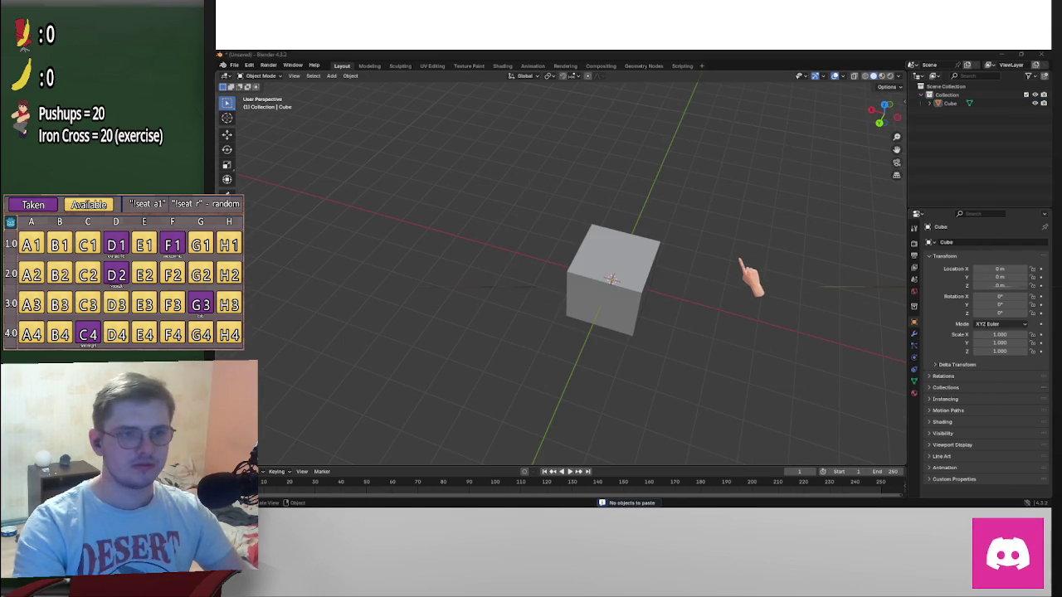
mouse_move(751, 298)
middle_down()
mouse_move(735, 308)
mouse_move(866, 266)
middle_up()
mouse_move(690, 268)
middle_down()
mouse_move(687, 301)
mouse_move(589, 228)
middle_up()
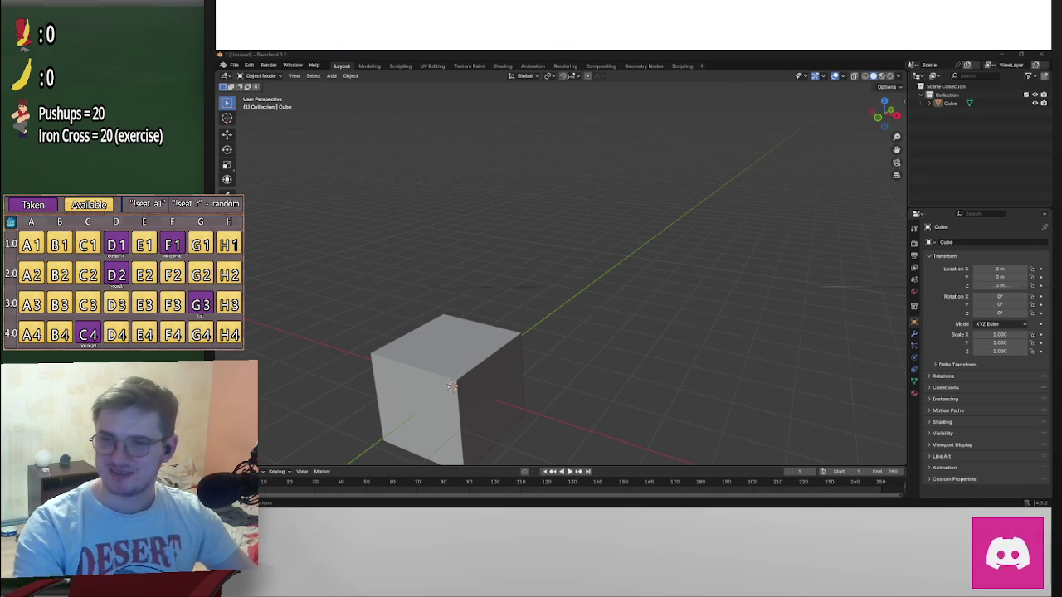
key(KP_Decimal)
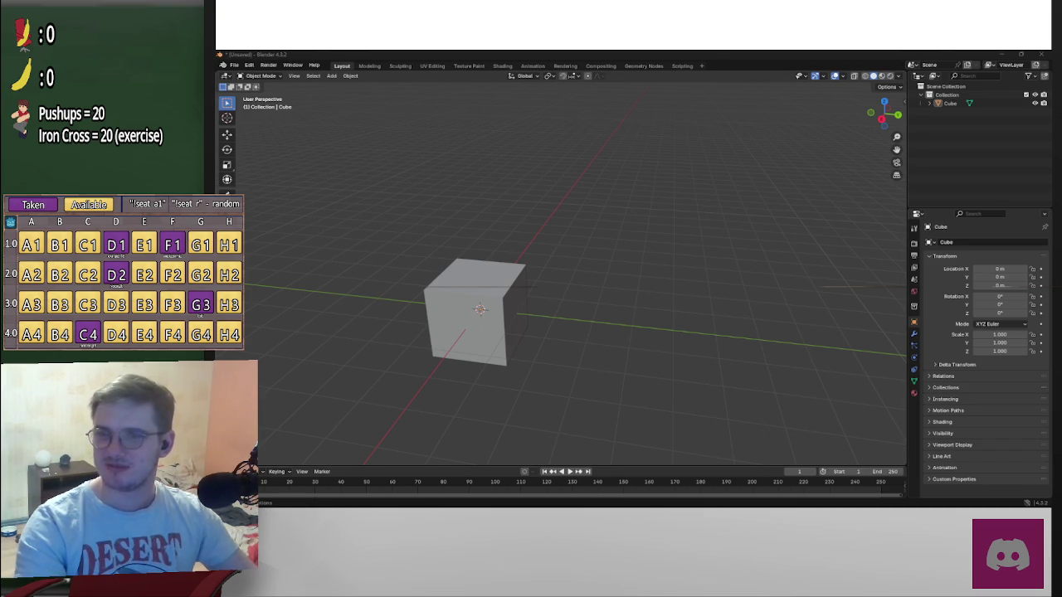
drag(921, 52, 983, 81)
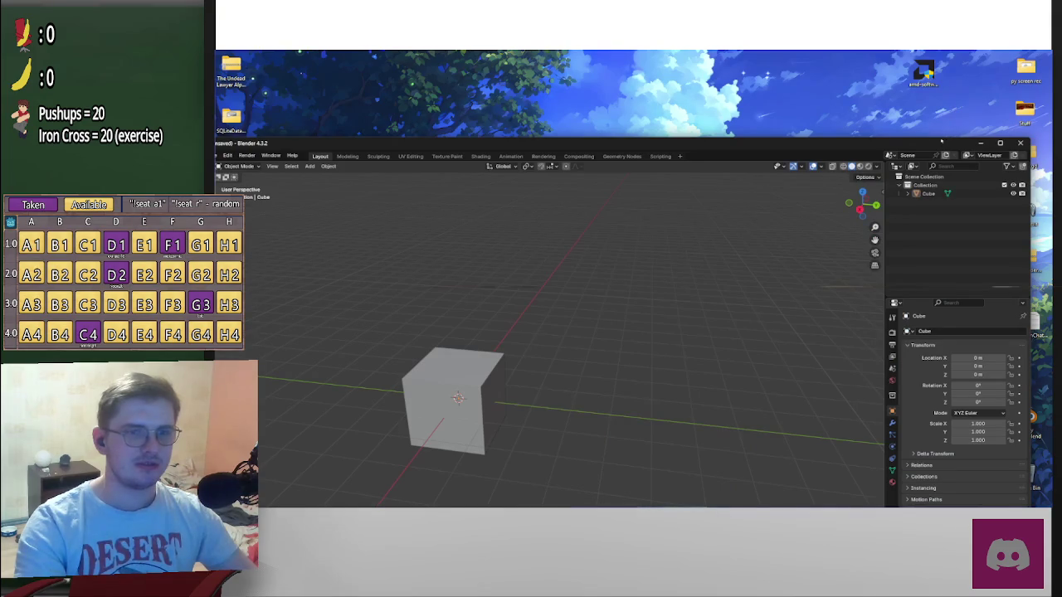
Save the chair photo to the desktop and drag it into Blender's viewport as a reference image
drag(943, 141, 940, 143)
drag(735, 112, 809, 202)
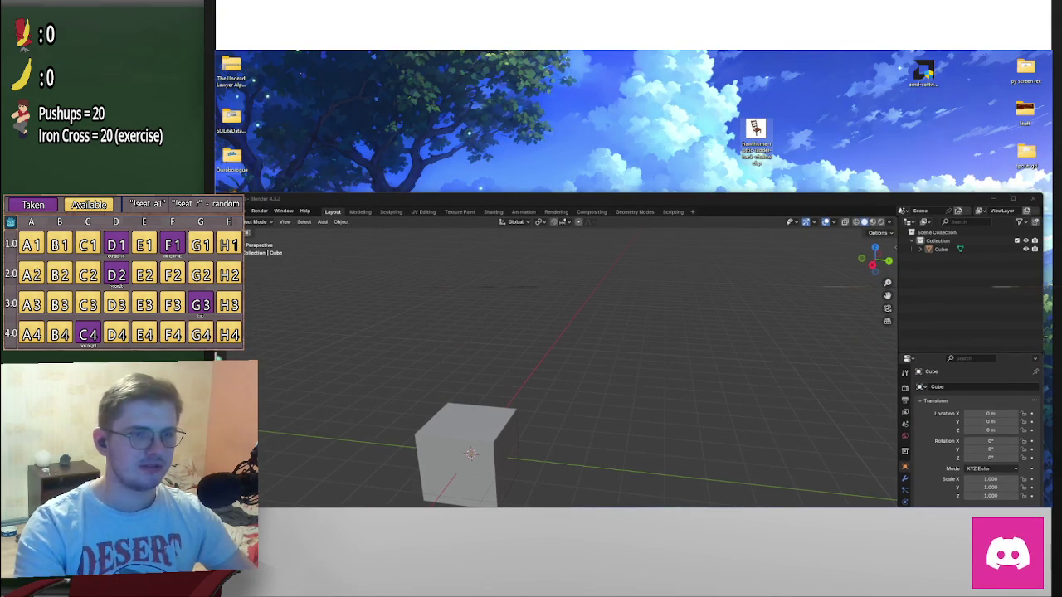
click(755, 131)
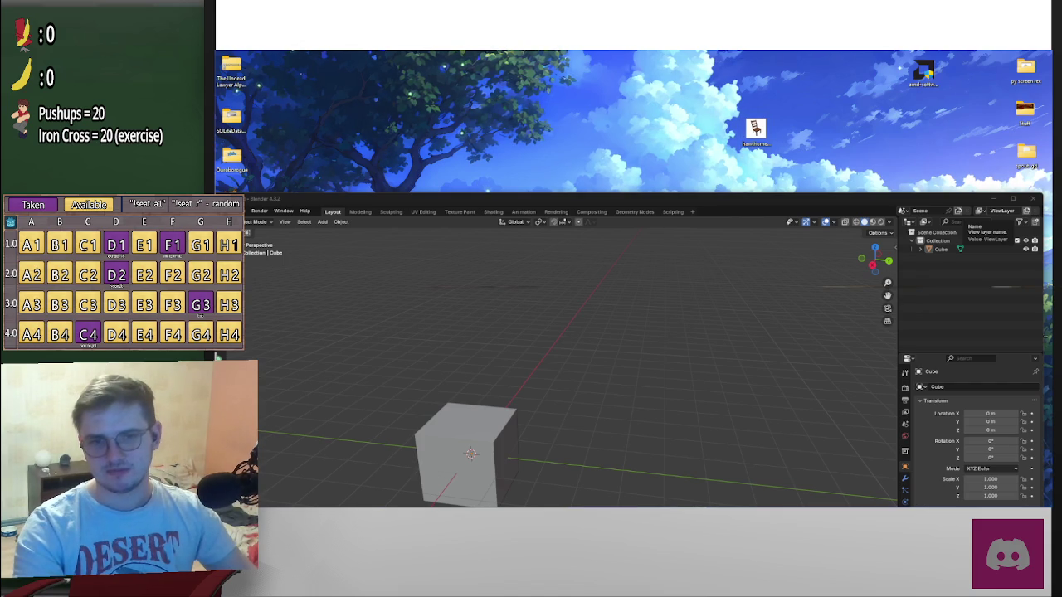
drag(755, 128, 692, 379)
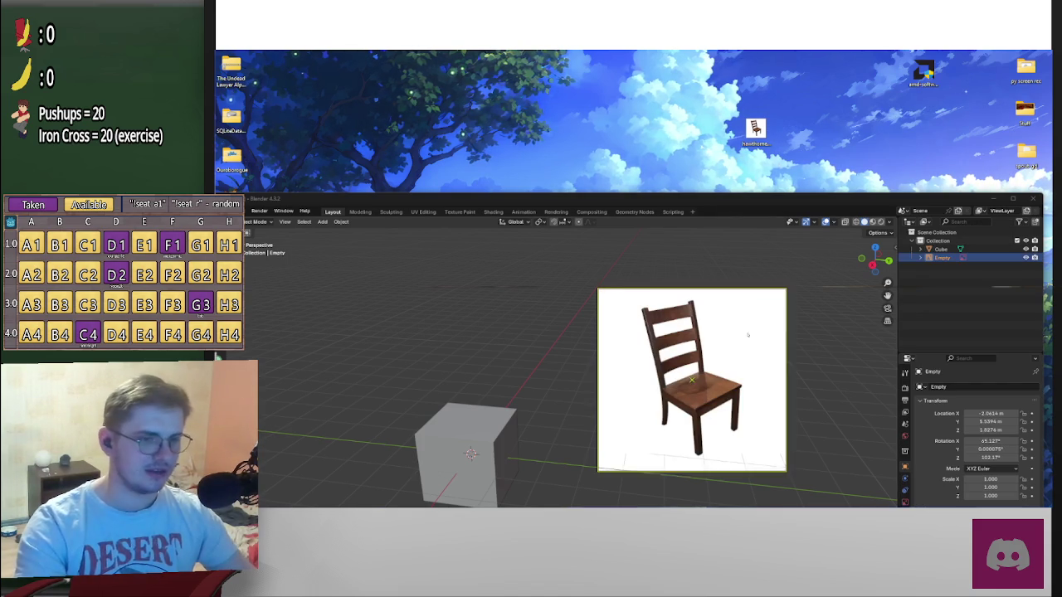
double_click(830, 198)
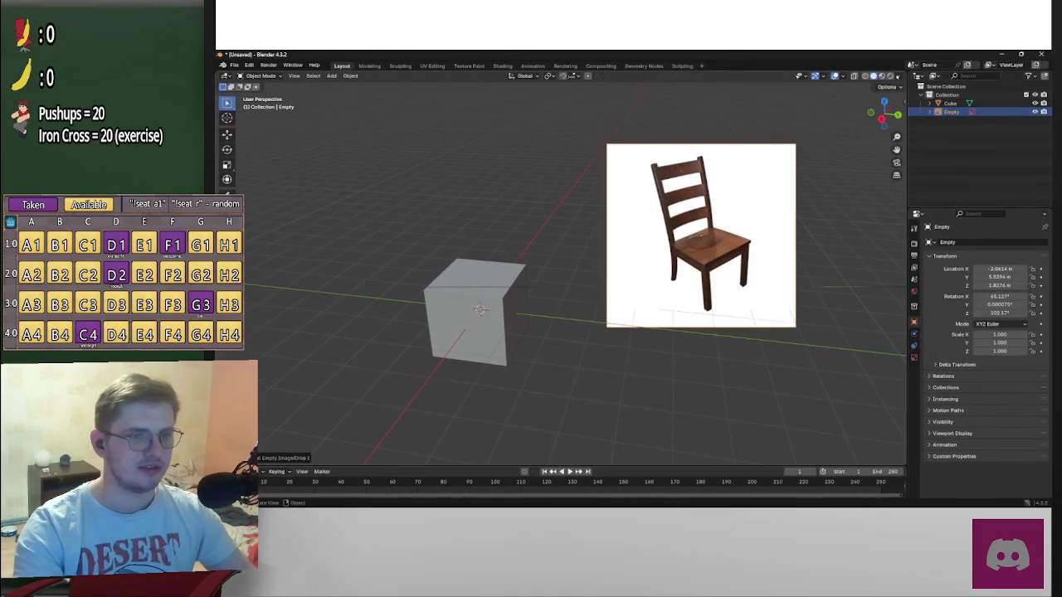
middle_drag(863, 172, 819, 215)
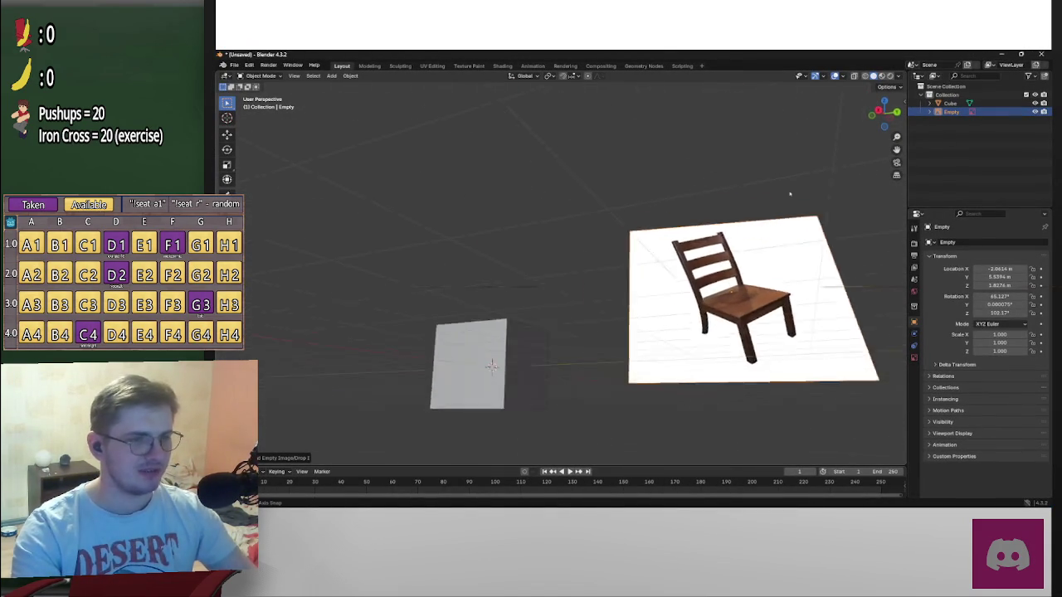
key(ctrl+KP_3)
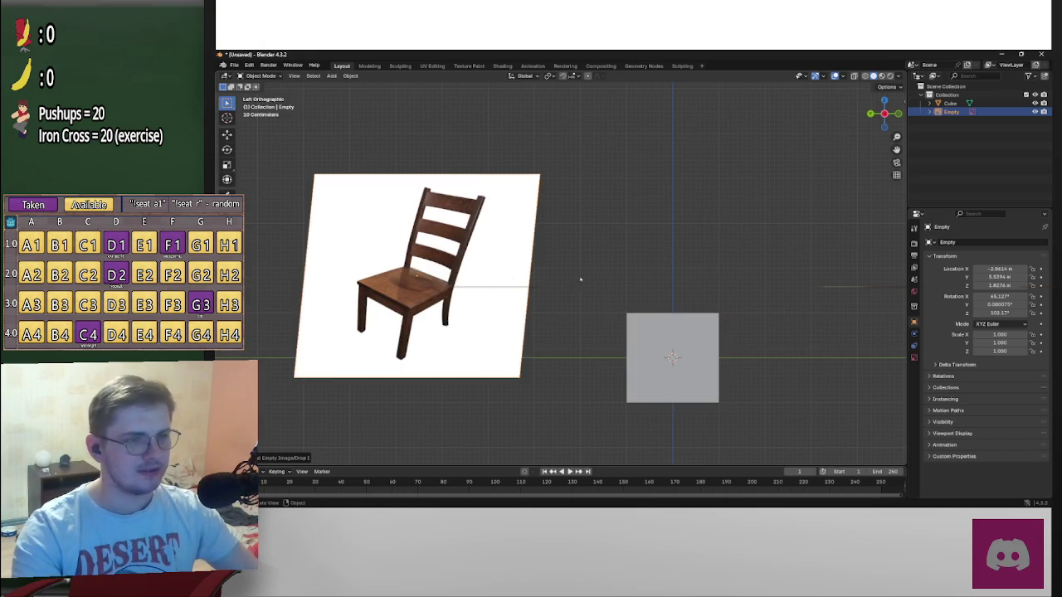
drag(592, 241, 586, 244)
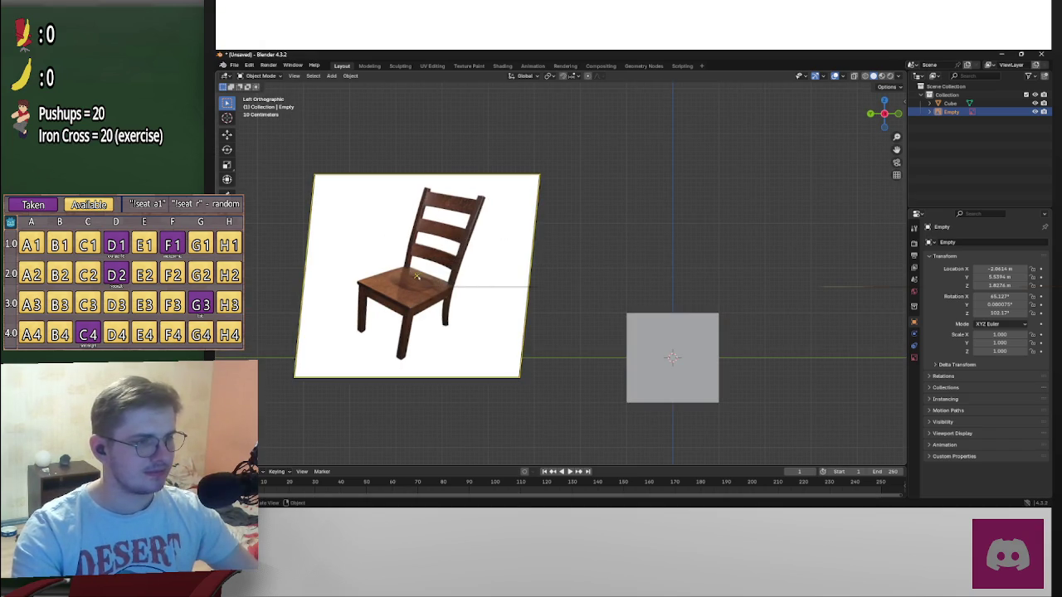
middle_drag(515, 263, 731, 293)
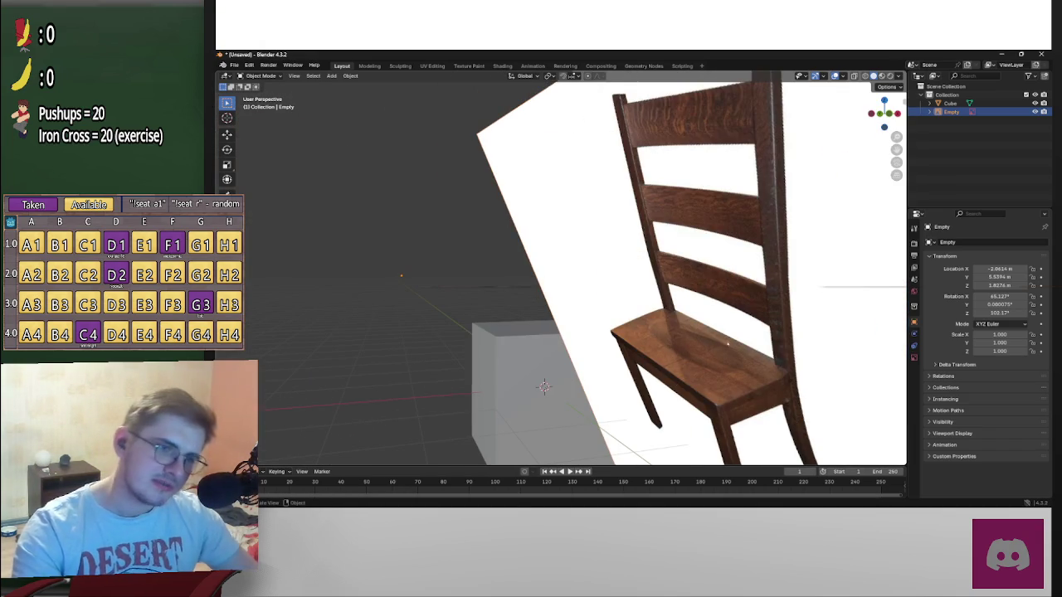
scroll(683, 361, down, 5)
mouse_move(683, 361)
middle_down()
mouse_move(654, 287)
mouse_move(710, 308)
middle_up()
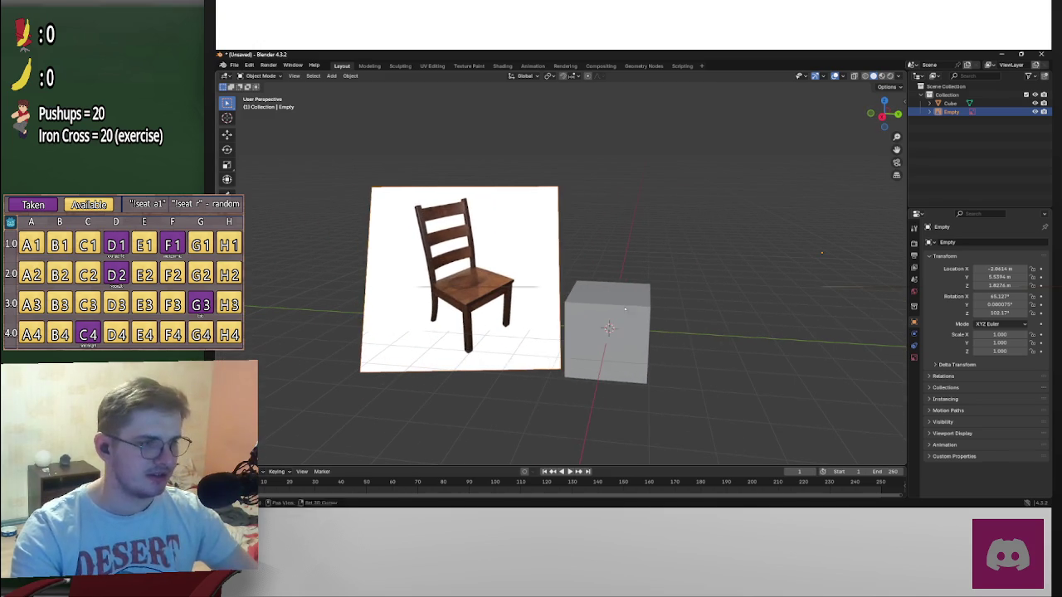
mouse_move(821, 253)
middle_down()
mouse_move(701, 230)
mouse_move(892, 214)
middle_up()
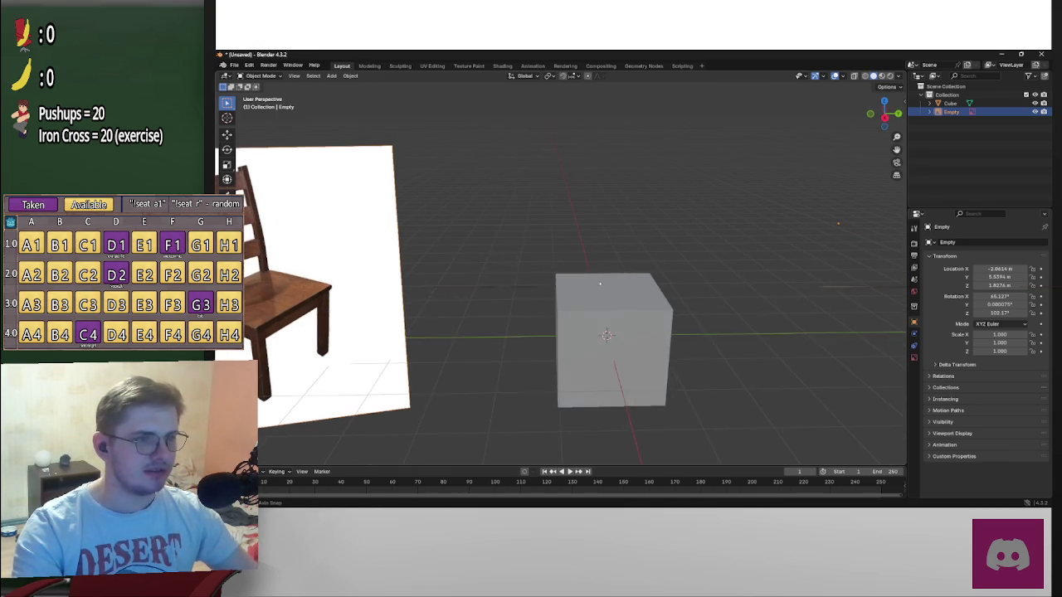
middle_drag(358, 287, 556, 290)
click(657, 319)
mouse_move(657, 319)
middle_down()
mouse_move(722, 291)
mouse_move(679, 300)
middle_up()
Enter Edit Mode on the cube in Right Orthographic view, clear the selection and enable X-ray
key(Tab)
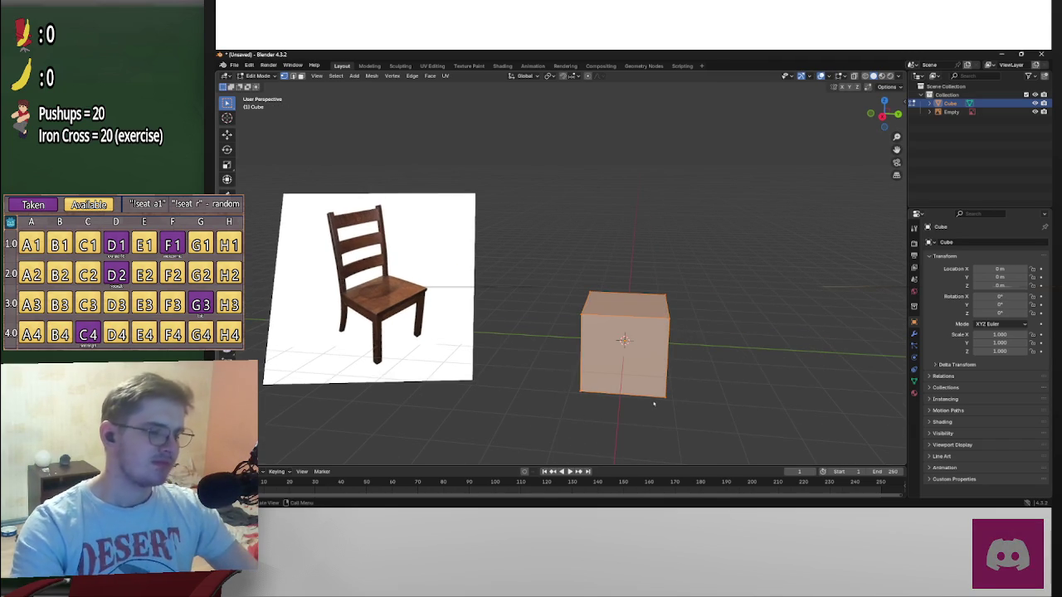
click(883, 115)
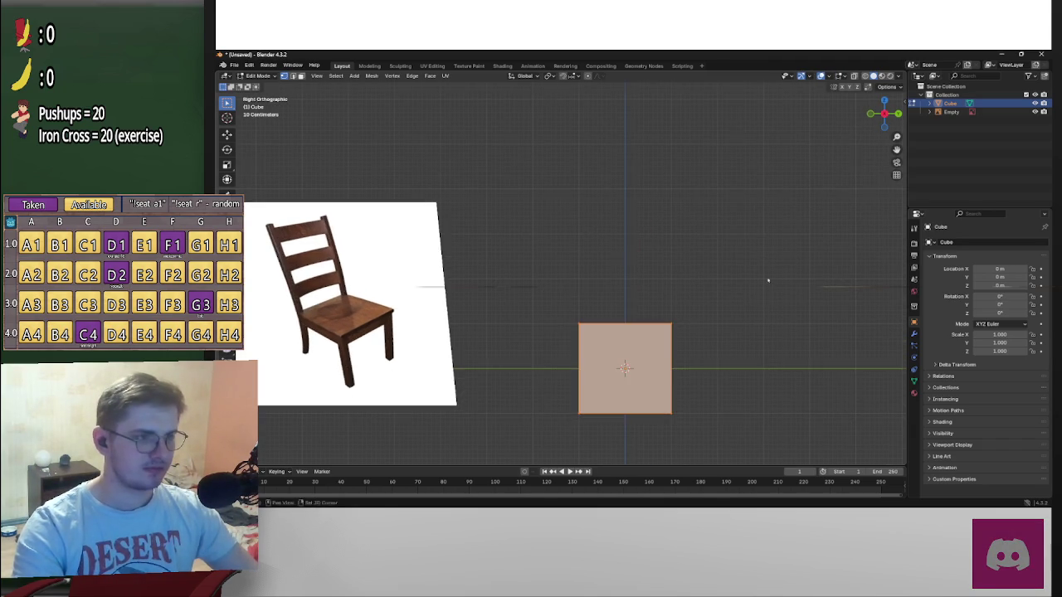
shift+middle_drag(673, 425, 721, 369)
drag(757, 357, 585, 307)
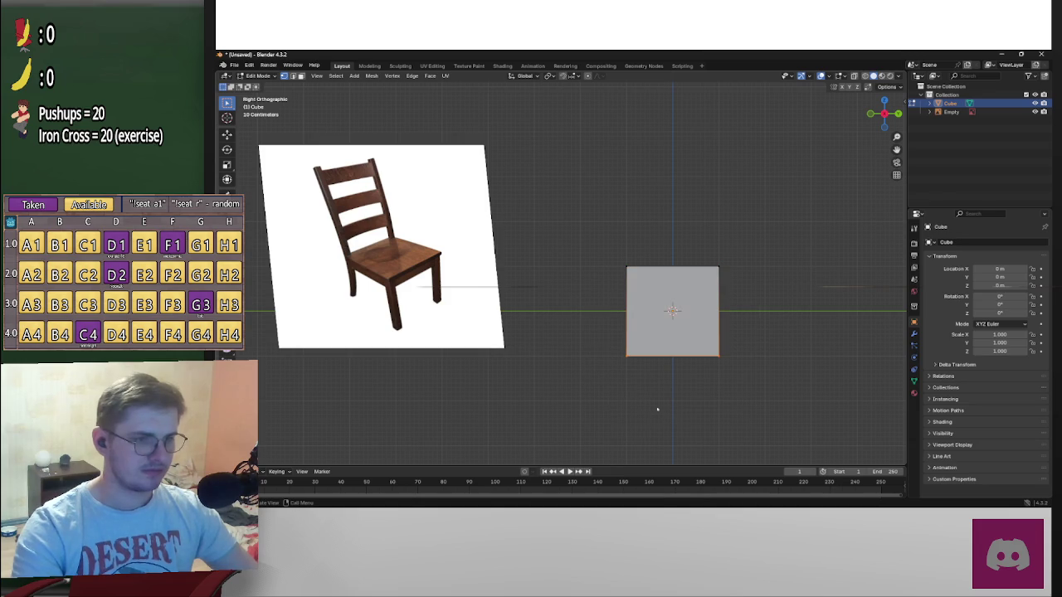
click(384, 251)
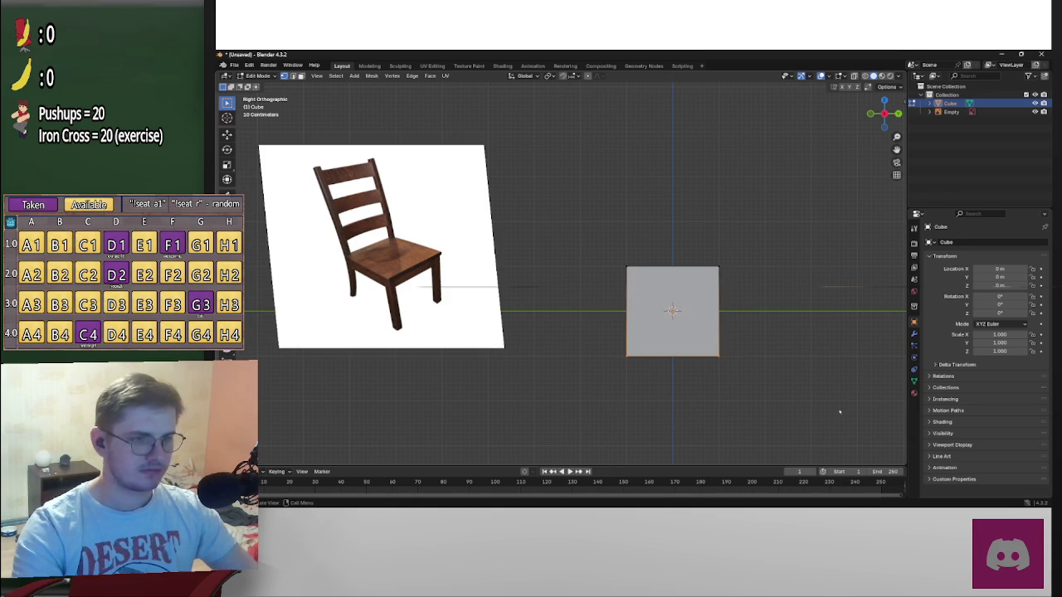
key(alt+z)
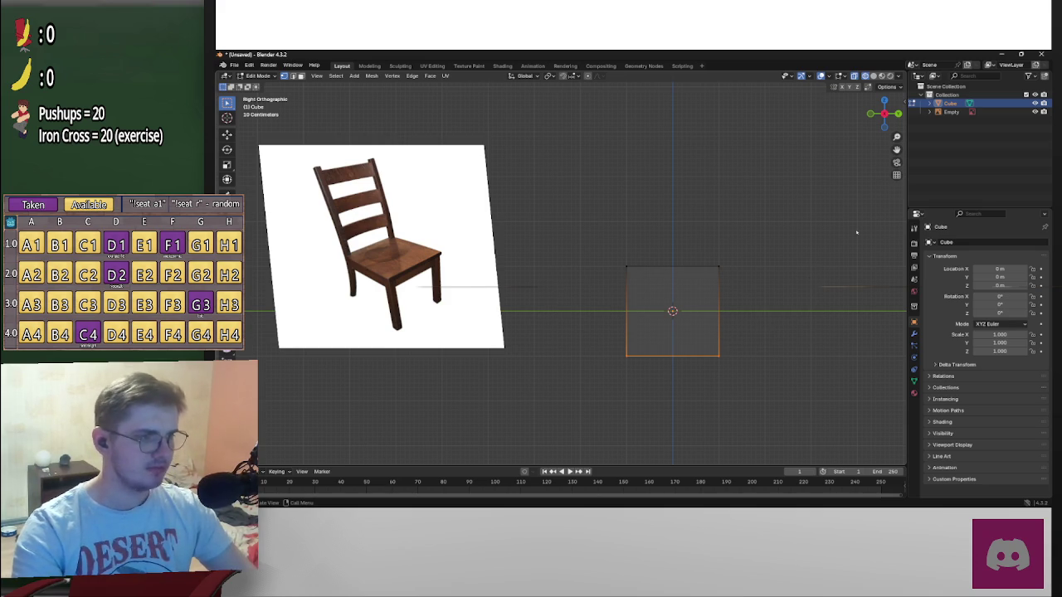
click(884, 113)
click(885, 113)
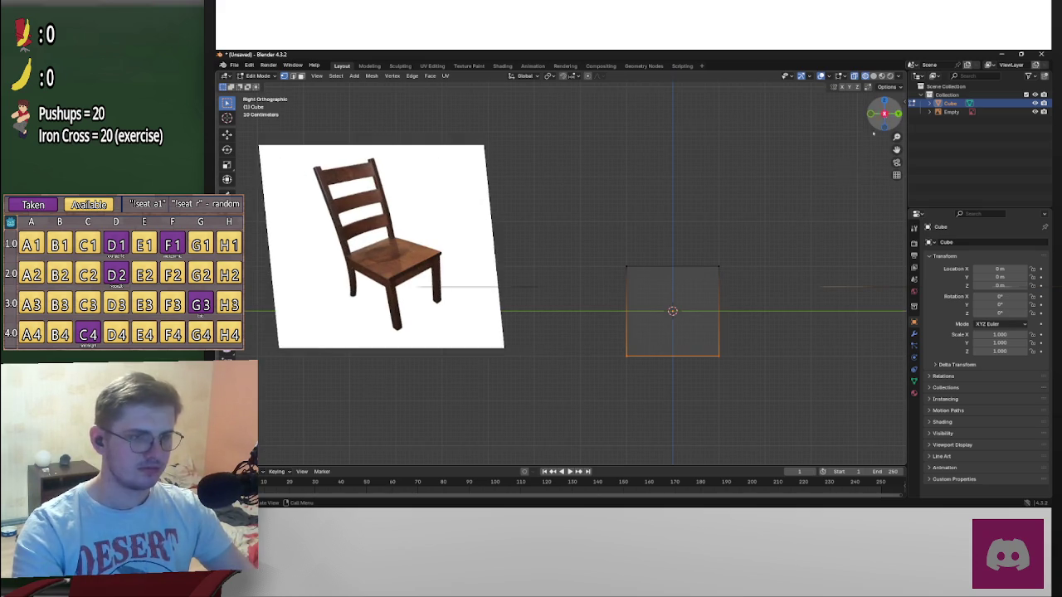
Raise the cube's bottom face along Z to thin it into a slab
shift+middle_drag(794, 230, 770, 235)
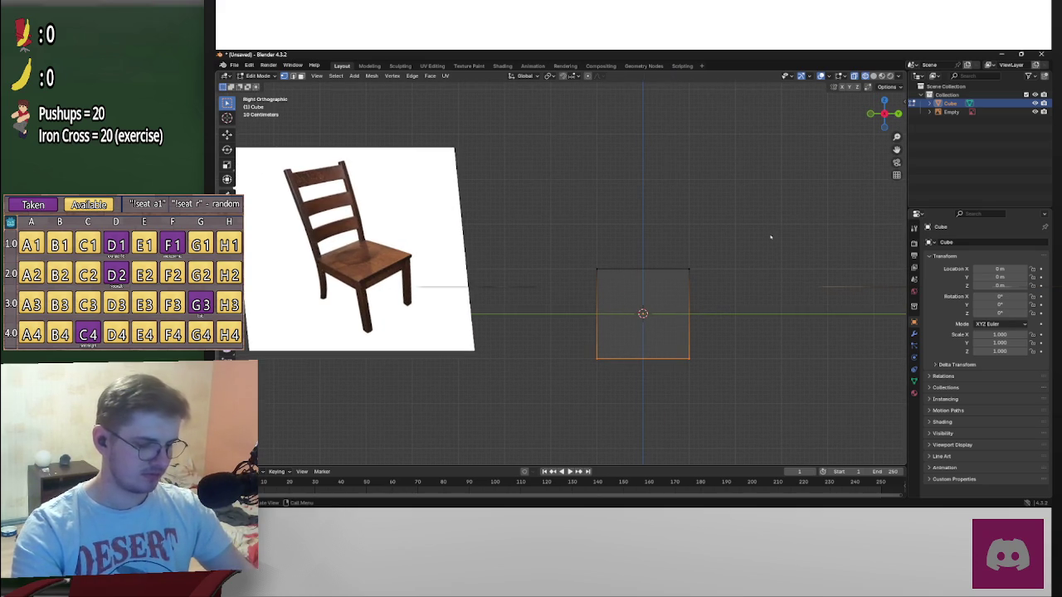
key(s)
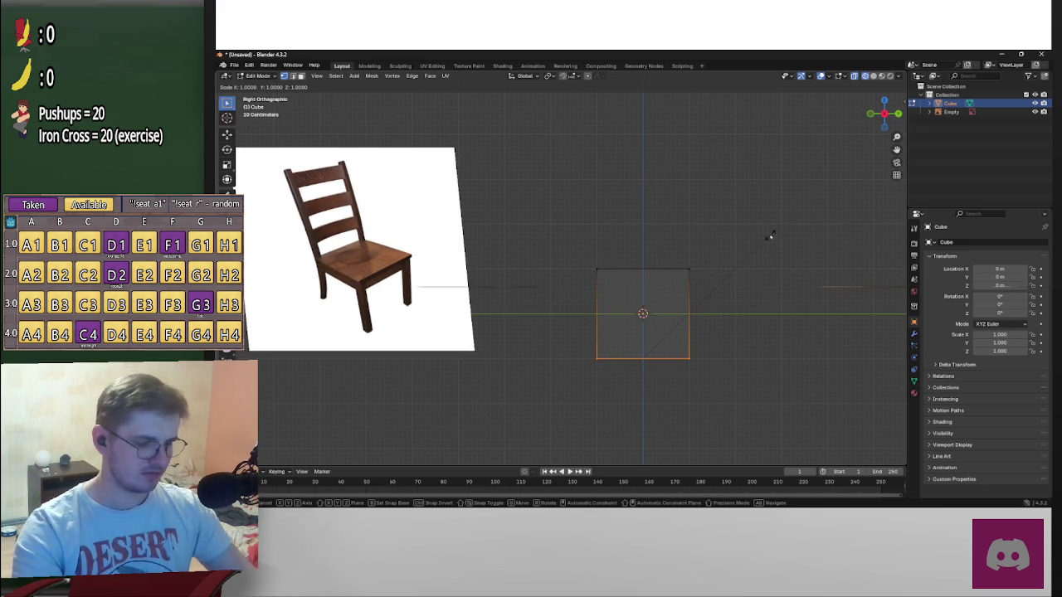
key(z)
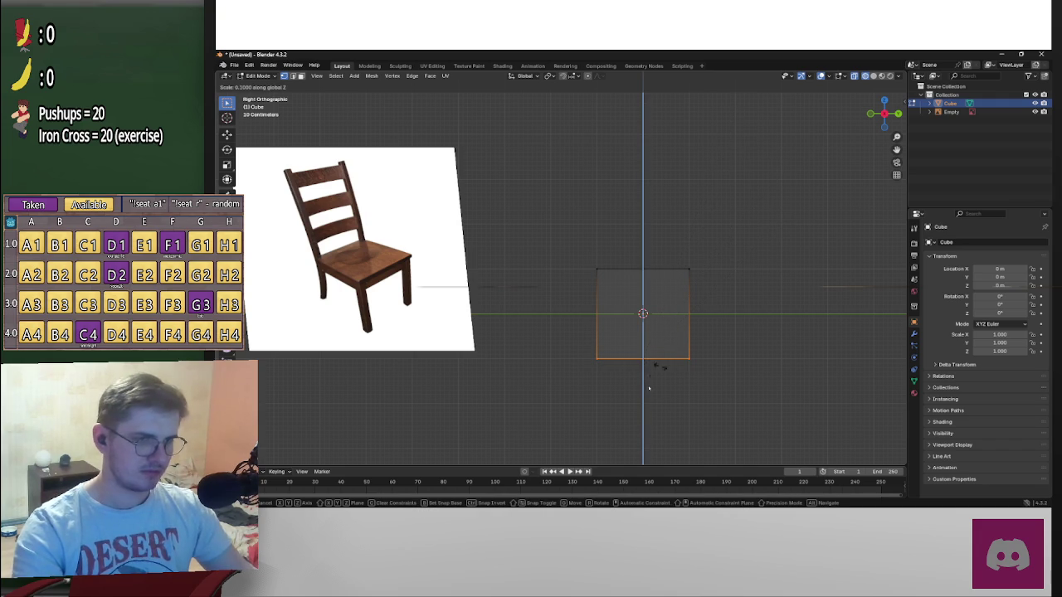
key(Escape)
key(g)
key(z)
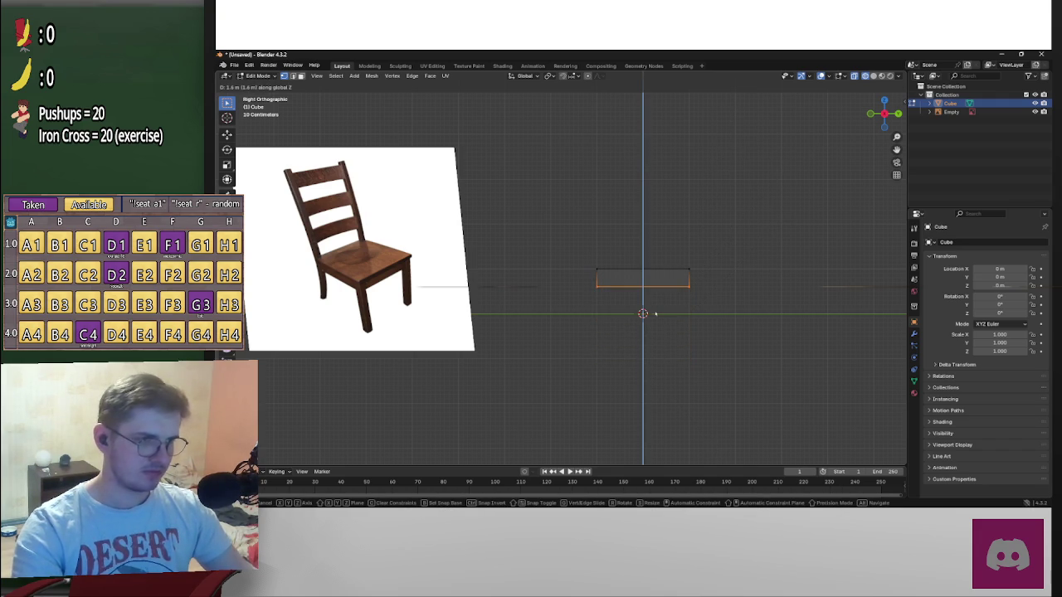
click(655, 311)
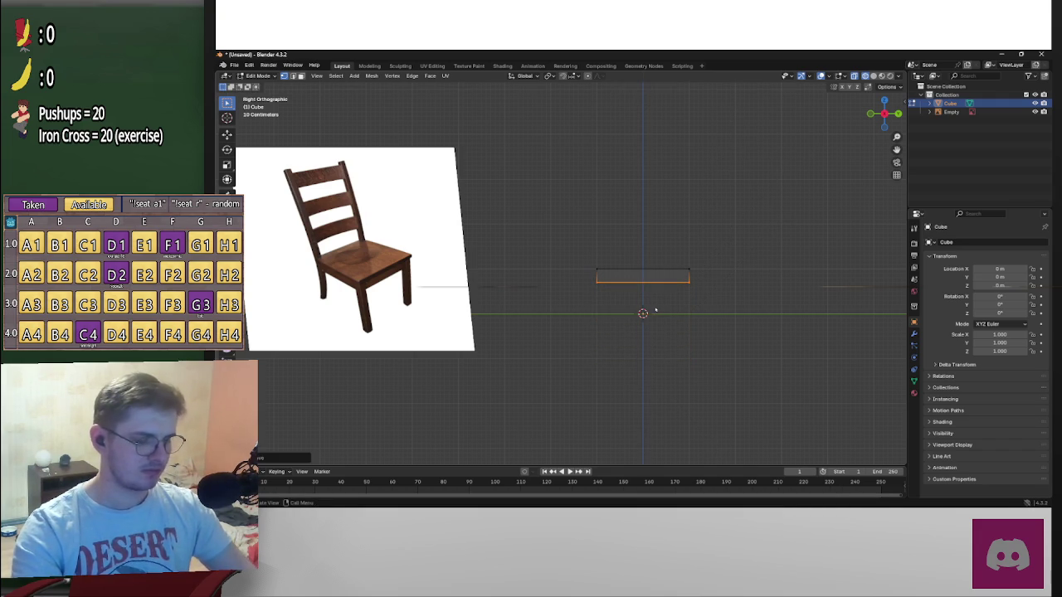
Move the slab down along Z onto the horizontal axis and bring up the save dialog
key(g)
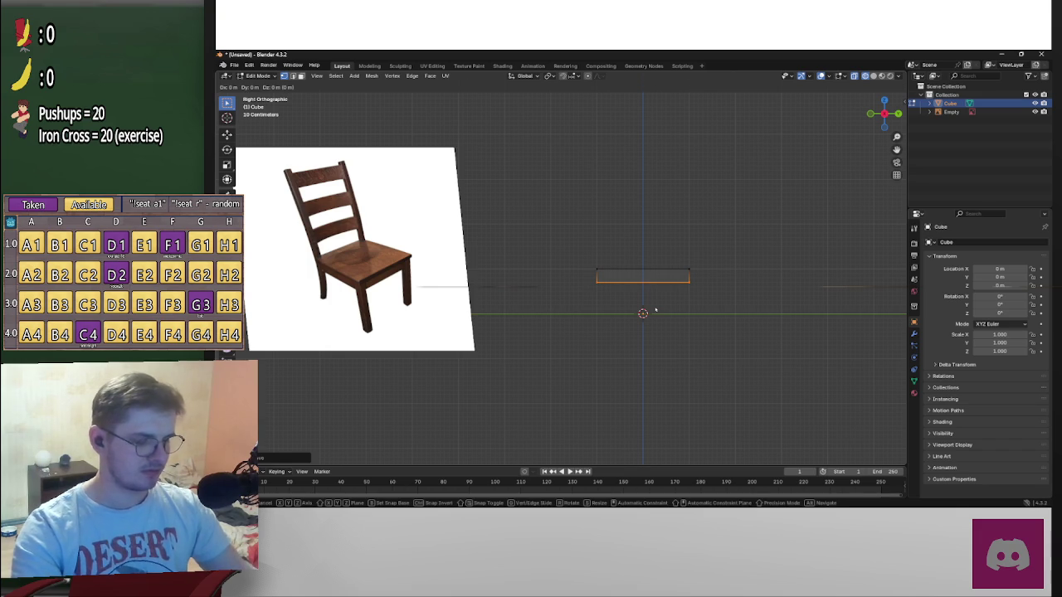
key(Escape)
key(g)
key(z)
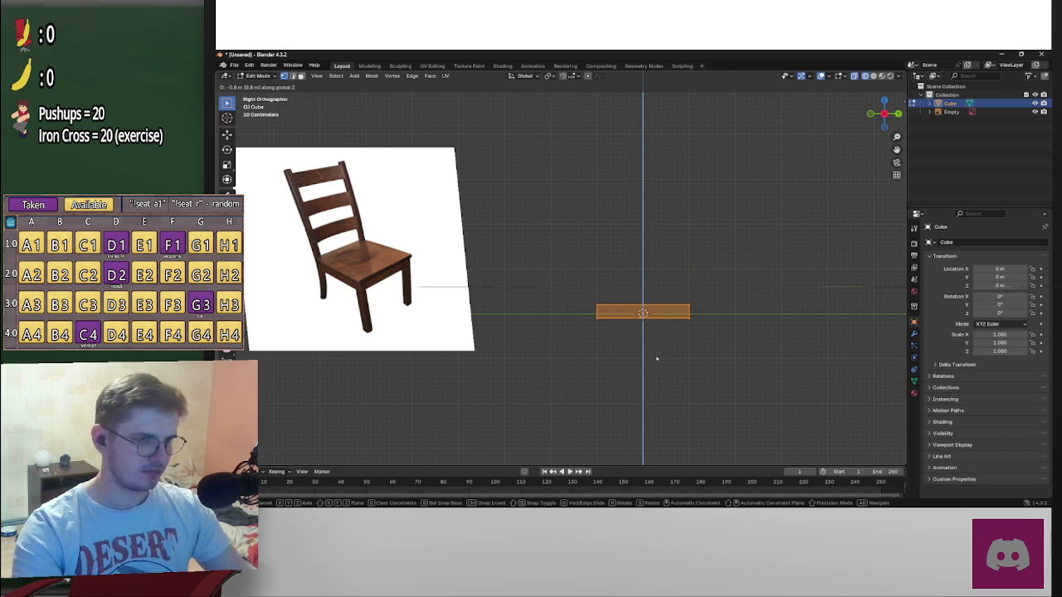
click(658, 368)
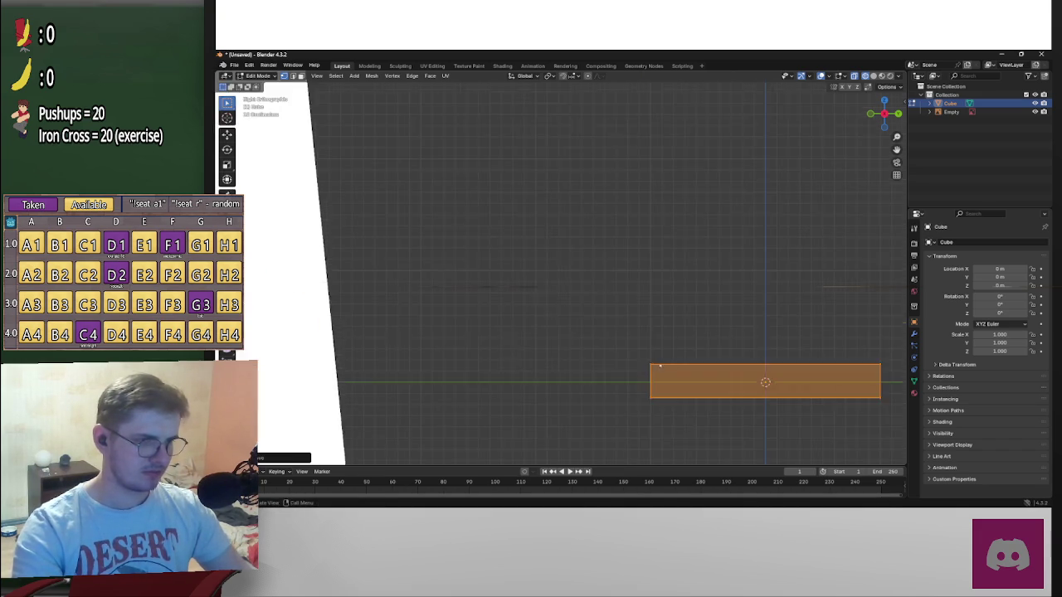
scroll(765, 396, up, 5)
scroll(560, 257, down, 2)
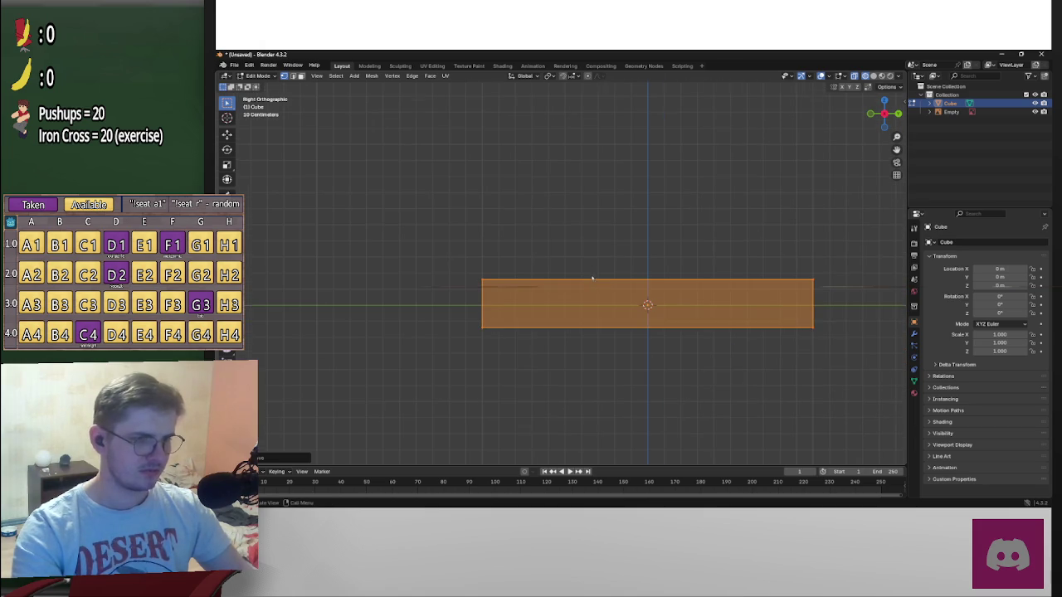
shift+middle_drag(695, 309, 680, 325)
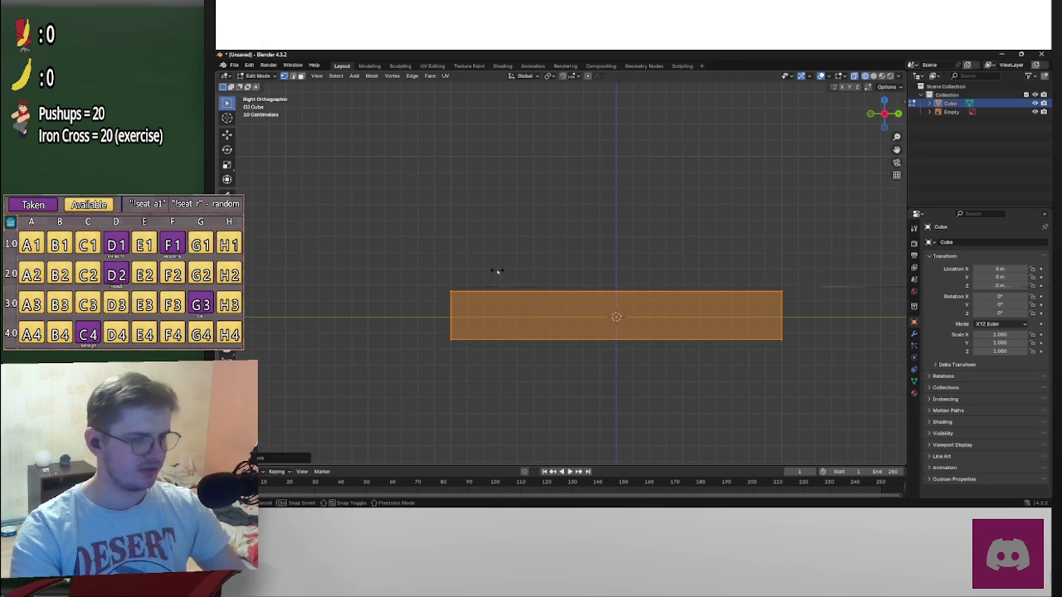
key(ctrl+s)
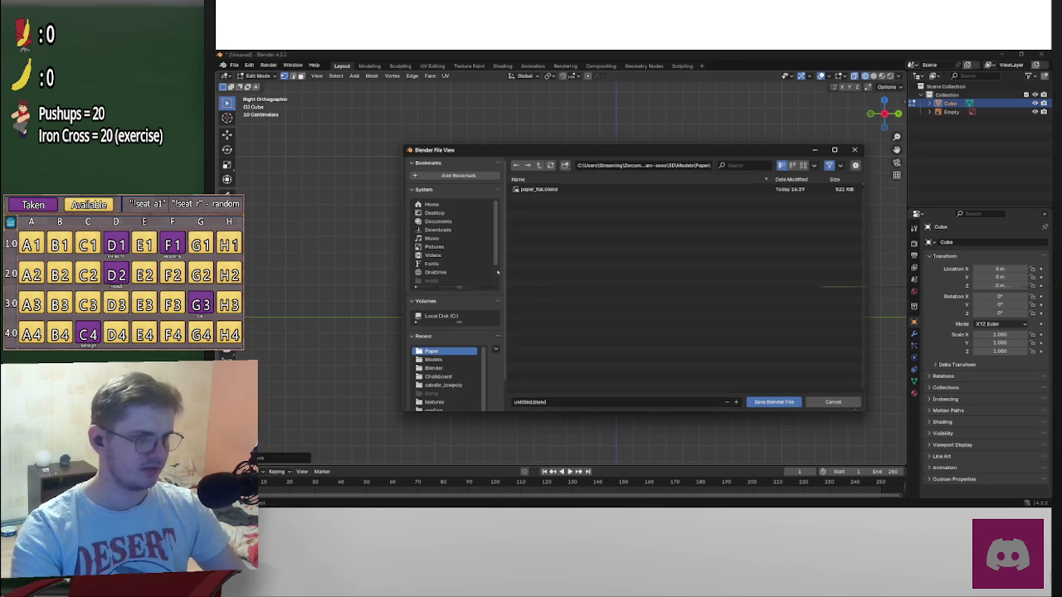
Cancel saving untitled.blend and zoom out to the seat slab and reference photo
click(836, 402)
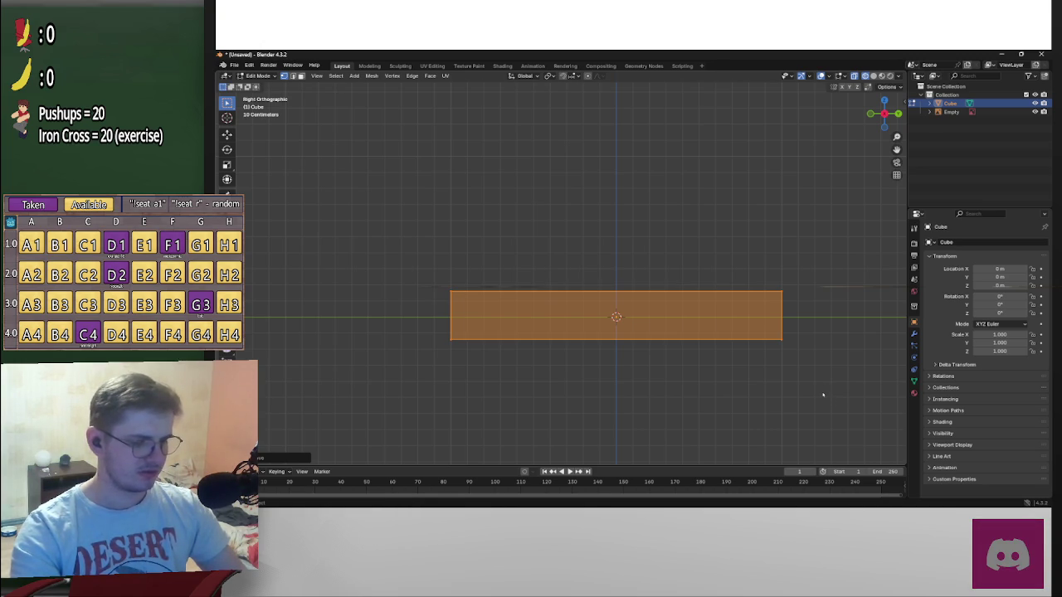
scroll(809, 388, down, 3)
scroll(772, 377, down, 3)
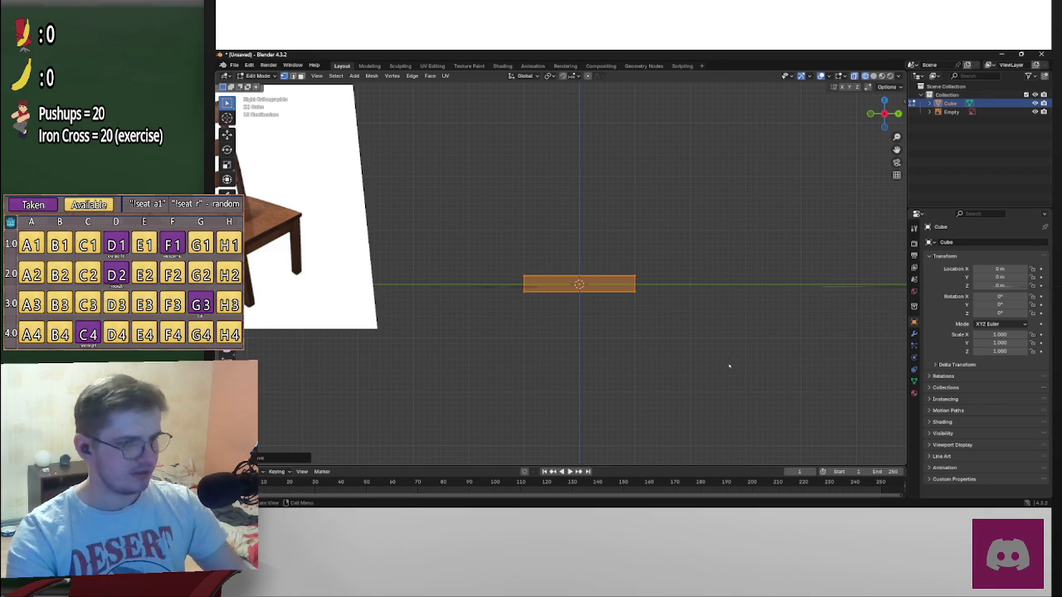
key(ctrl+s)
click(825, 403)
key(ctrl+s)
click(826, 402)
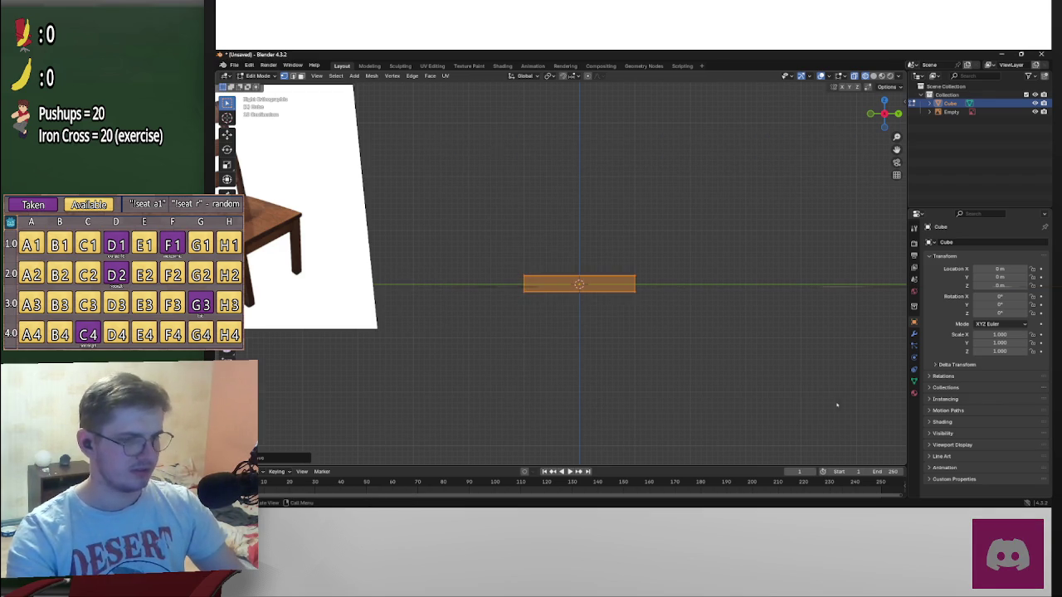
shift+middle_drag(564, 275, 635, 309)
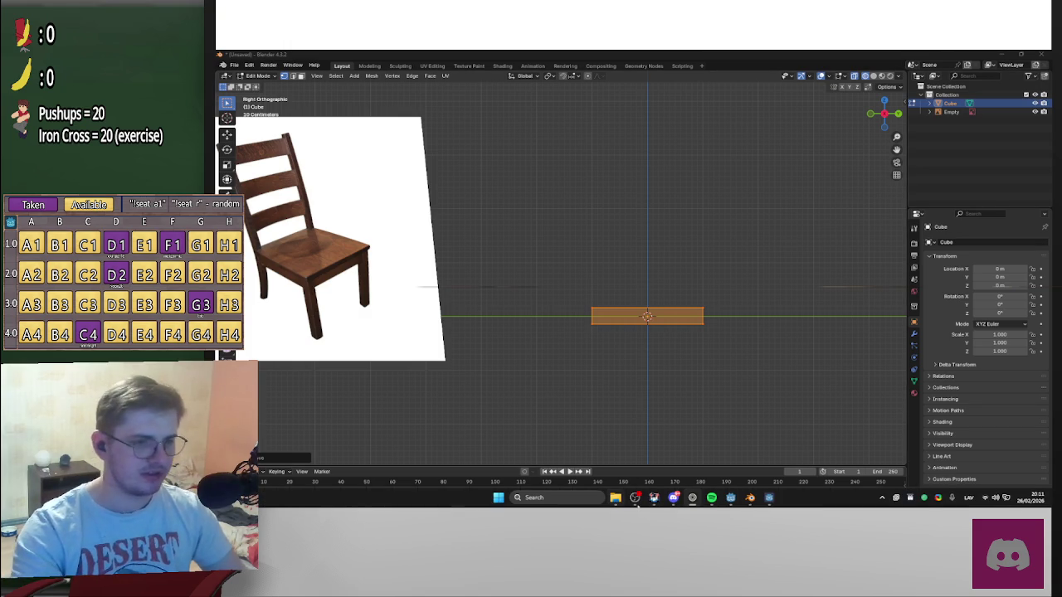
mouse_move(769, 498)
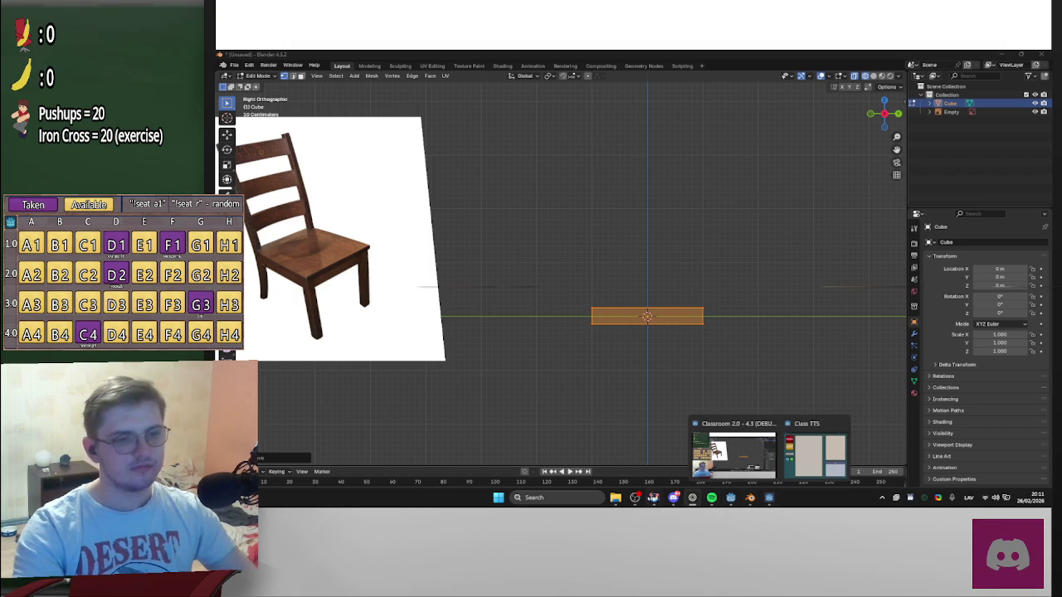
Rearrange the browser icon on the taskbar and cycle through the open windows
drag(692, 498, 749, 500)
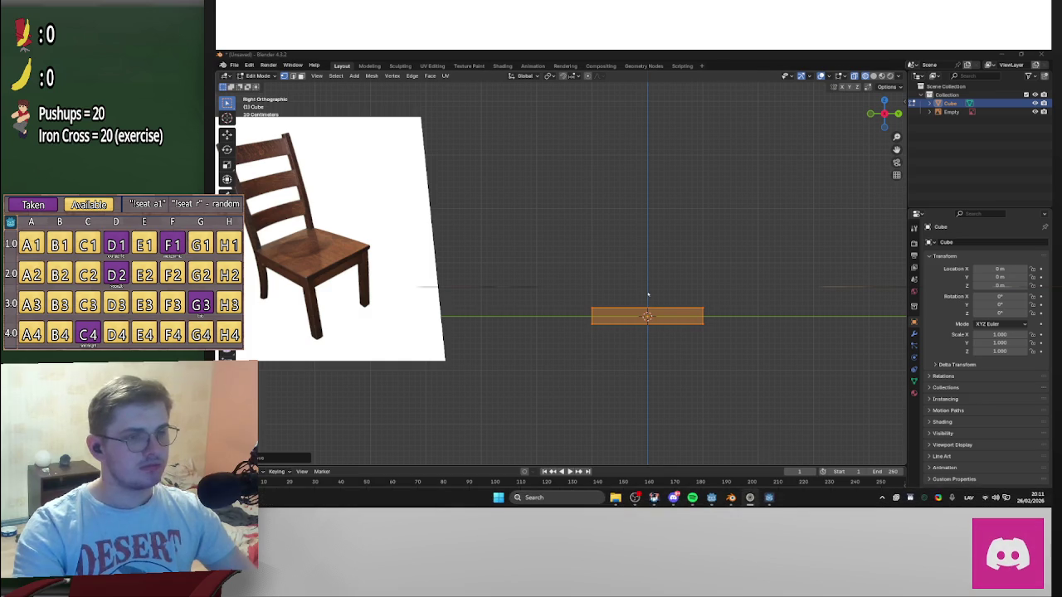
shift+scroll(648, 298, up, 1)
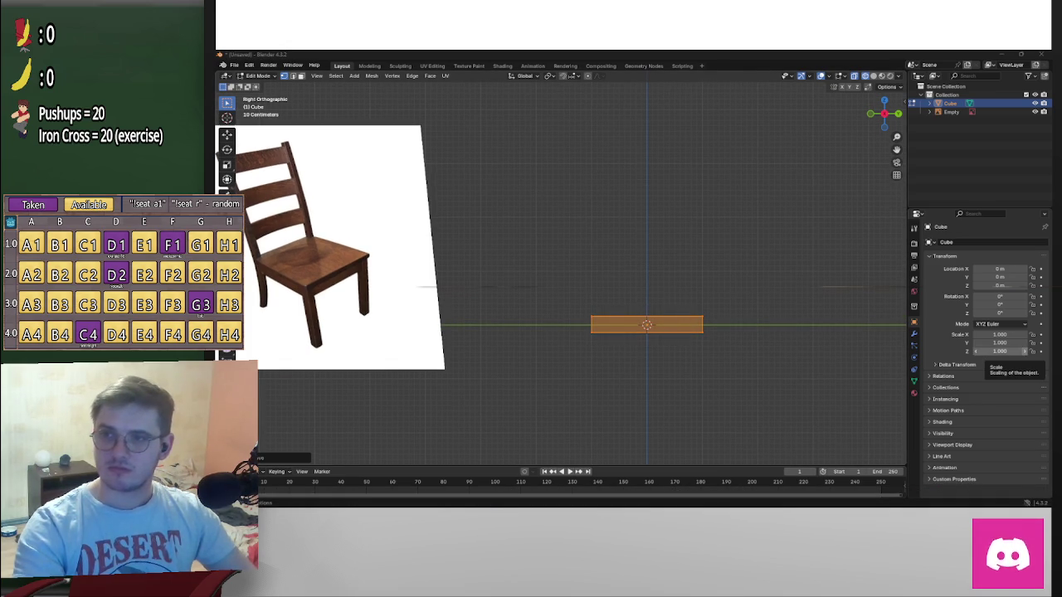
key(alt+Tab)
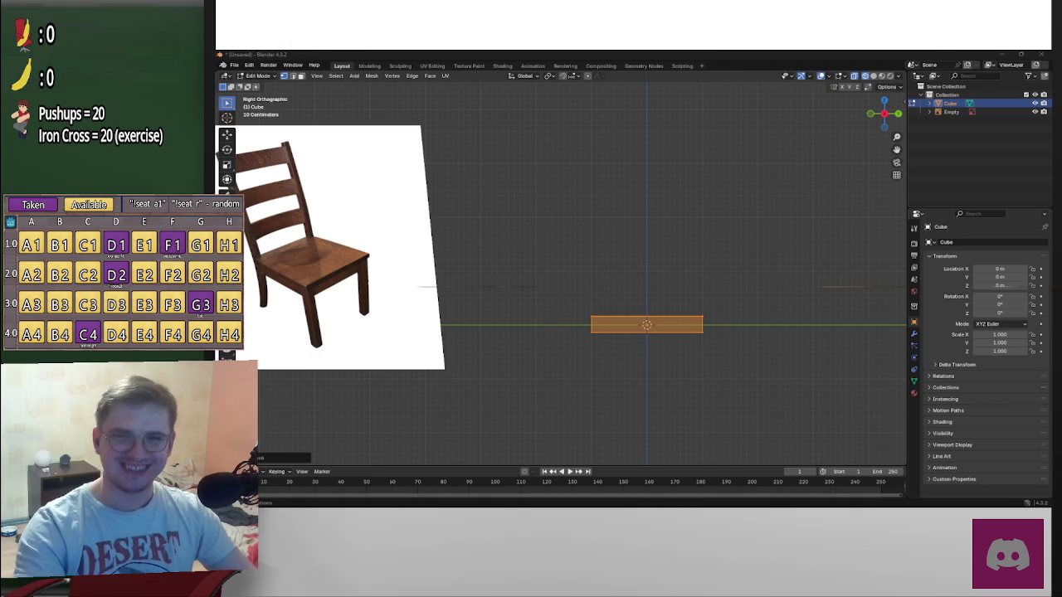
key(alt+Tab)
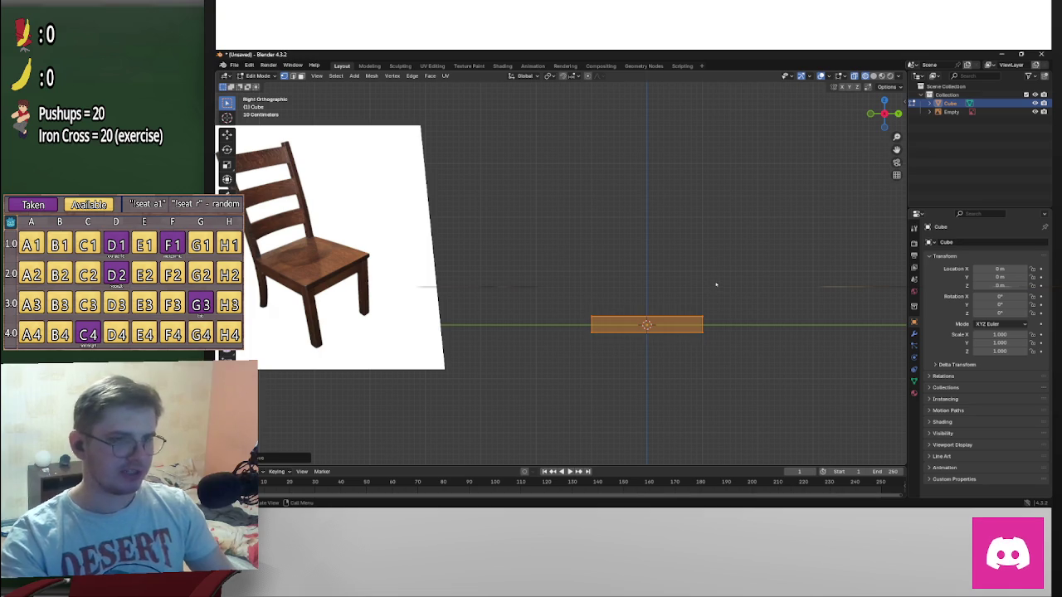
Box-select the whole seat slab and bring up the Shift+S Snap menu
click(595, 319)
drag(555, 300, 793, 388)
key(shift+s)
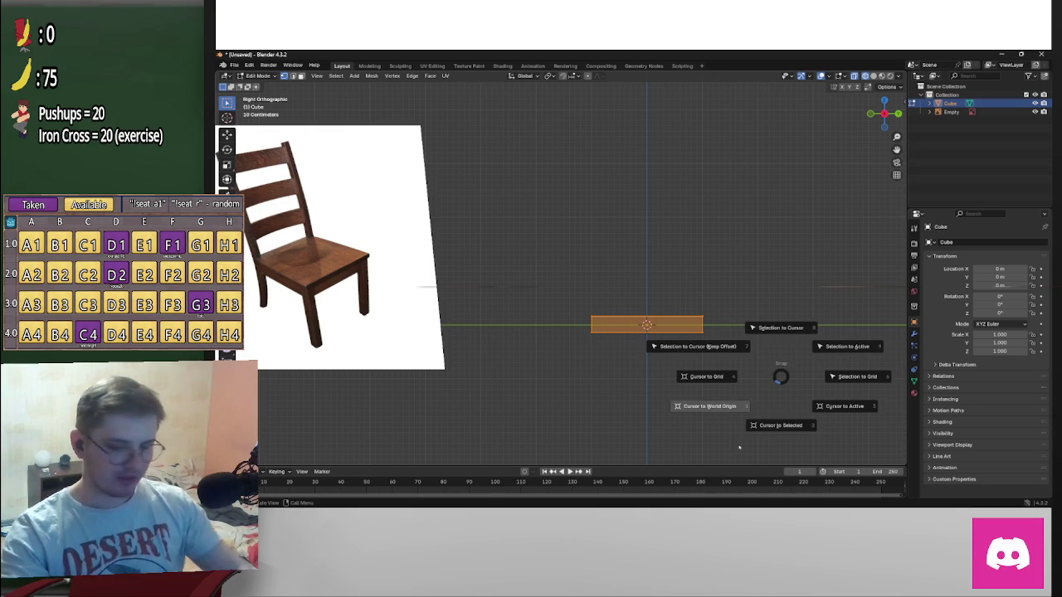
Reopen the Snap menu and choose Selection to Cursor to move the slab to the origin
key(alt+Tab)
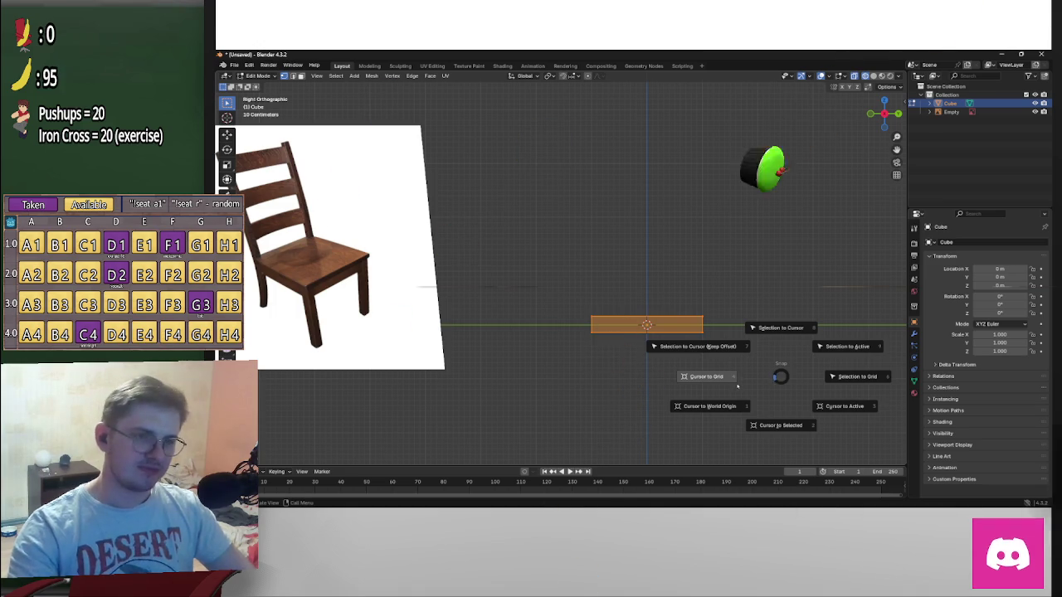
click(735, 388)
key(shift+s)
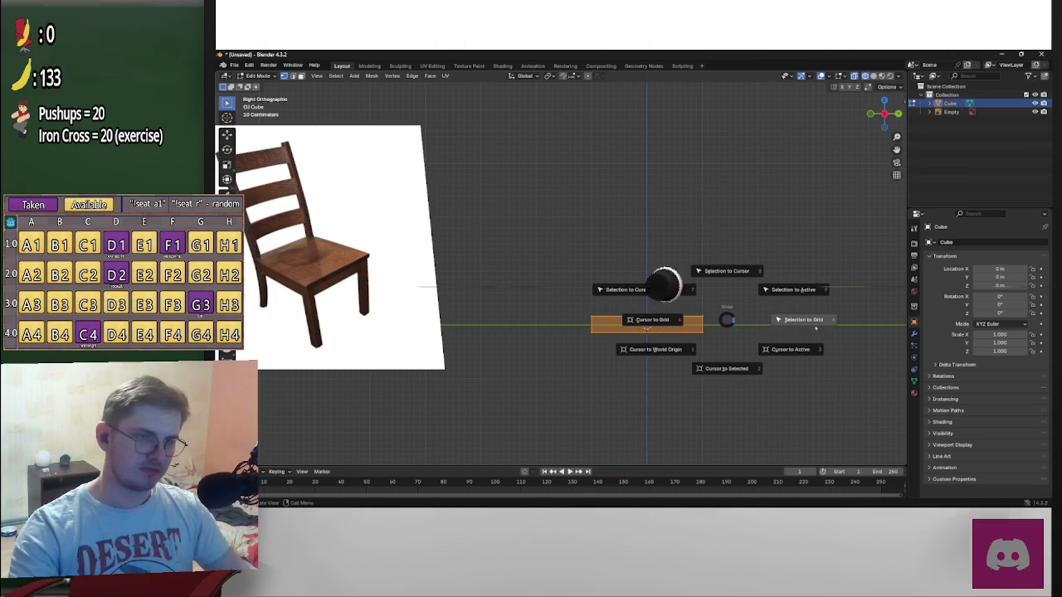
click(665, 335)
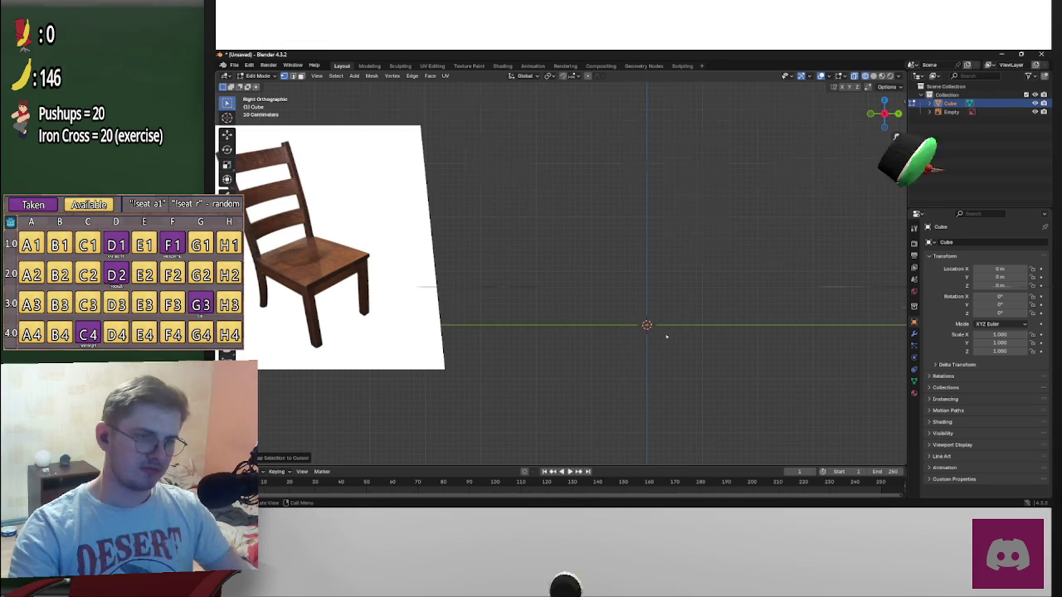
Snap the selected slab to the 3D cursor at the world origin
scroll(665, 335, down, 8)
scroll(676, 329, up, 3)
scroll(691, 322, up, 6)
key(shift+s)
click(688, 268)
Reframe the view on the slab and reference photo, then bring up the window switcher
scroll(735, 355, up, 5)
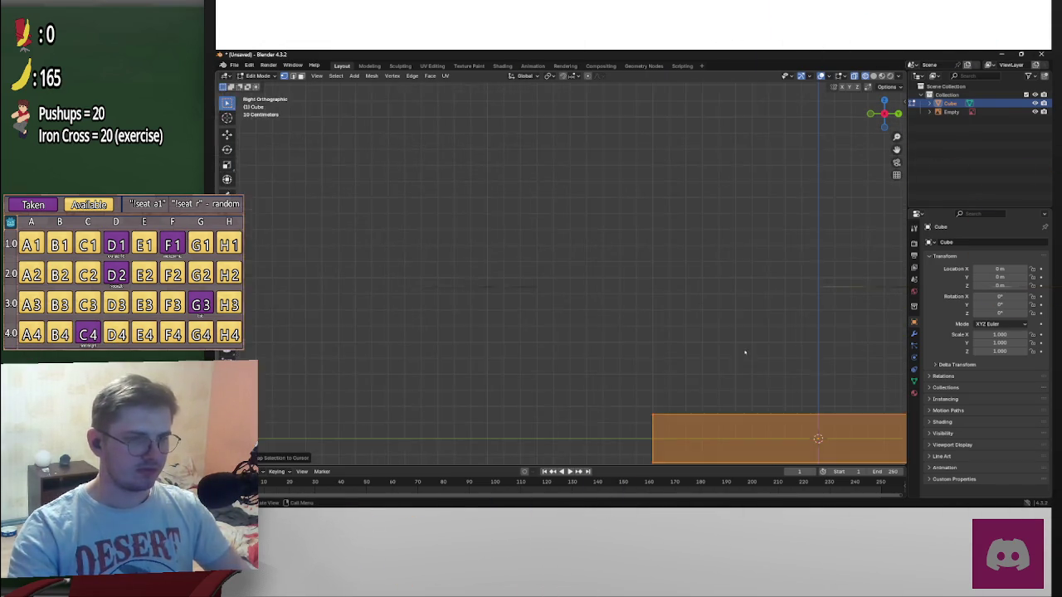
scroll(735, 355, down, 2)
mouse_move(735, 355)
shift+middle_down()
mouse_move(652, 336)
mouse_move(771, 330)
shift+middle_up()
scroll(652, 336, down, 2)
scroll(656, 317, up, 2)
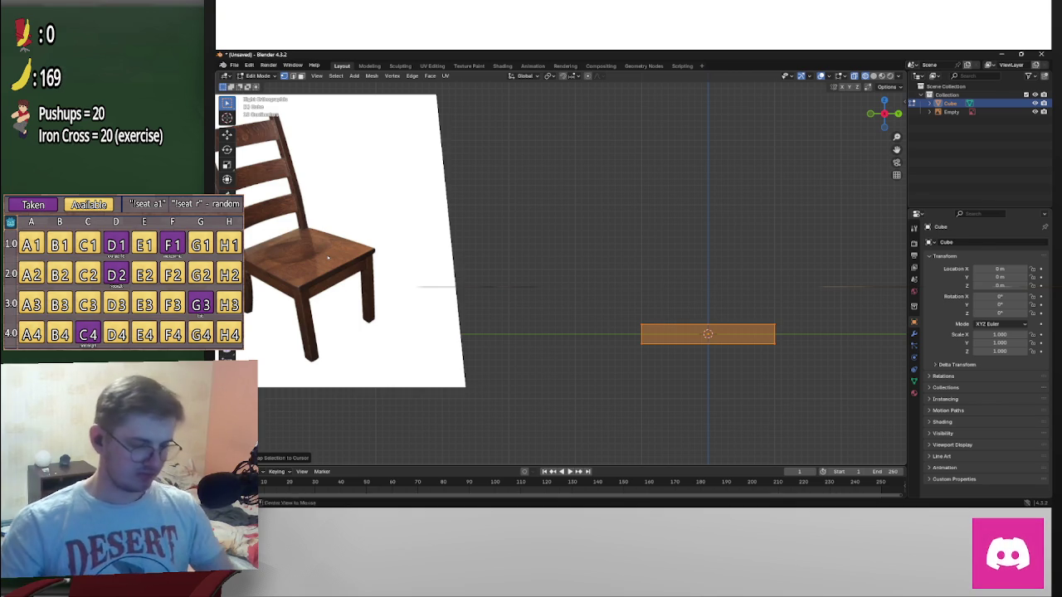
key(alt+Tab)
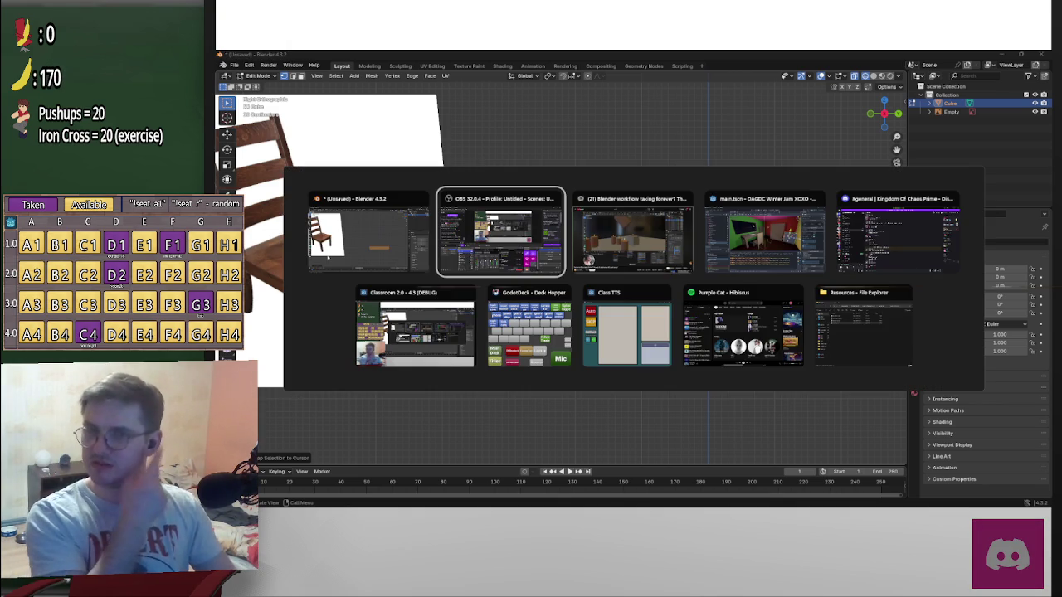
mouse_move(632, 233)
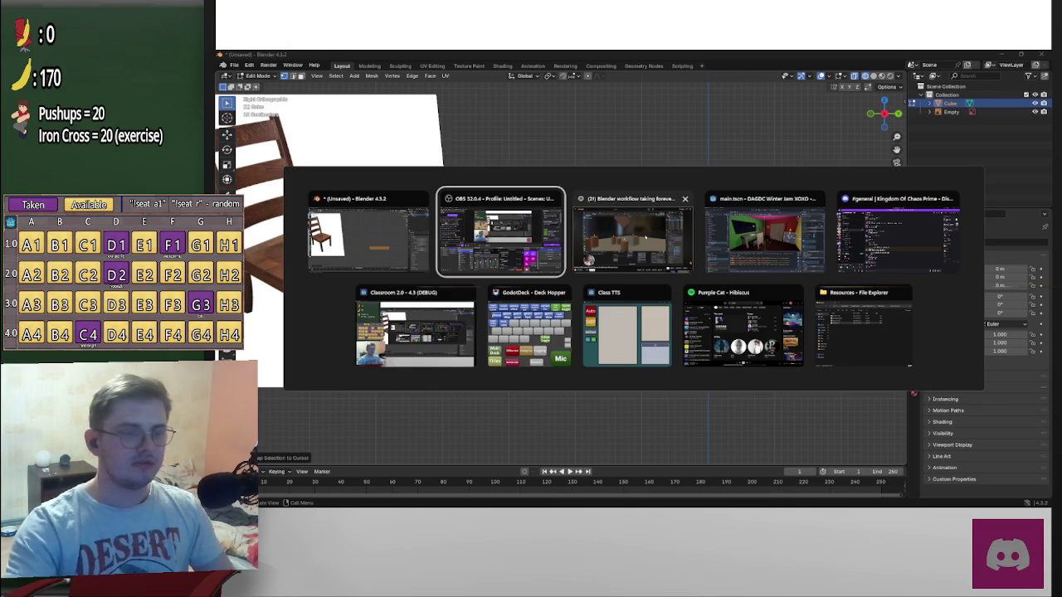
Return to Blender, recentre the seat slab and switch back to Object Mode
click(529, 330)
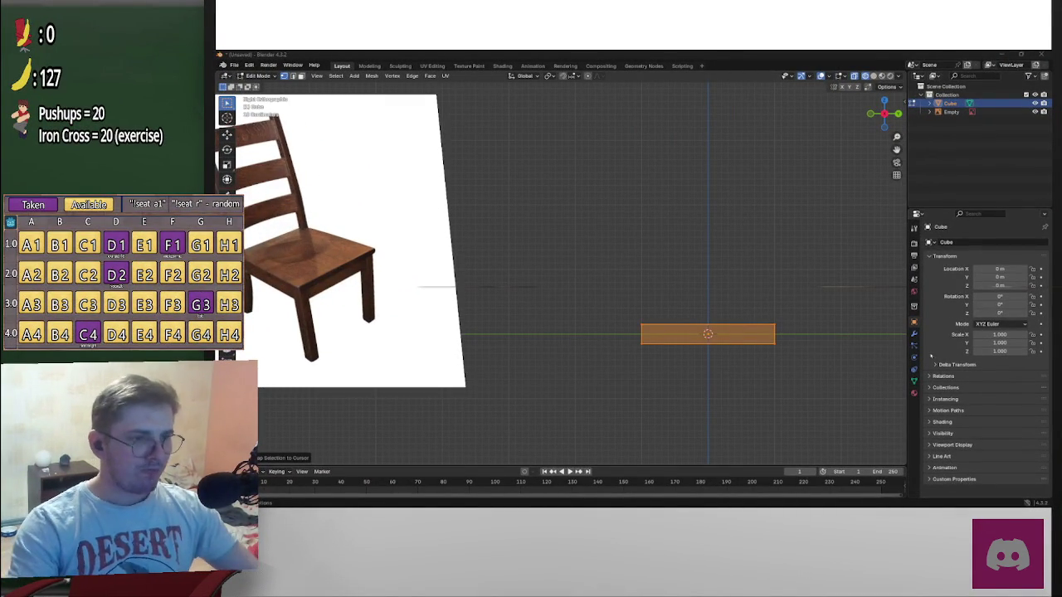
shift+middle_drag(780, 293, 708, 264)
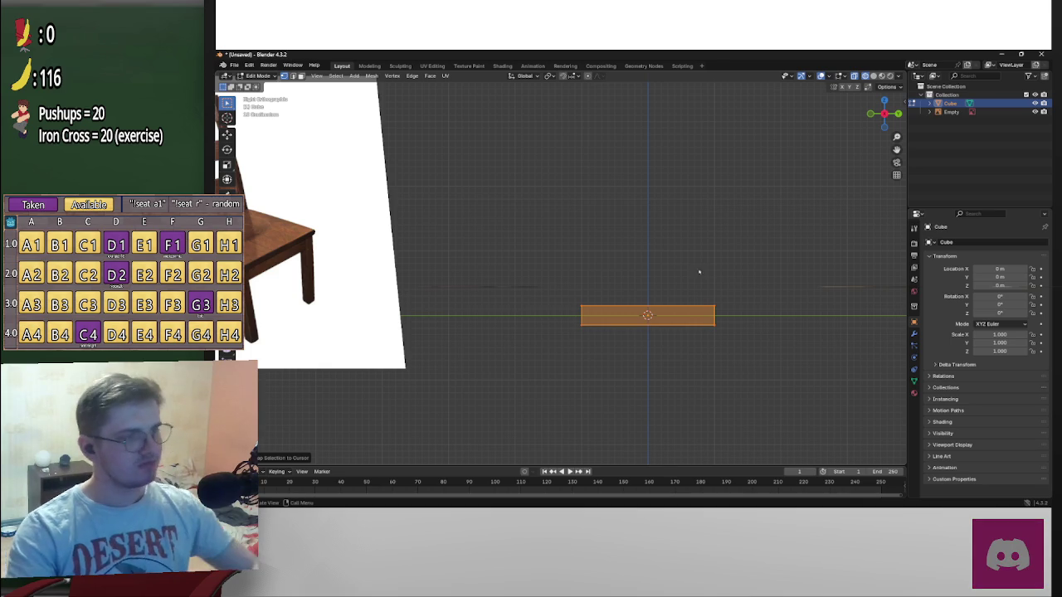
mouse_move(630, 214)
shift+middle_down()
mouse_move(769, 224)
mouse_move(690, 221)
mouse_move(586, 301)
shift+middle_up()
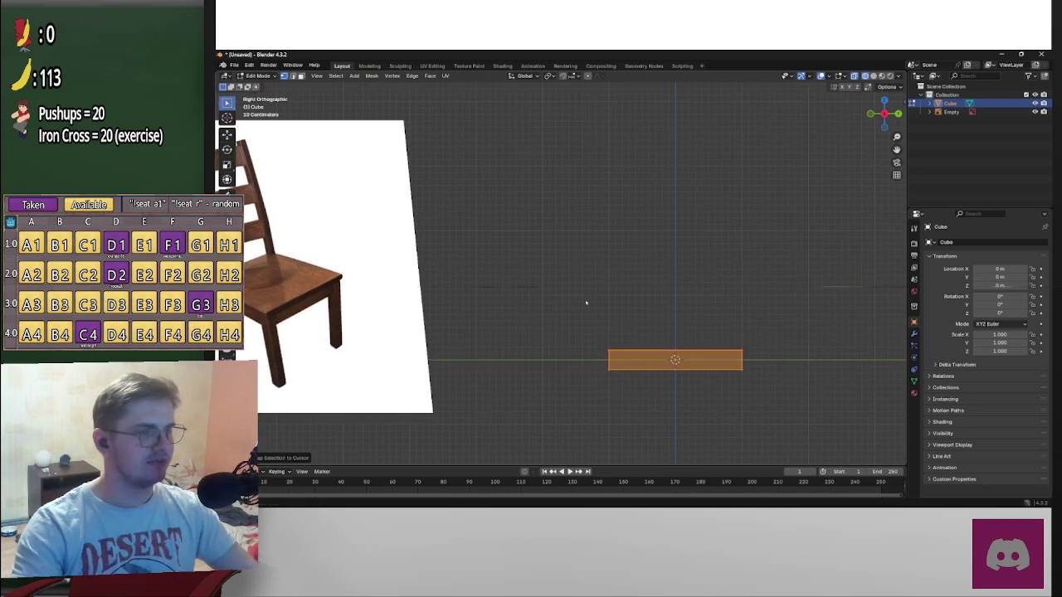
key(Tab)
shift+middle_drag(726, 308, 662, 254)
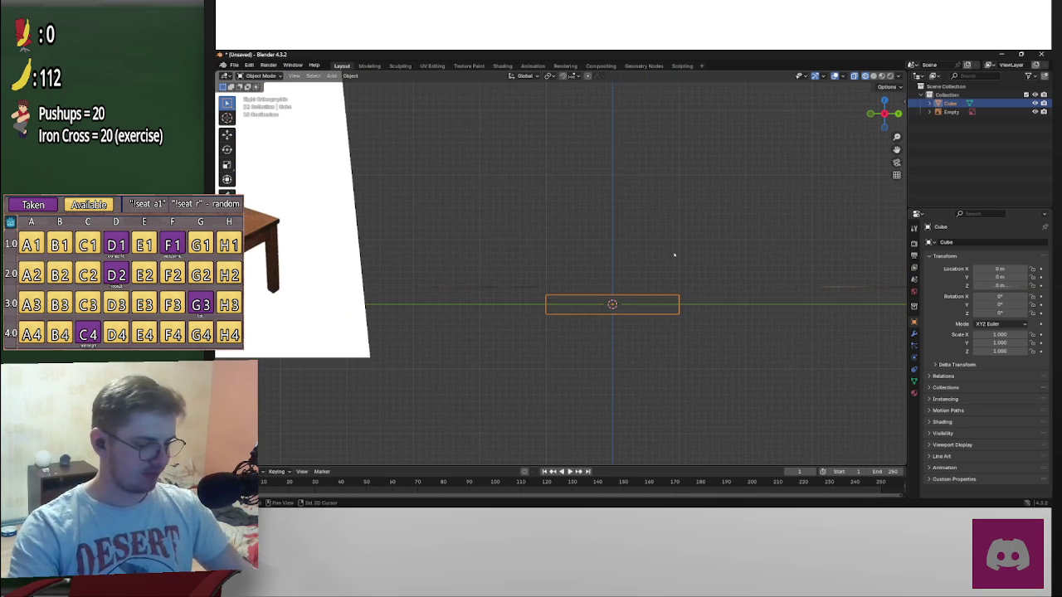
Add a test cube, then undo it and return the slab to Object Mode
key(shift+s)
key(shift+a)
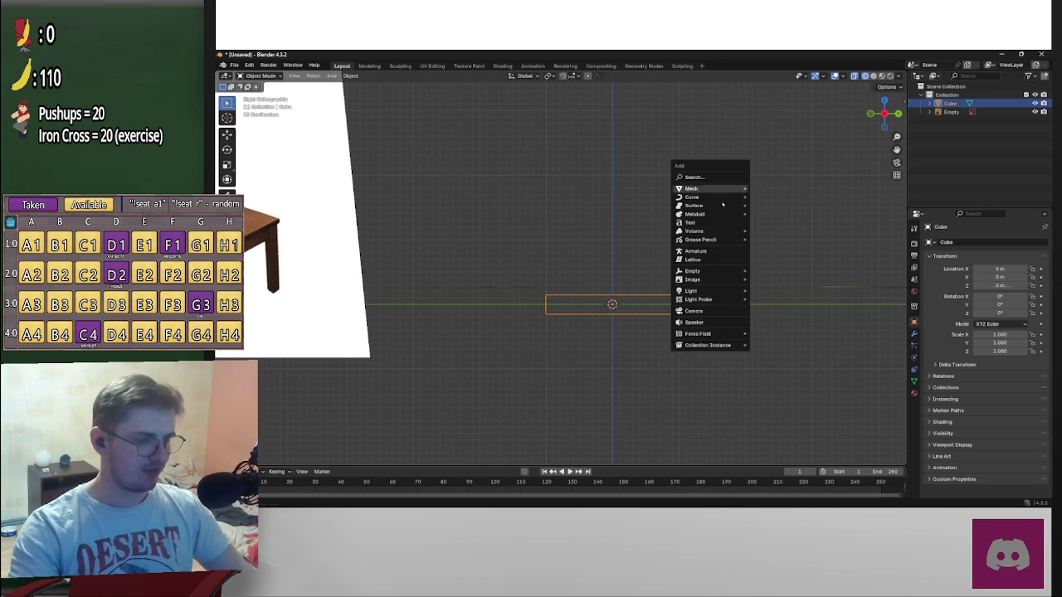
mouse_move(692, 189)
click(768, 201)
shift+middle_drag(725, 262, 759, 246)
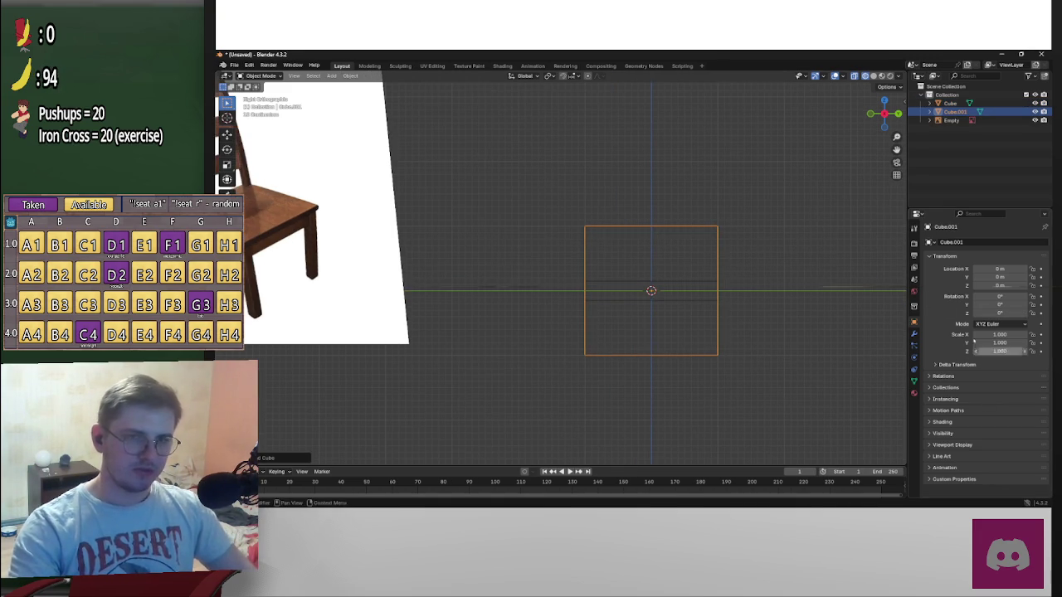
key(ctrl+z)
key(Tab)
key(ctrl+z)
key(ctrl+z)
key(ctrl+z)
key(Tab)
Set the seat slab's Z scale to 0.125 and check it from the side view
click(995, 352)
text(0.25)
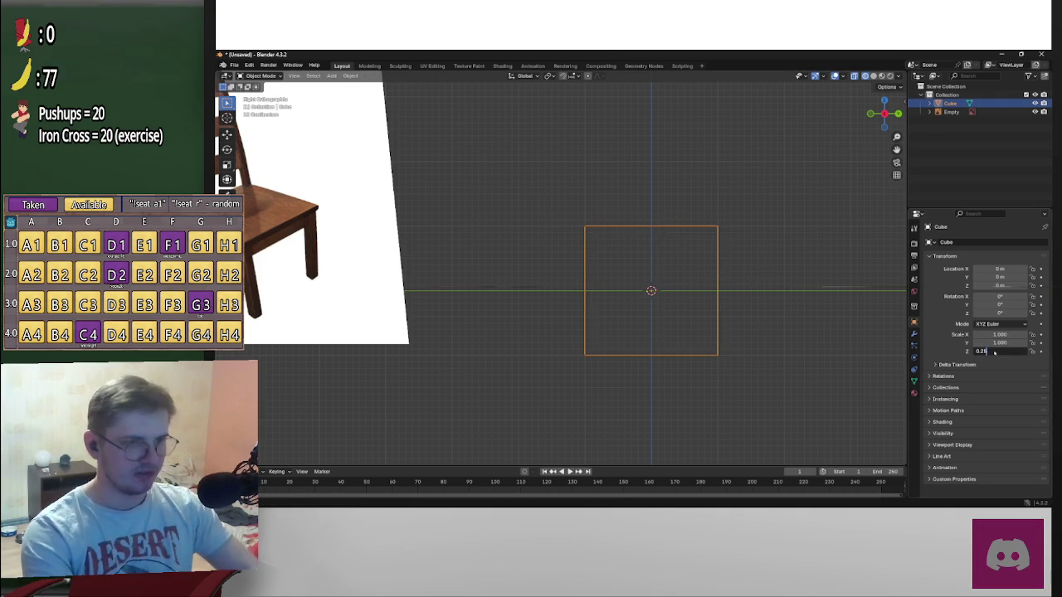
key(Return)
click(995, 352)
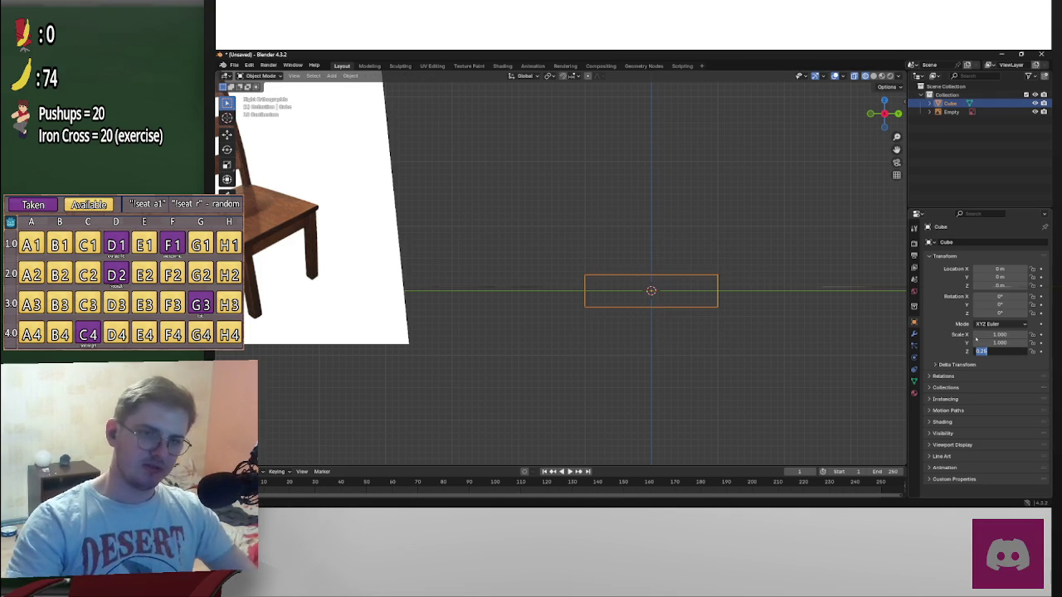
text(0.125)
key(Return)
mouse_move(622, 299)
middle_down()
mouse_move(789, 268)
mouse_move(753, 269)
mouse_move(813, 199)
middle_up()
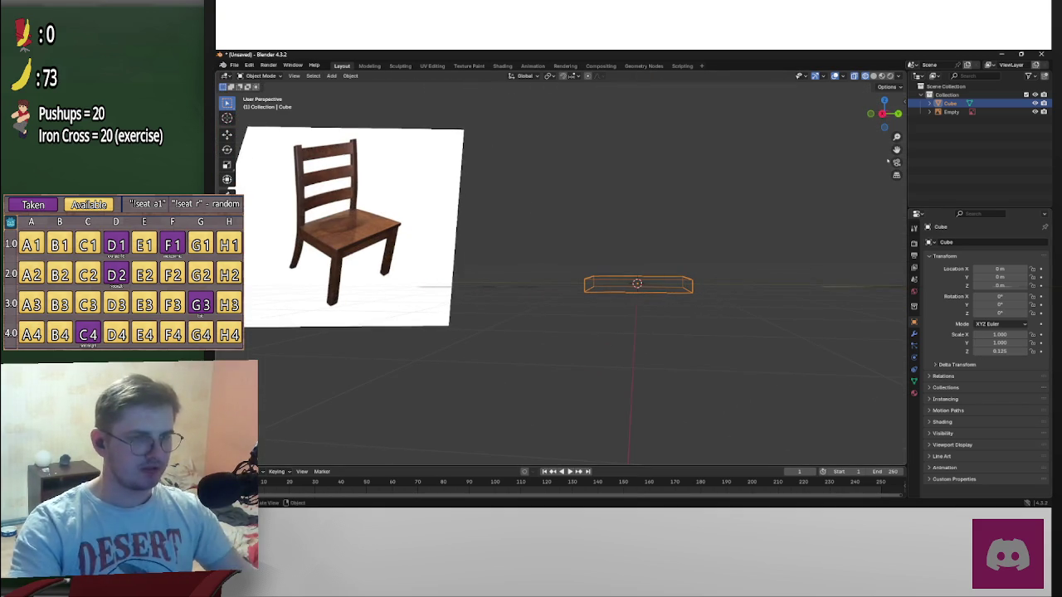
click(882, 112)
Add a second cube for a chair leg, keeping its Z scale at 1
key(shift+a)
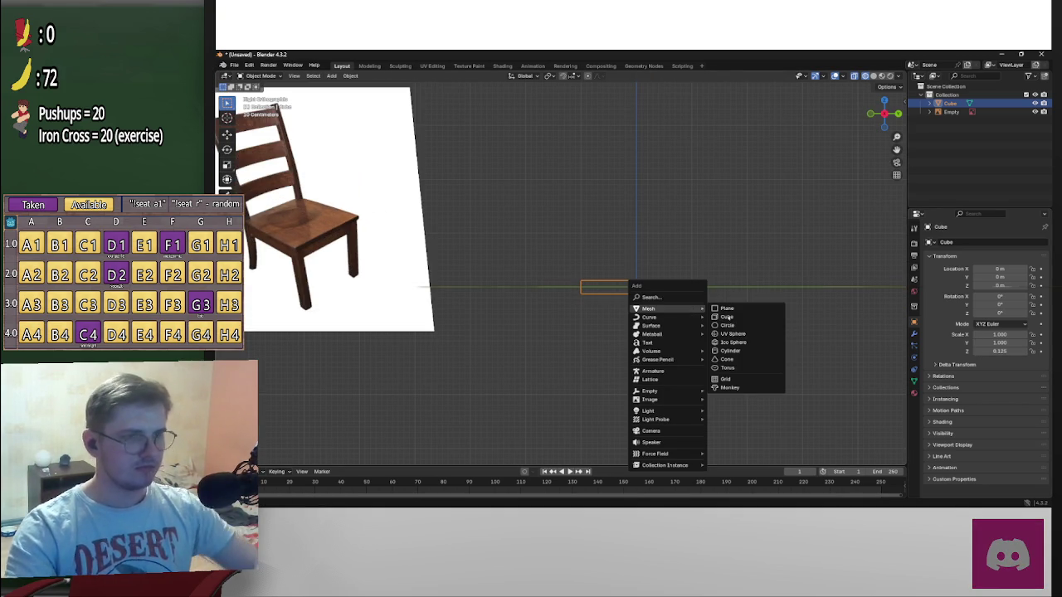
click(742, 319)
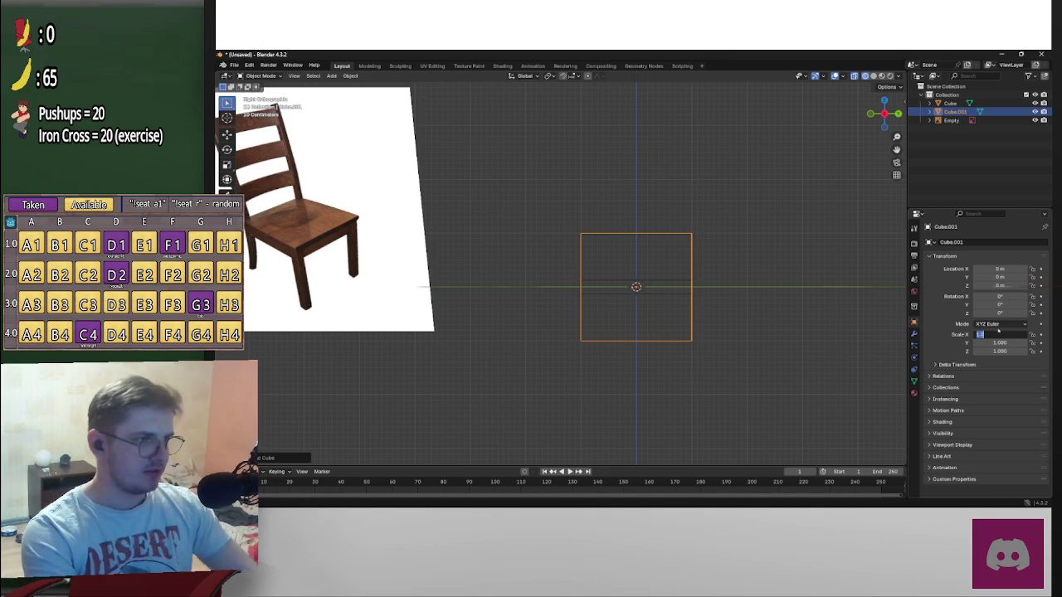
text(0.25)
key(Return)
click(1001, 352)
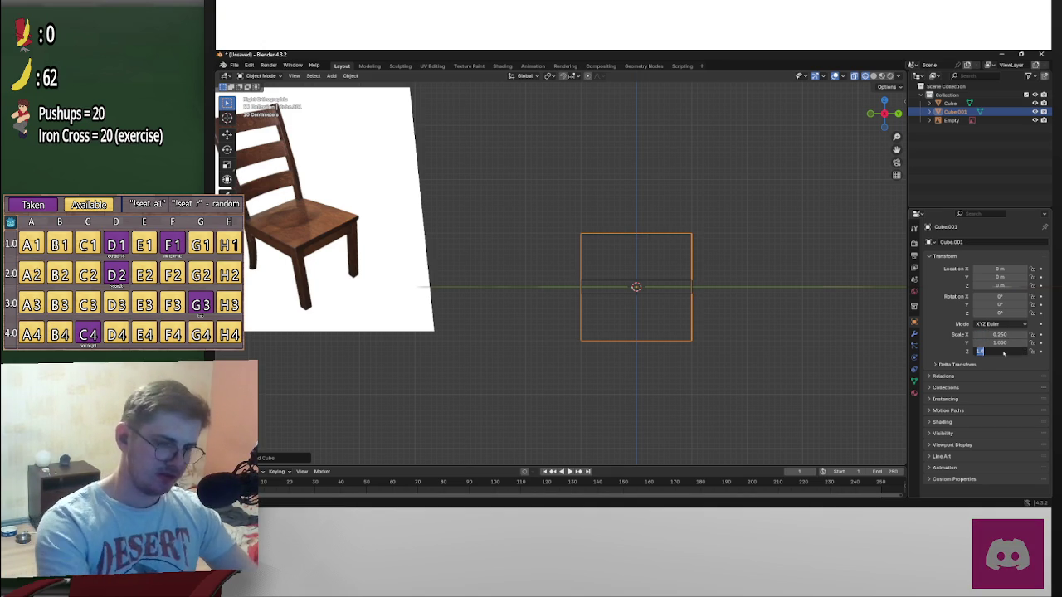
text(0.250)
key(Return)
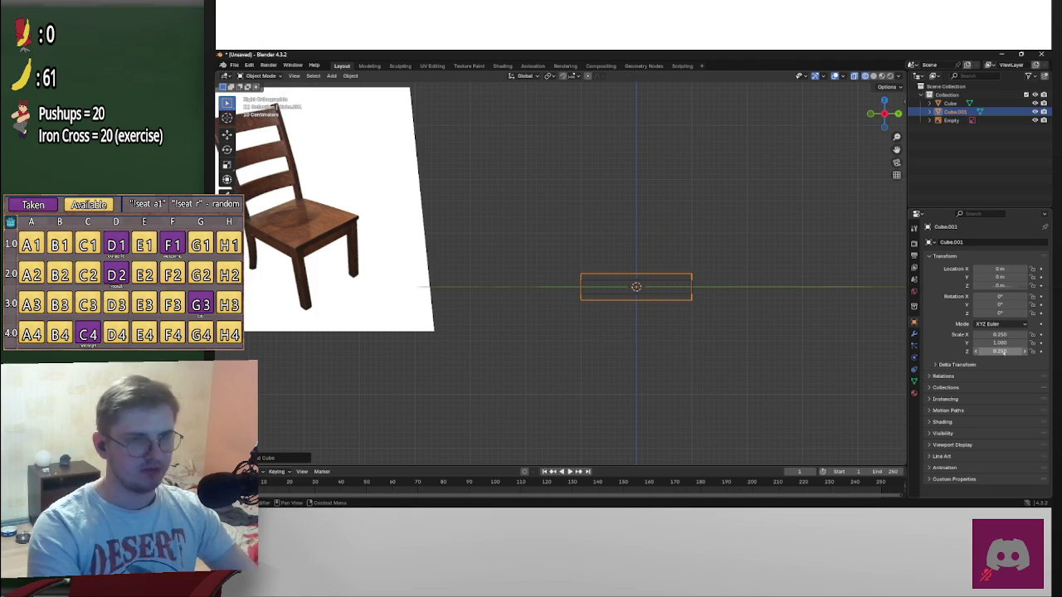
key(ctrl+z)
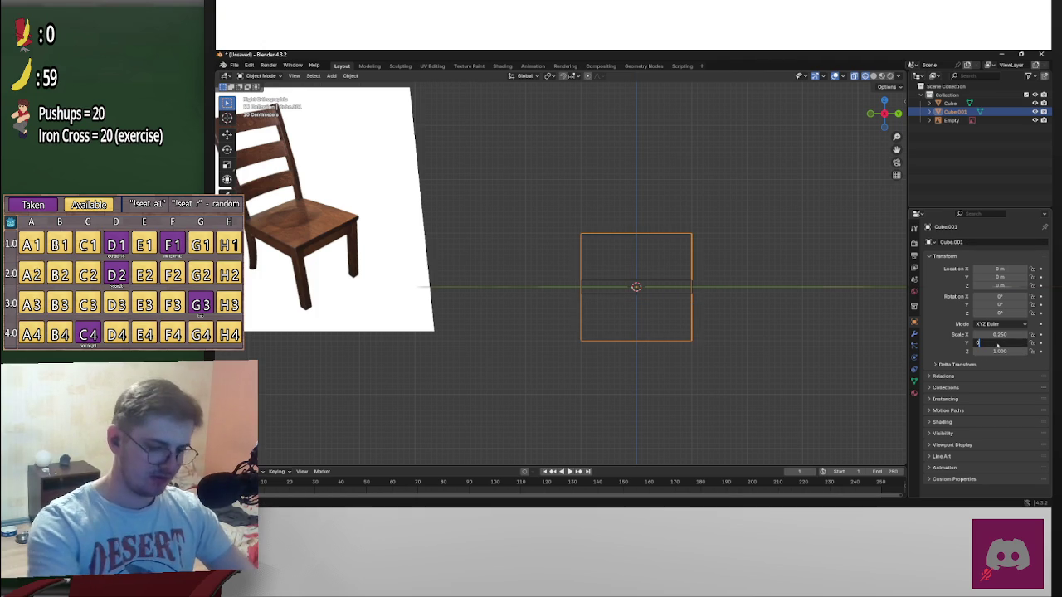
click(1001, 343)
text(.25)
key(Return)
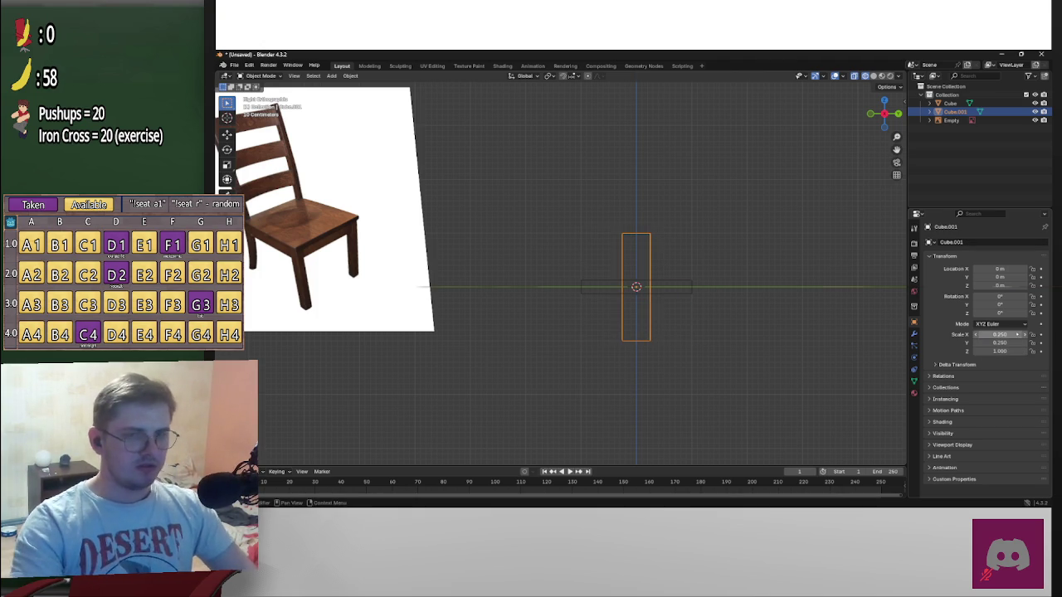
Scale the leg cube to 0.2 in X and Y
click(1000, 334)
text(0.25)
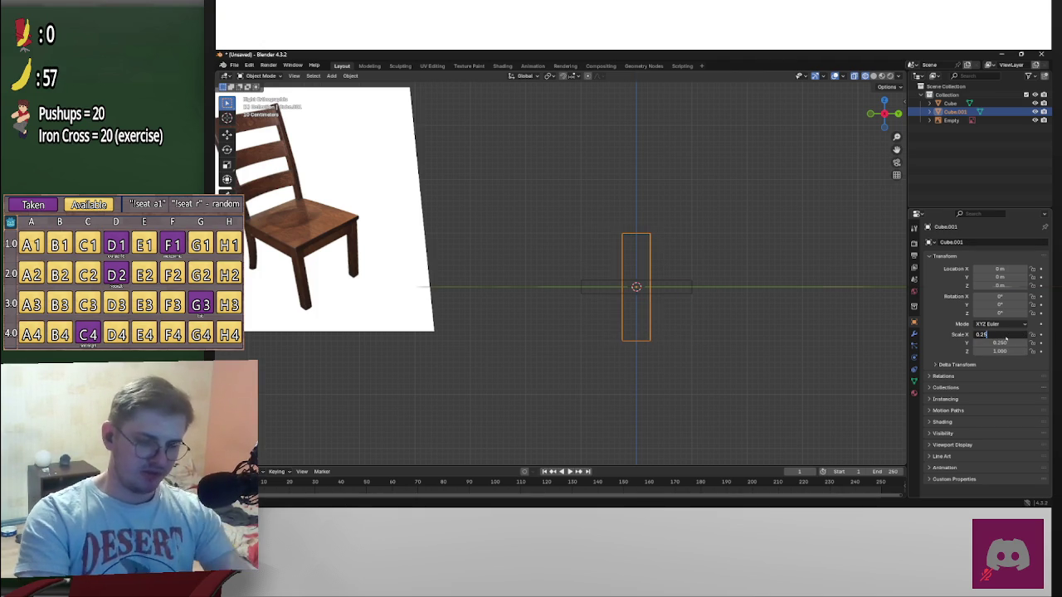
key(Tab)
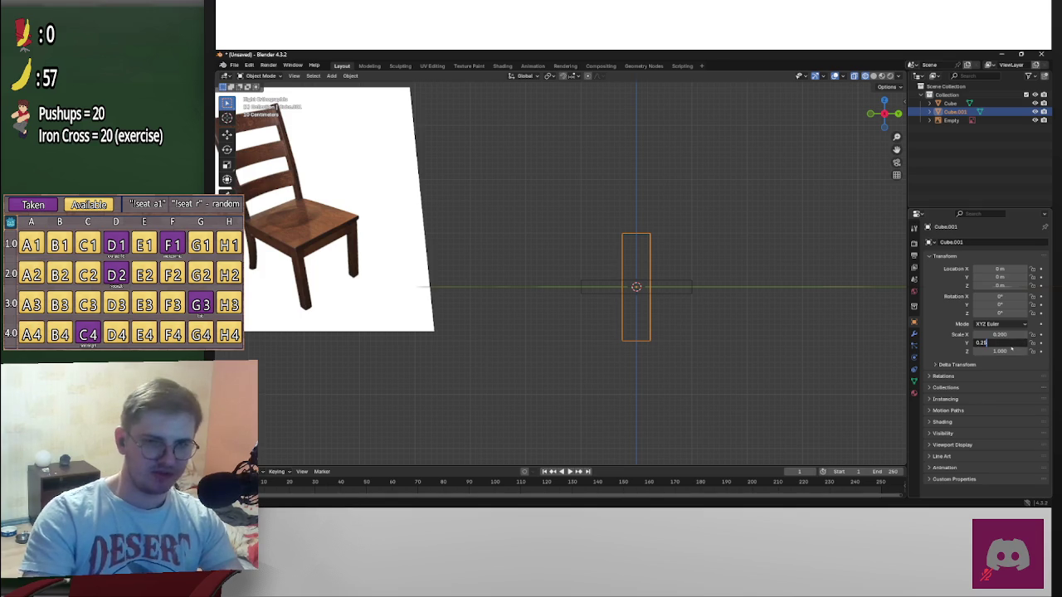
key(Return)
click(1010, 344)
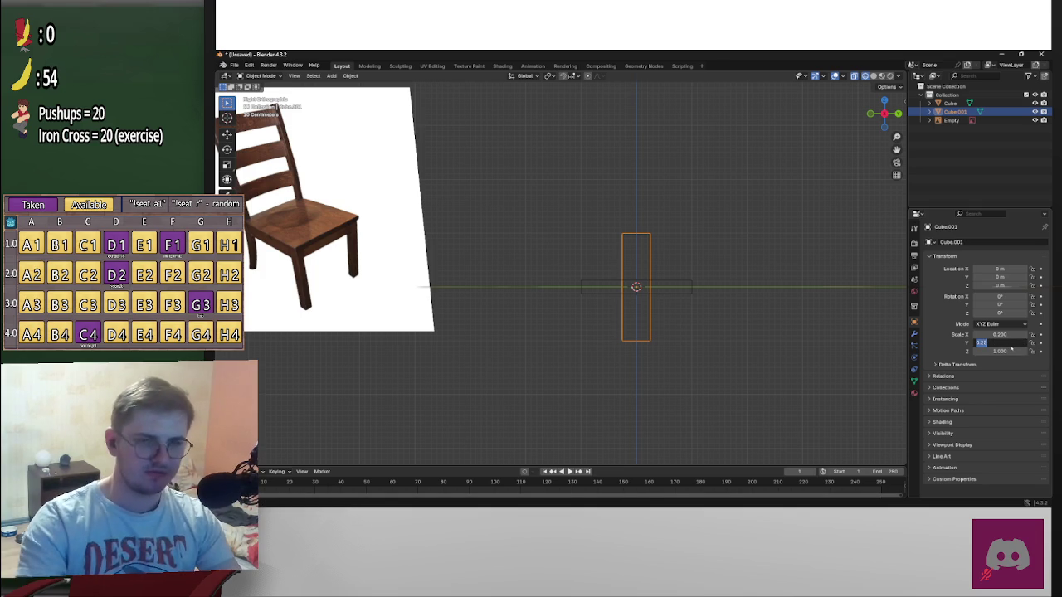
text(0.2)
key(Return)
scroll(640, 290, up, 3)
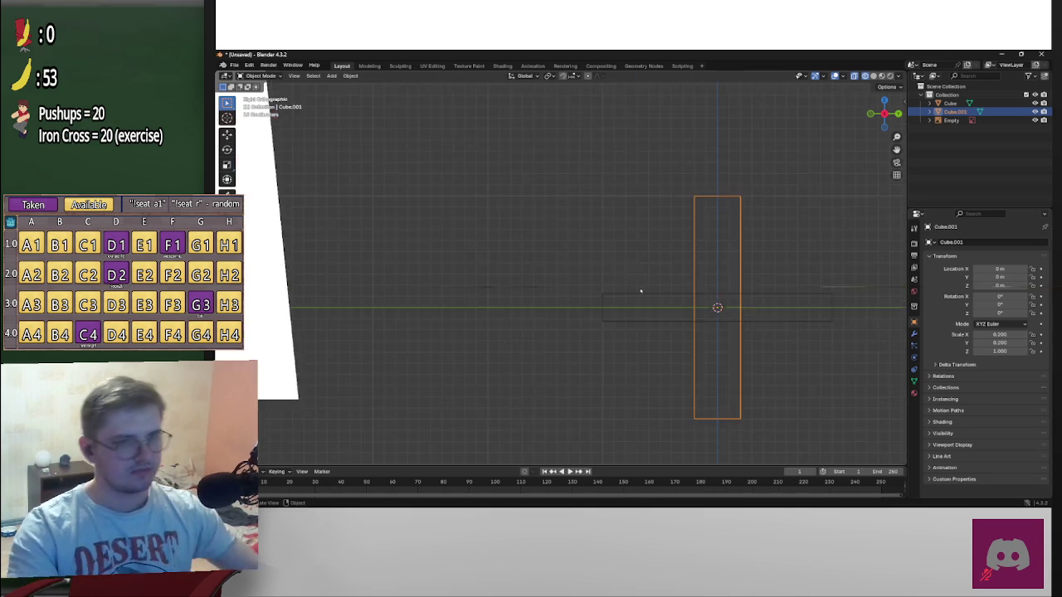
Set Cube.001's X and Y scale to 0.15 in the Transform panel, then deselect everything
scroll(668, 311, down, 4)
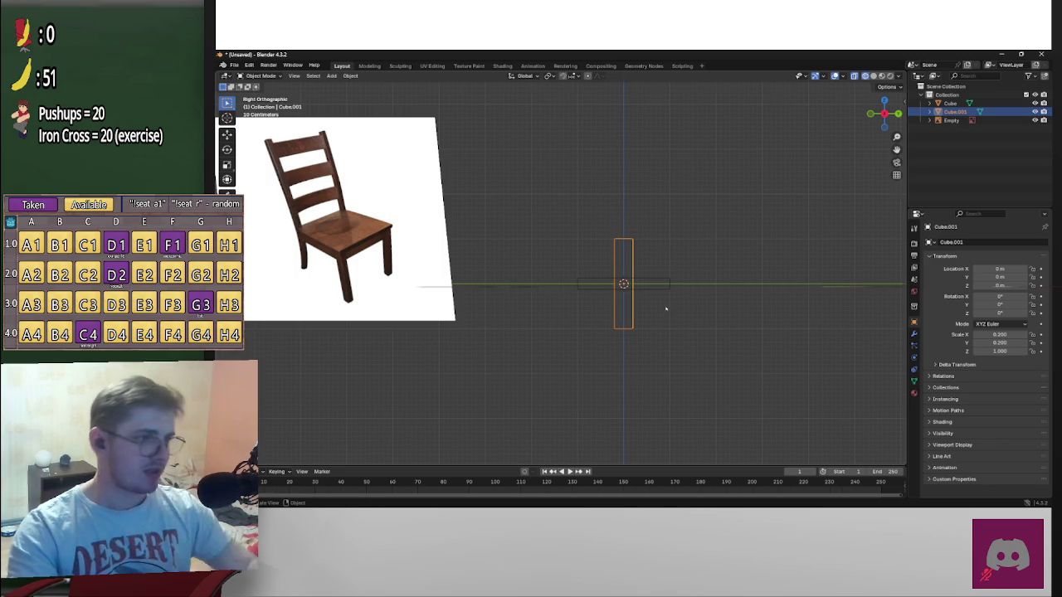
scroll(666, 309, up, 3)
shift+middle_drag(727, 307, 778, 283)
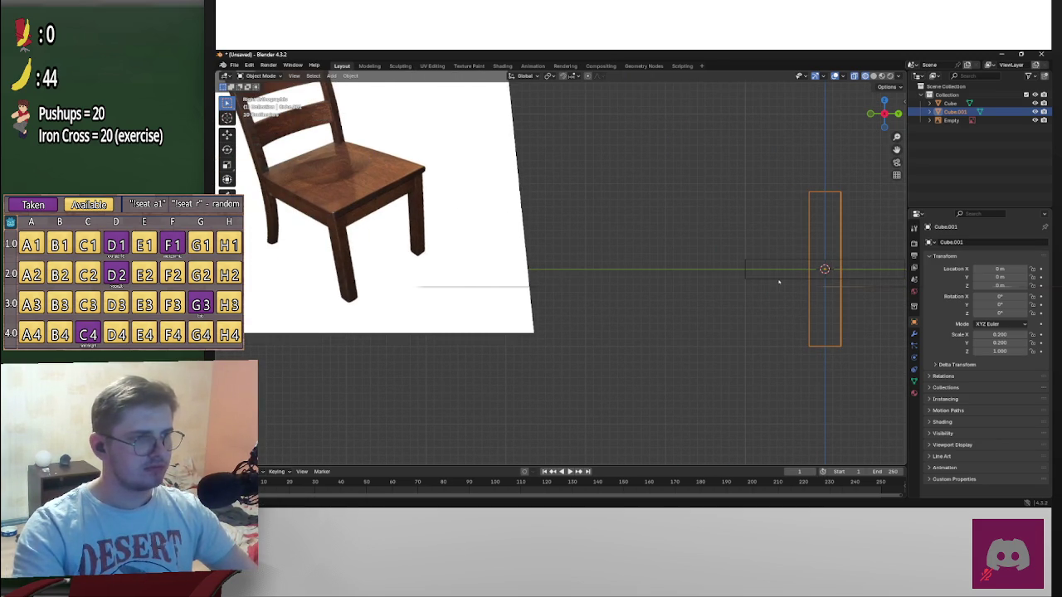
shift+middle_drag(752, 289, 660, 320)
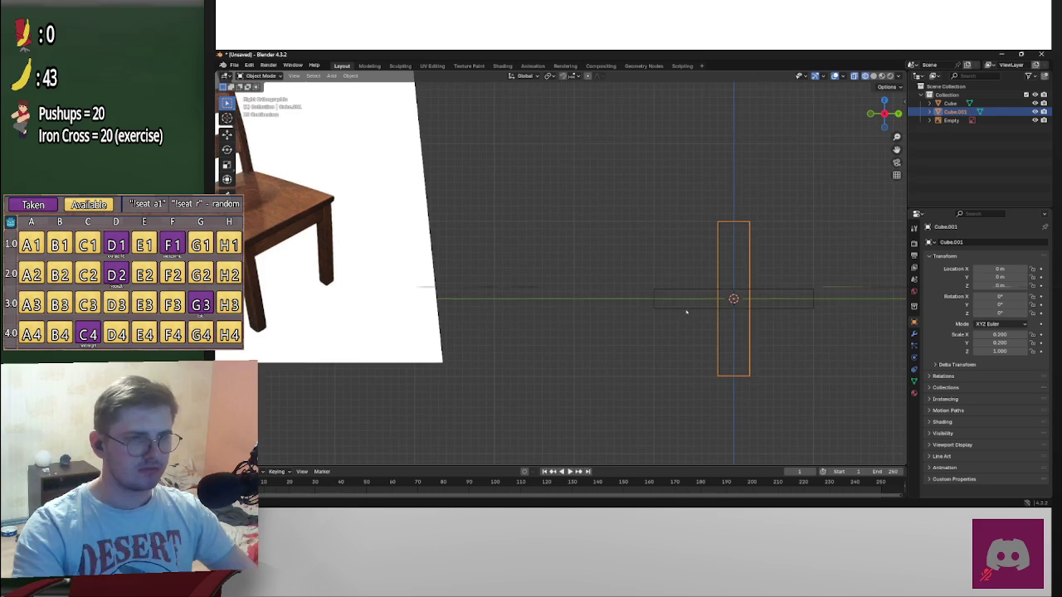
click(1002, 335)
text(0.2)
key(BackSpace)
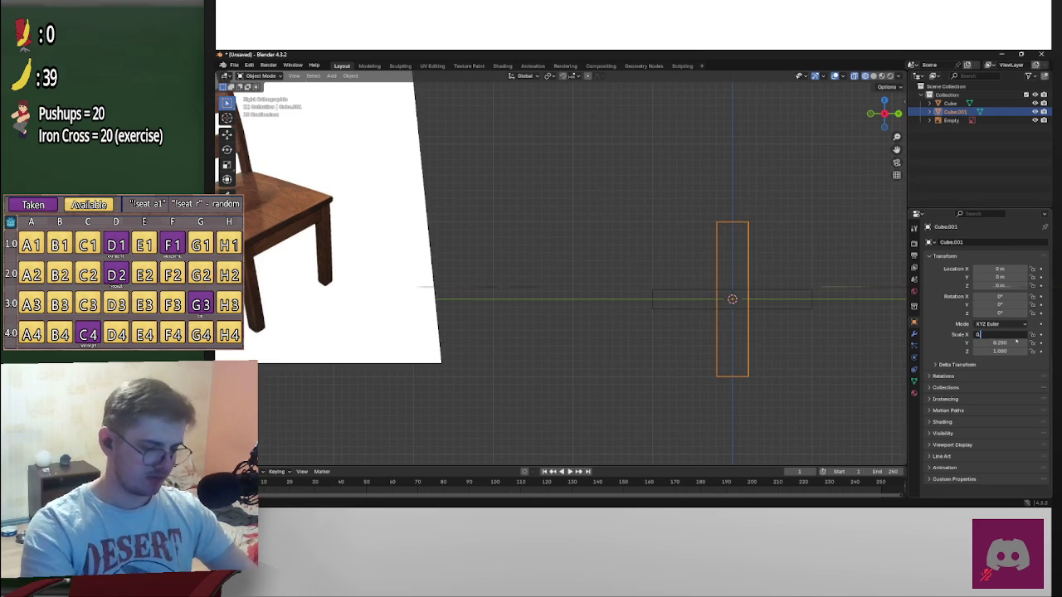
text(.15)
key(Return)
click(1017, 342)
text(0)
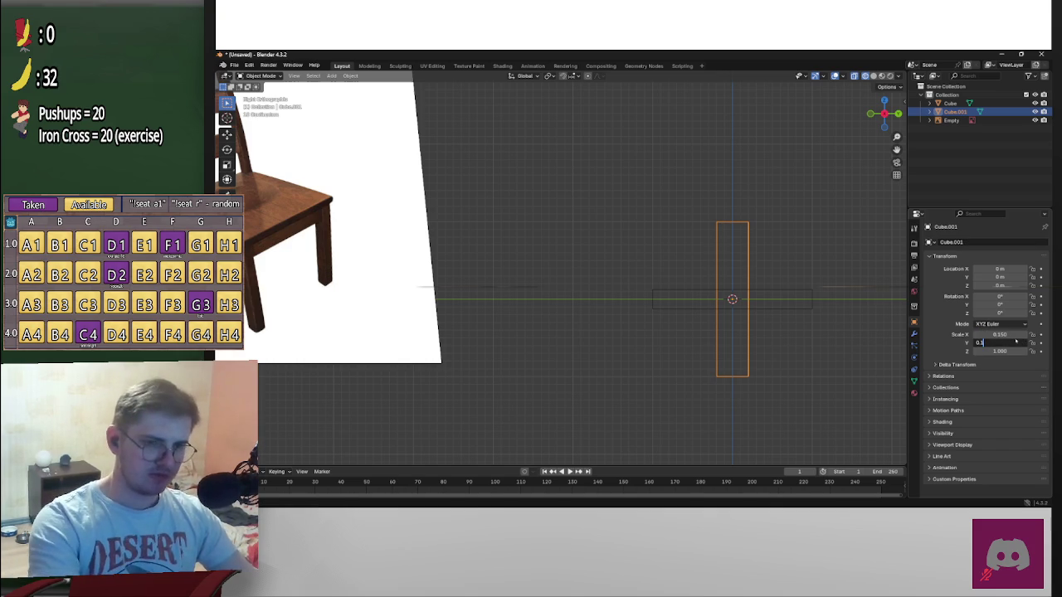
text(.15)
key(Return)
scroll(783, 290, up, 3)
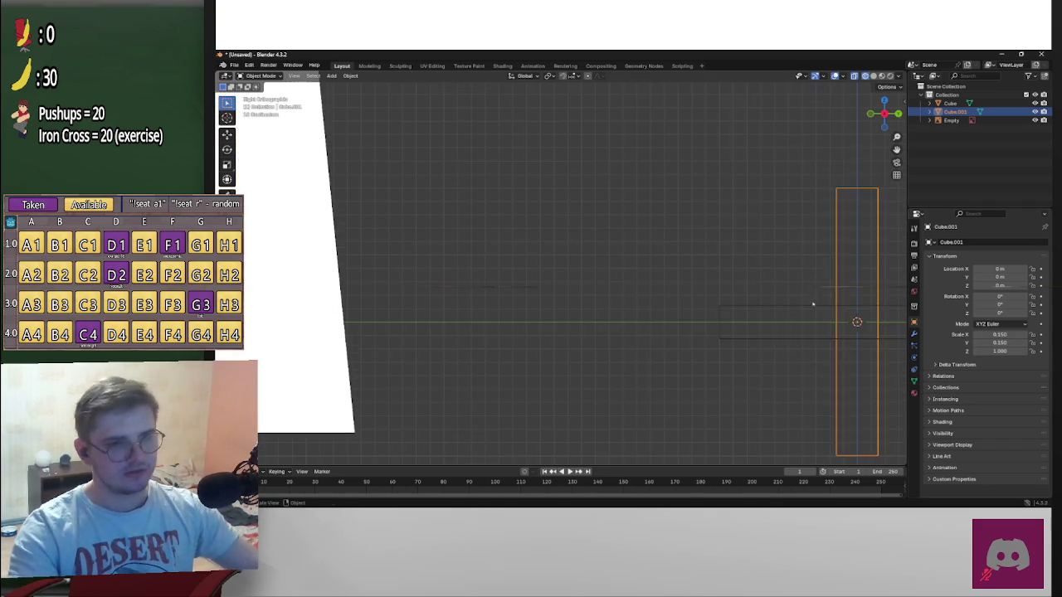
shift+middle_drag(782, 289, 711, 264)
key(alt+a)
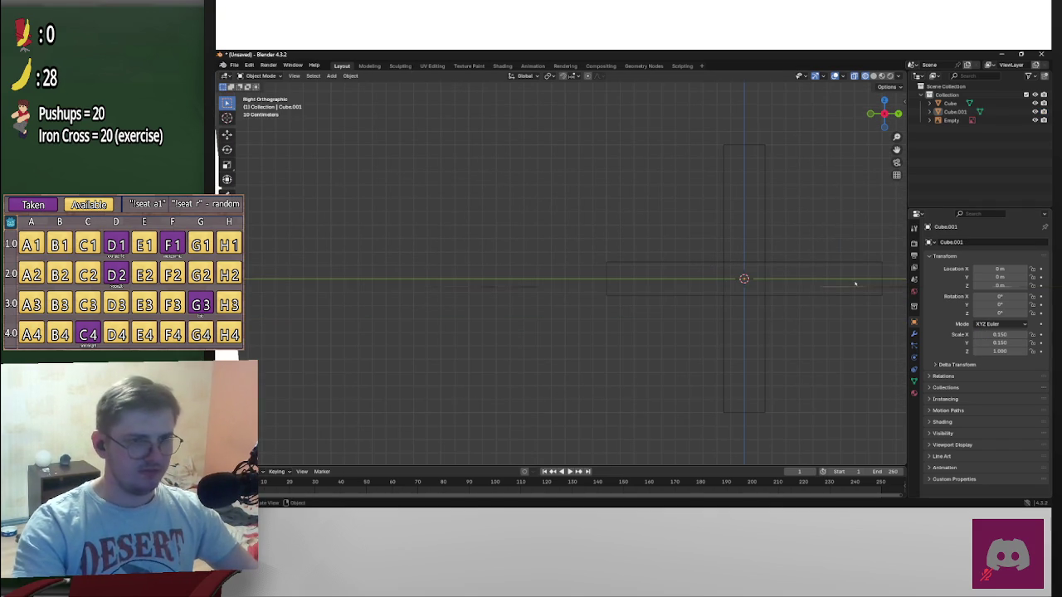
Rename the seat slab to 'flat' and set its Z scale to 0.1
click(949, 103)
double_click(949, 103)
text(flat)
key(Return)
click(1008, 351)
text(0.12)
key(Return)
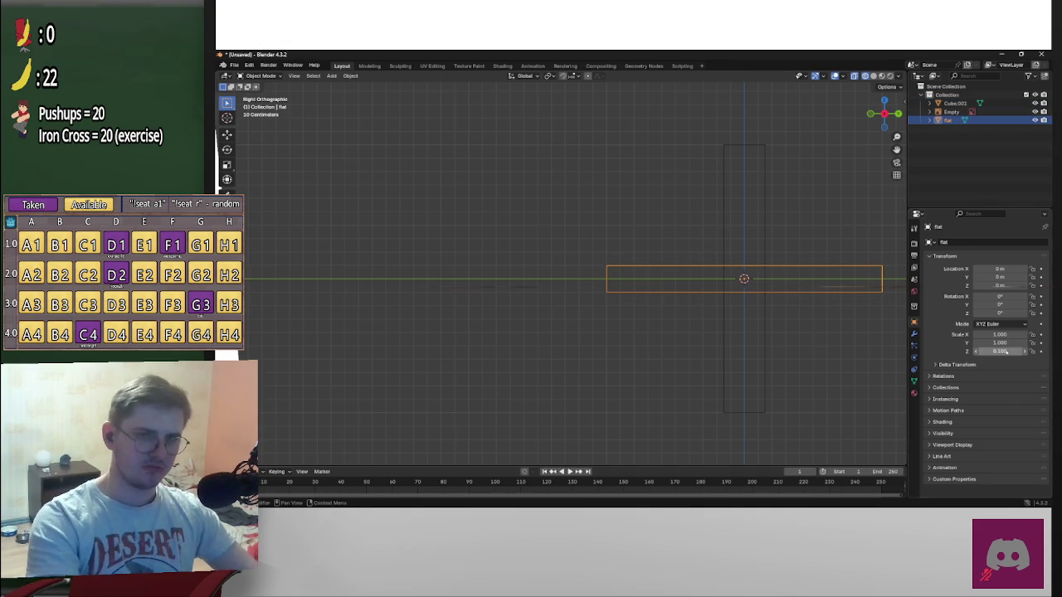
Rename Cube.001 to 'Leg' in the Outliner
click(758, 332)
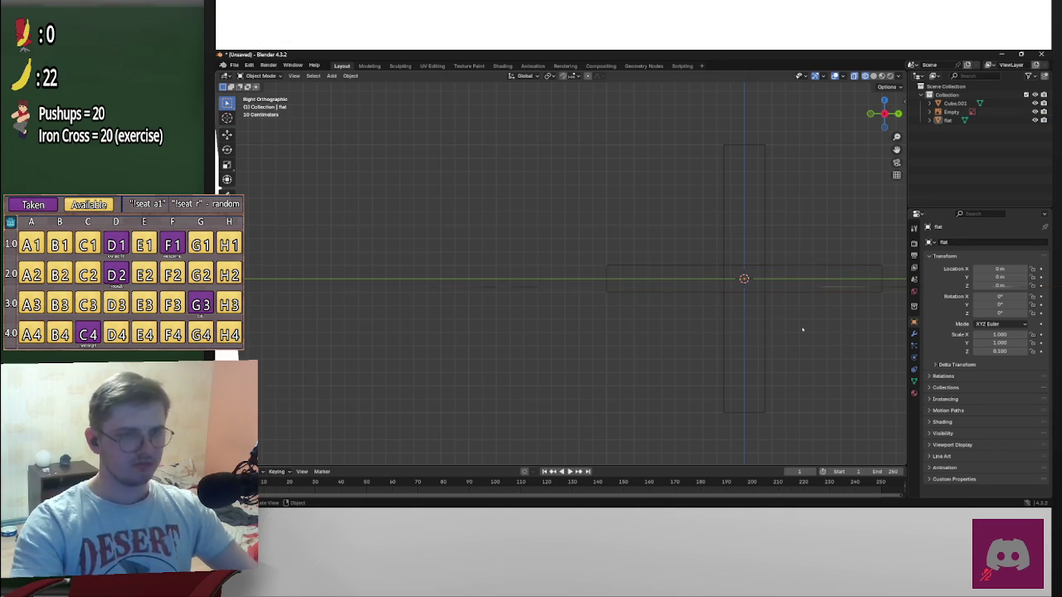
scroll(787, 325, down, 7)
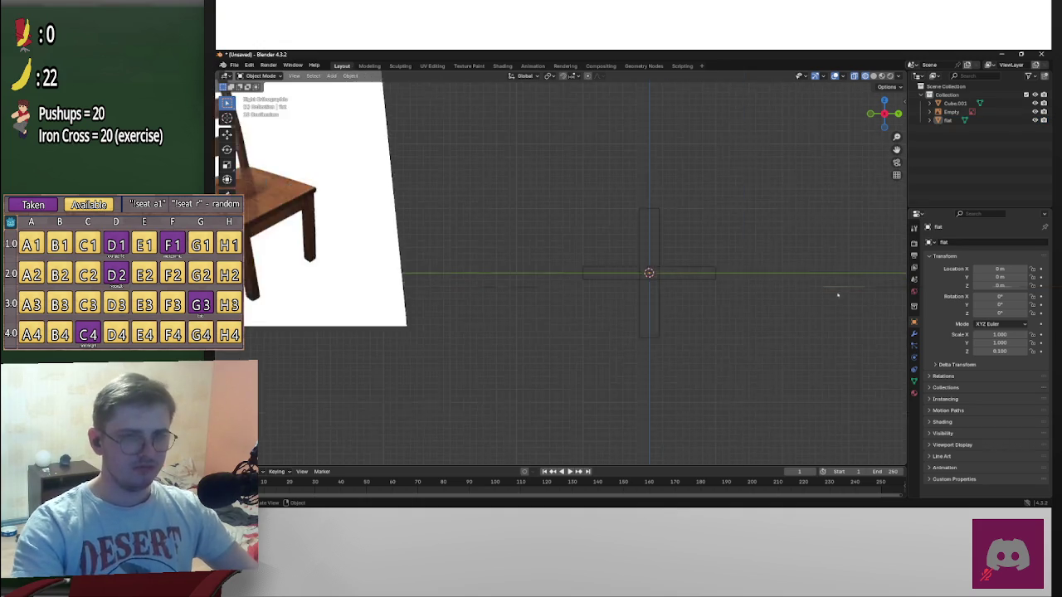
double_click(954, 103)
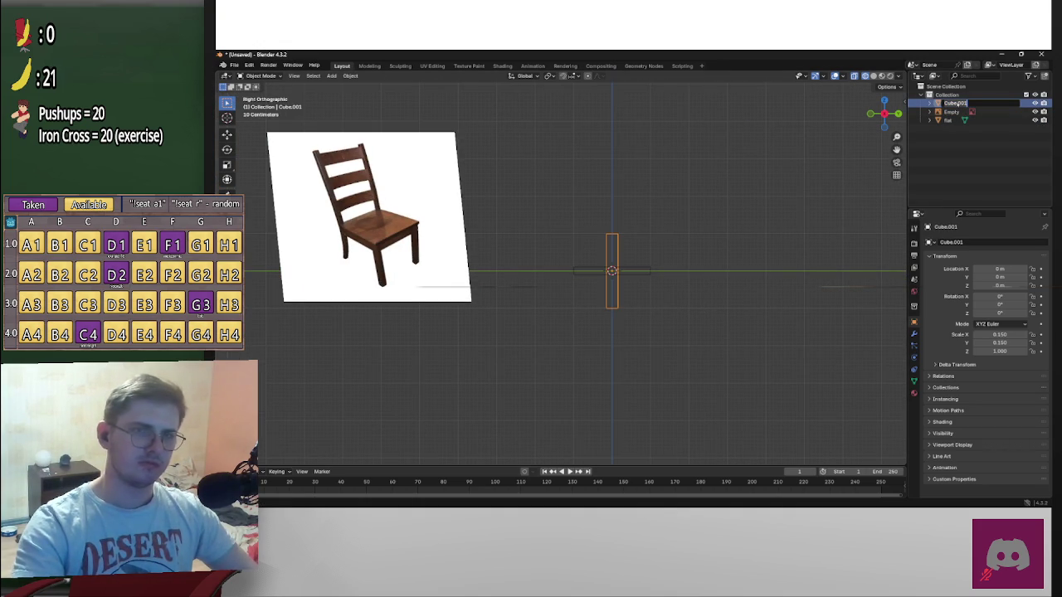
text(Leg)
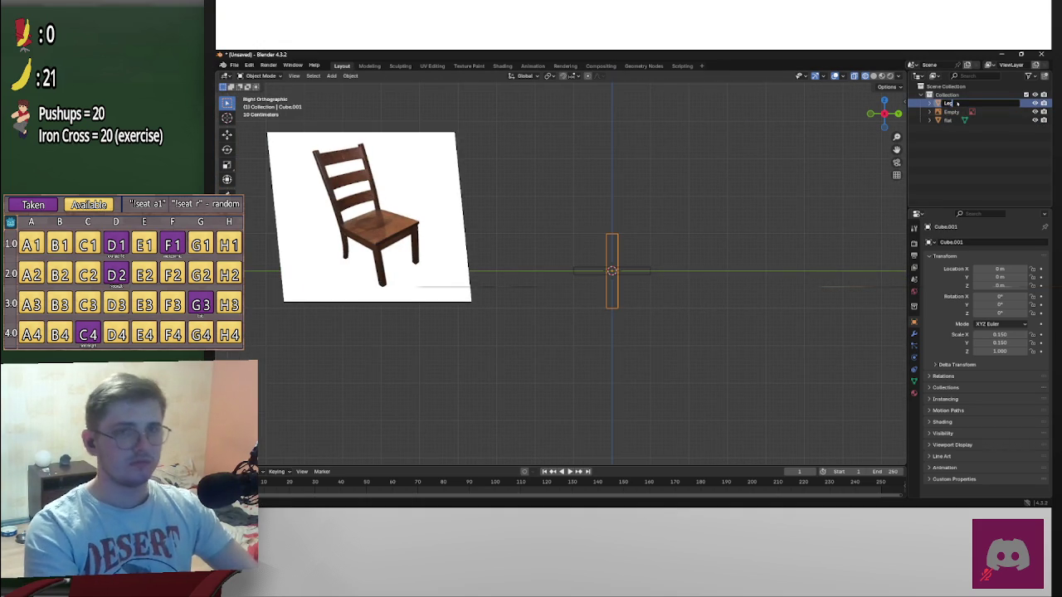
key(Return)
scroll(711, 265, up, 4)
scroll(722, 283, up, 2)
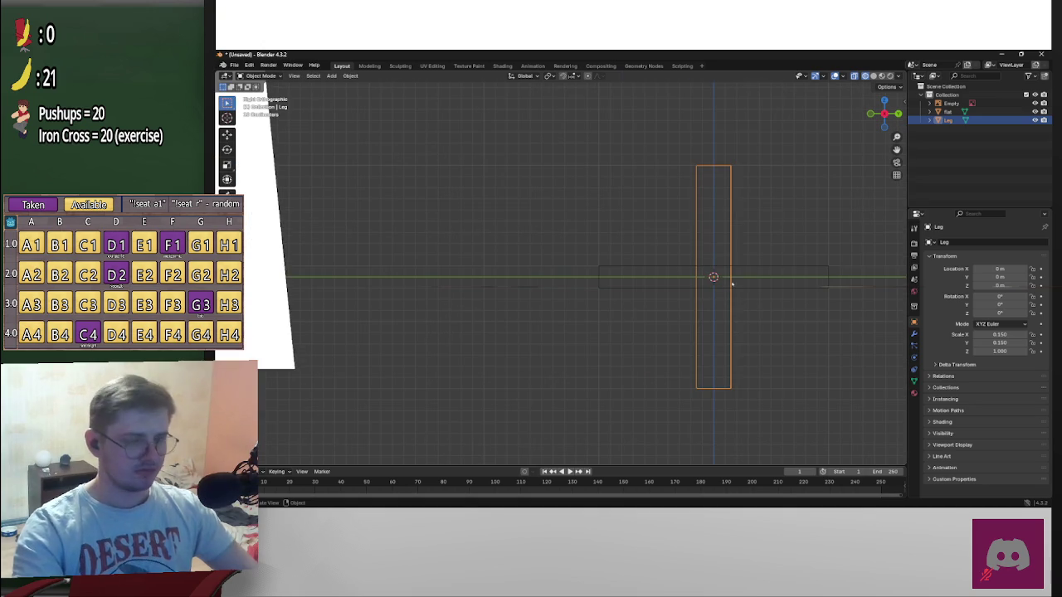
Lower the leg along Z so it sits beneath the seat slab
key(g)
key(z)
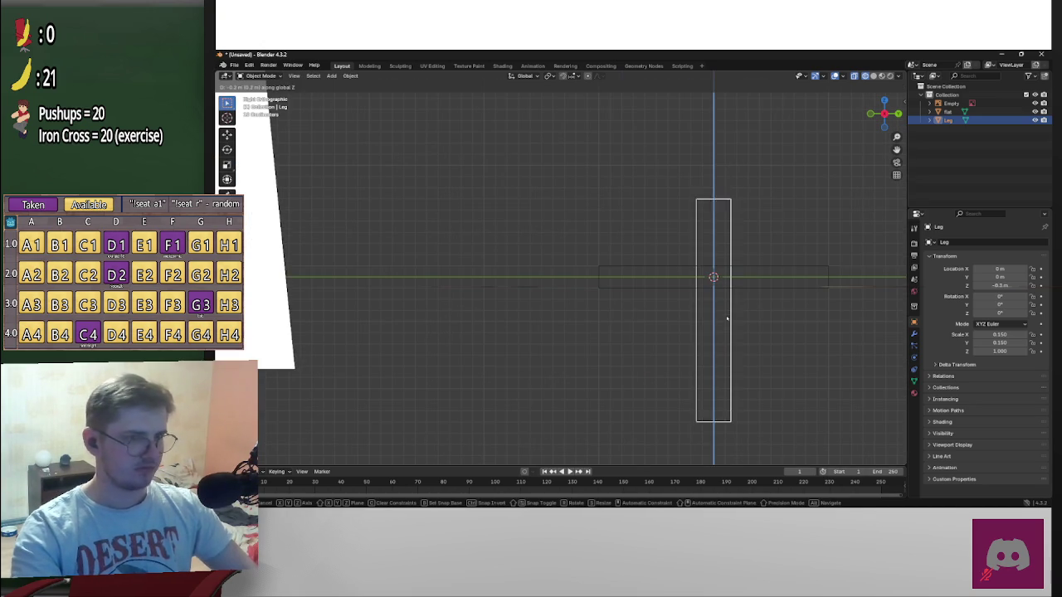
click(727, 412)
scroll(733, 395, down, 1)
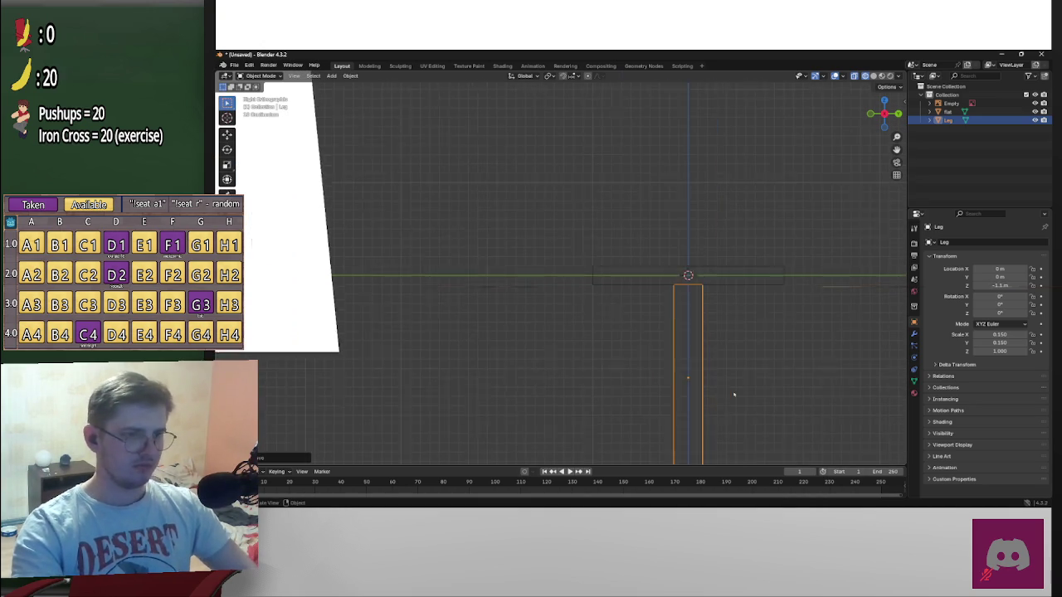
scroll(713, 365, down, 1)
Slide the leg along Y to -0.85 m under one end of the seat
key(g)
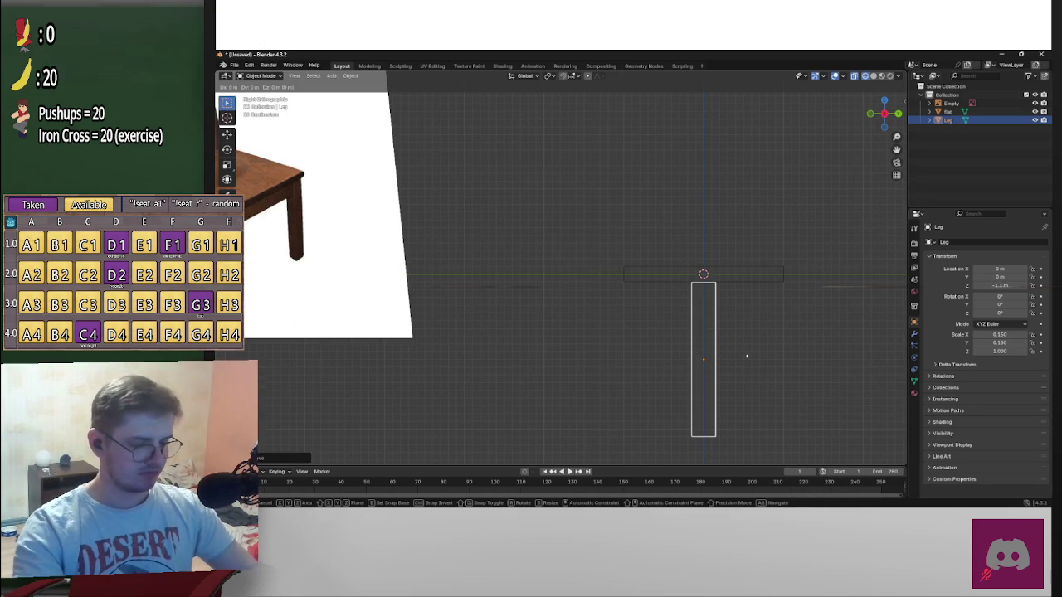
key(y)
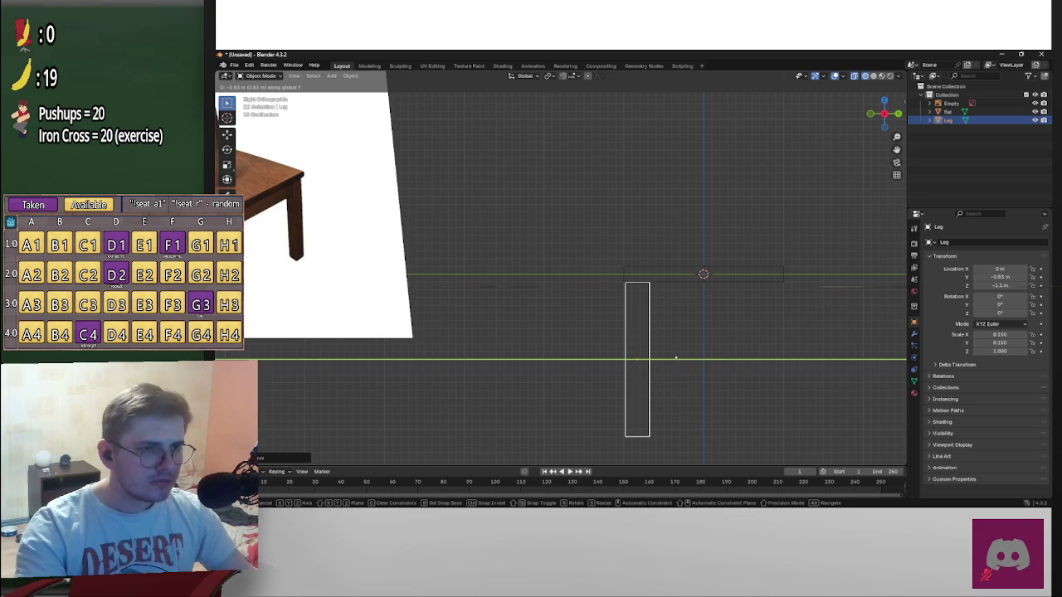
click(669, 357)
scroll(688, 355, up, 4)
scroll(664, 340, up, 4)
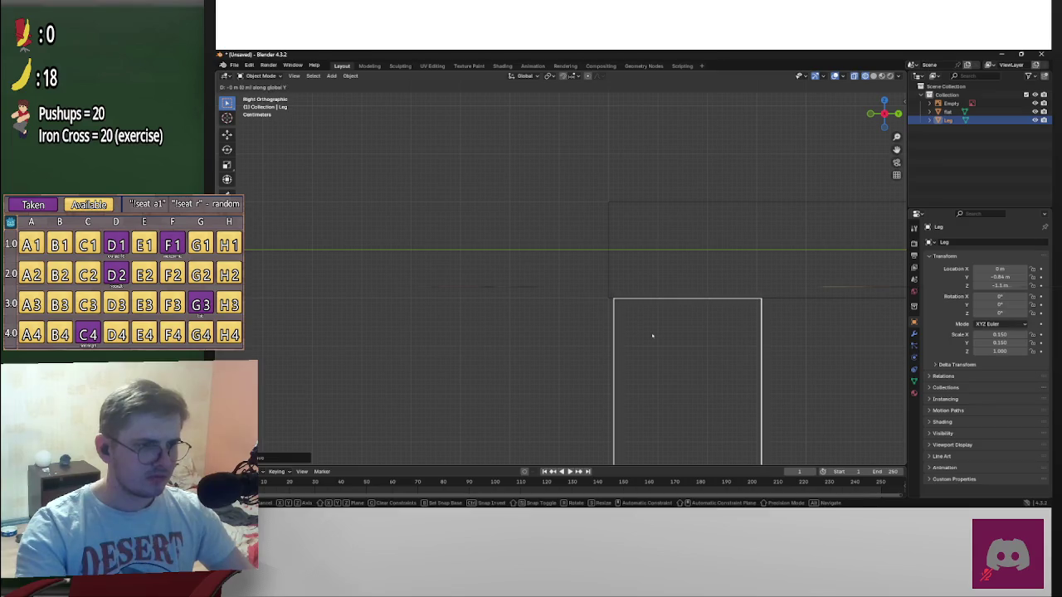
key(ctrl+z)
scroll(769, 334, down, 4)
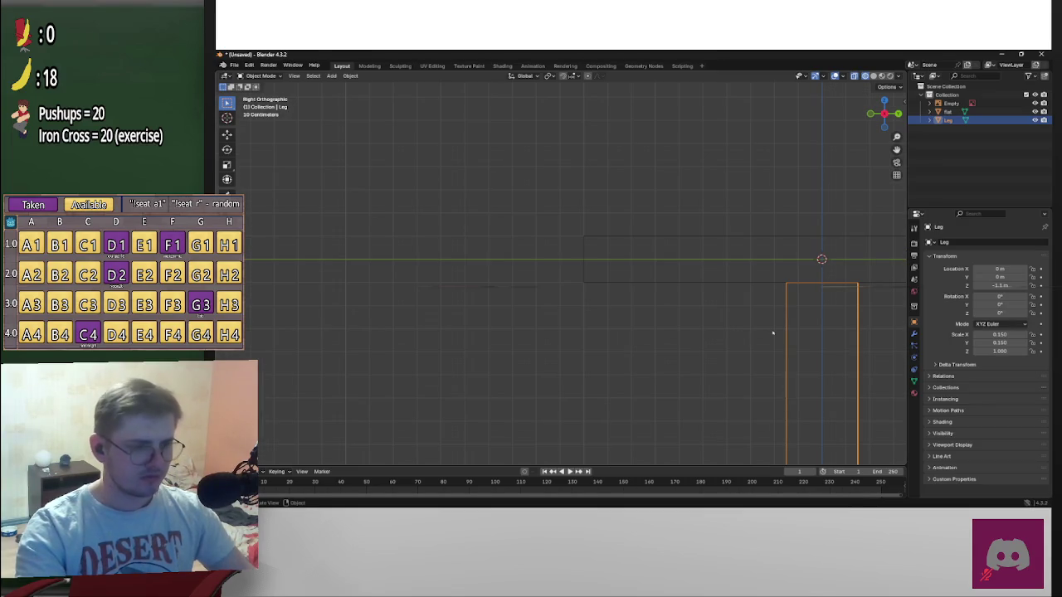
key(g)
key(y)
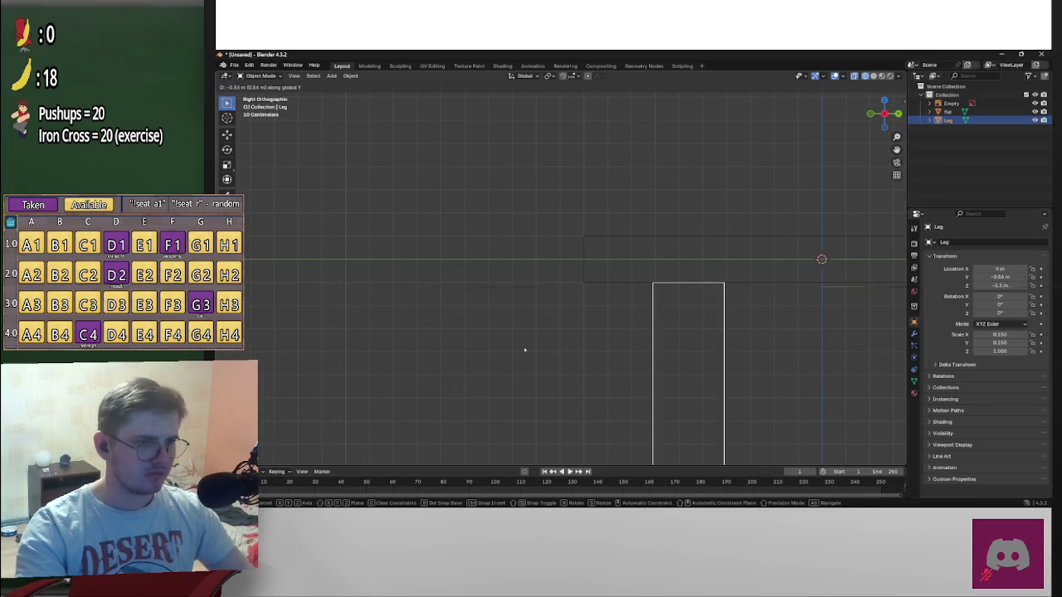
click(577, 347)
scroll(593, 324, up, 3)
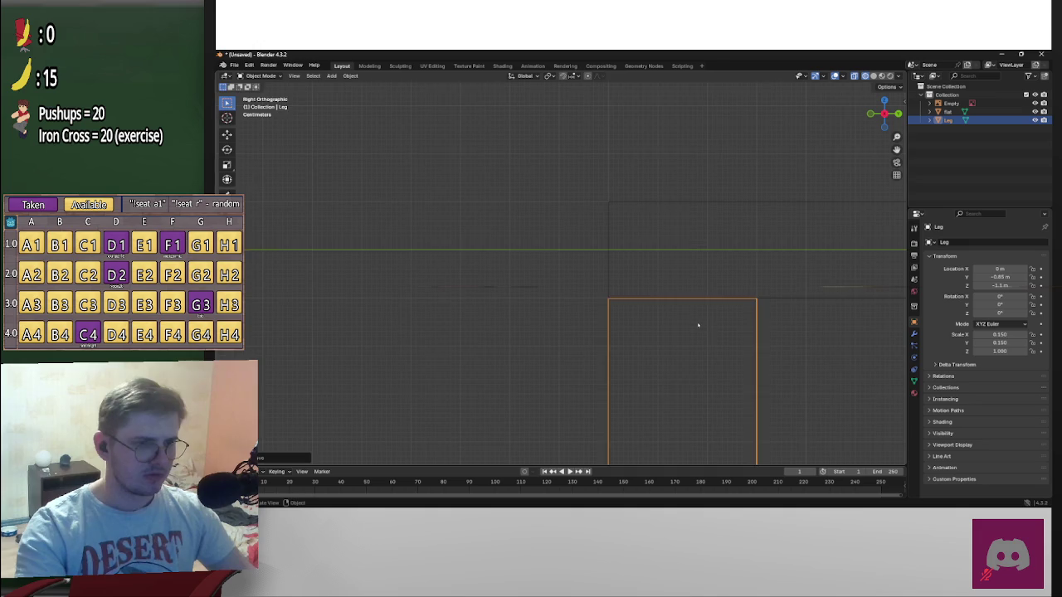
scroll(698, 326, down, 10)
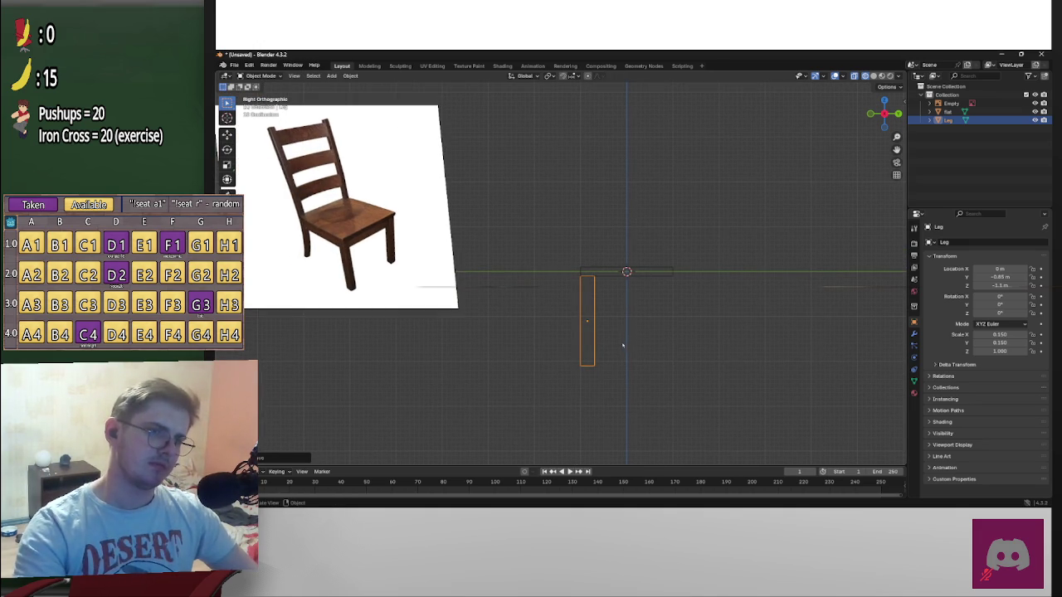
scroll(527, 329, up, 2)
Set the leg's X and Y scale to 0.125
click(1014, 342)
key(Return)
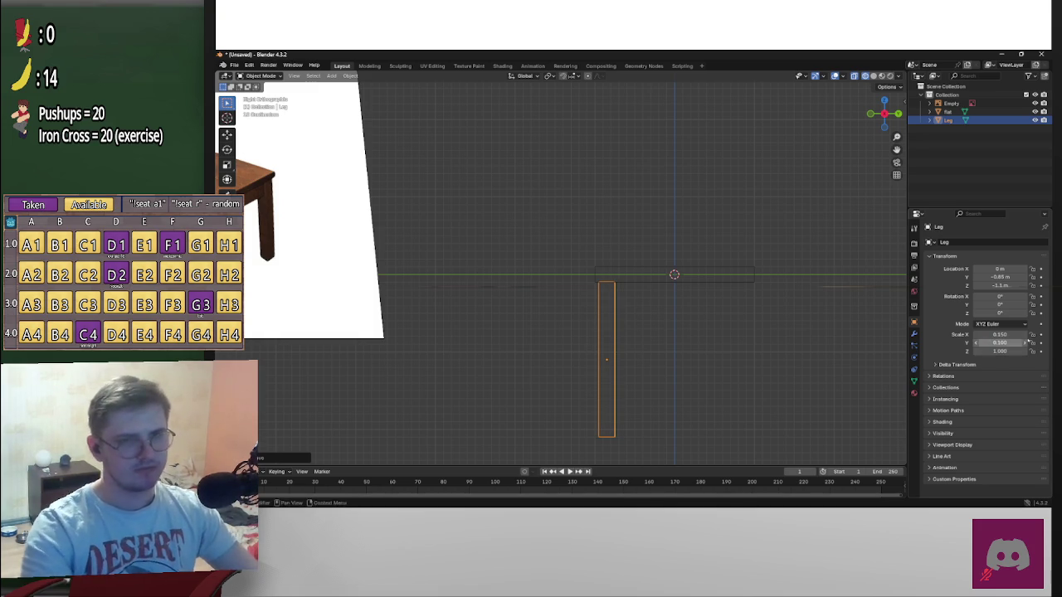
click(1004, 334)
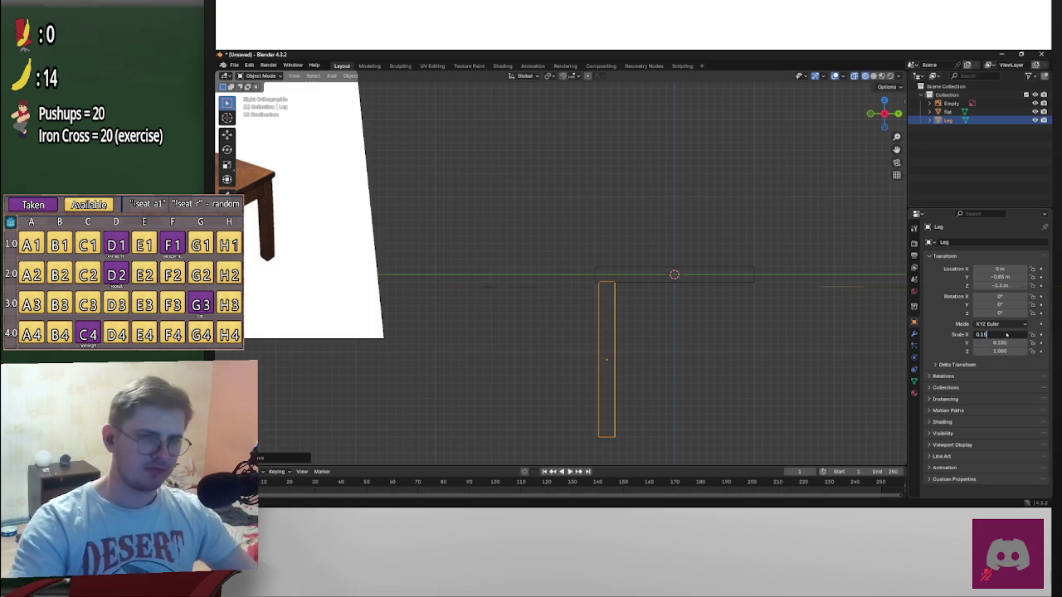
text(0.125)
key(Return)
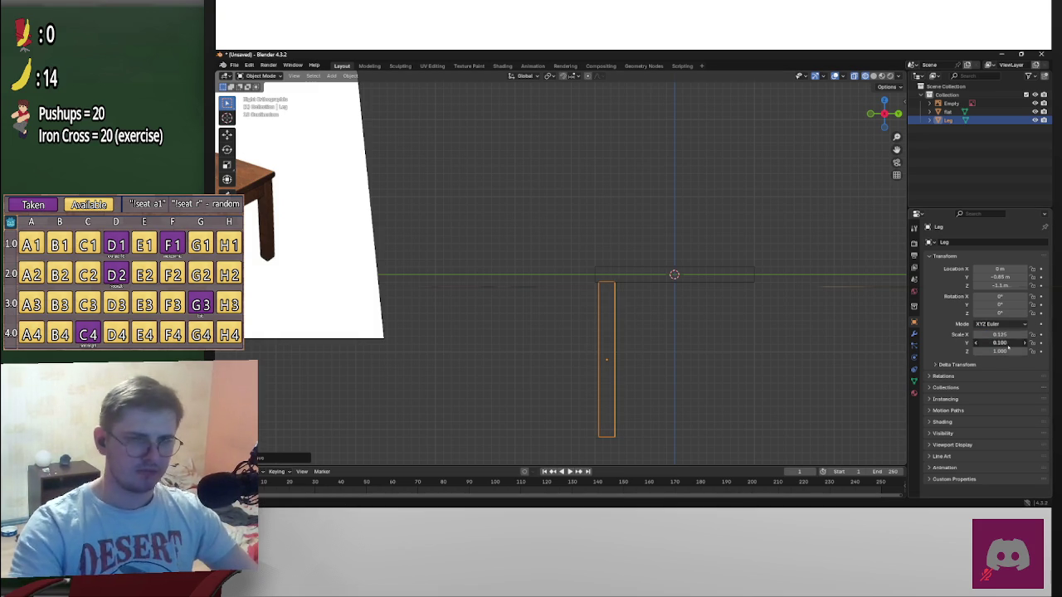
text(0.125)
key(Return)
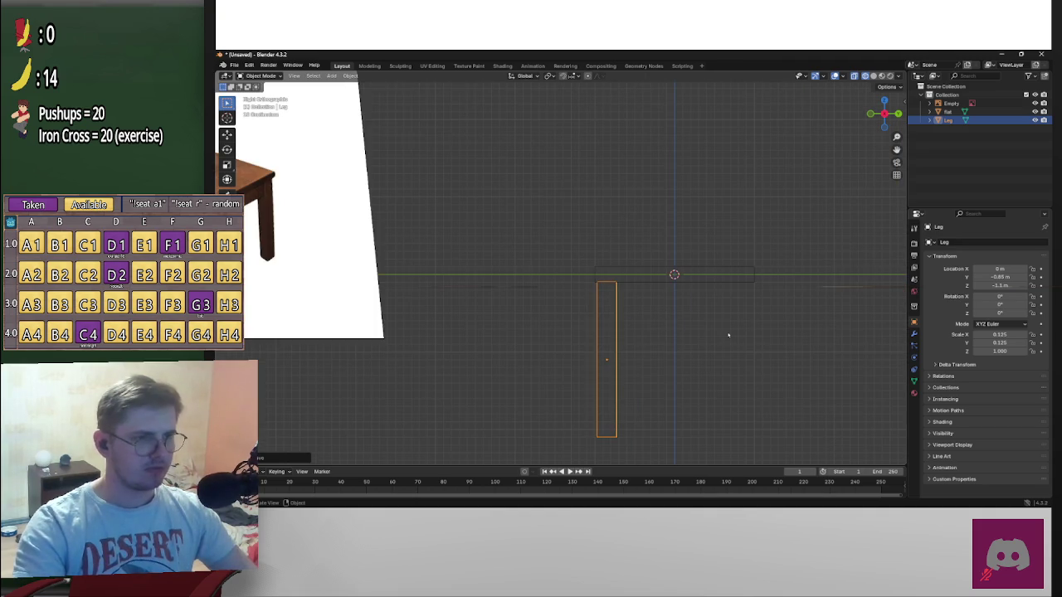
Nudge the slimmer leg along Y until it sits at about -0.875 m
key(g)
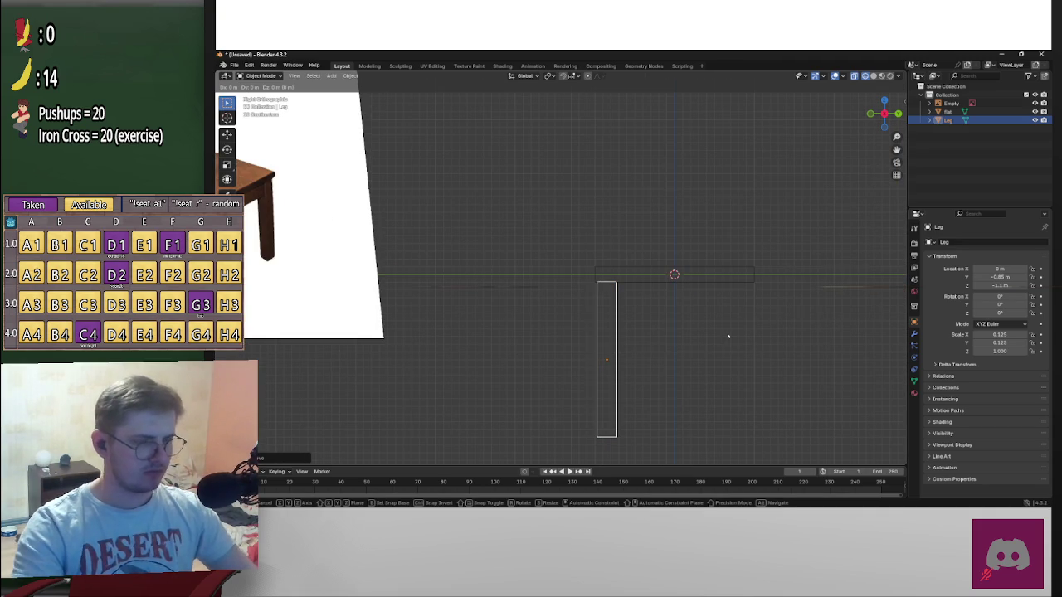
key(y)
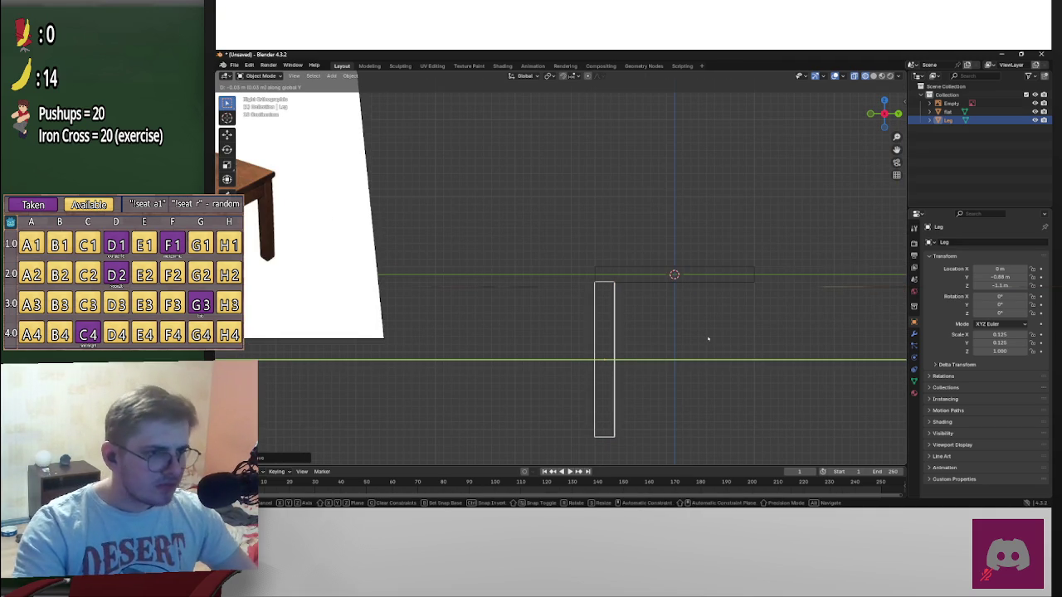
click(706, 336)
scroll(685, 329, up, 8)
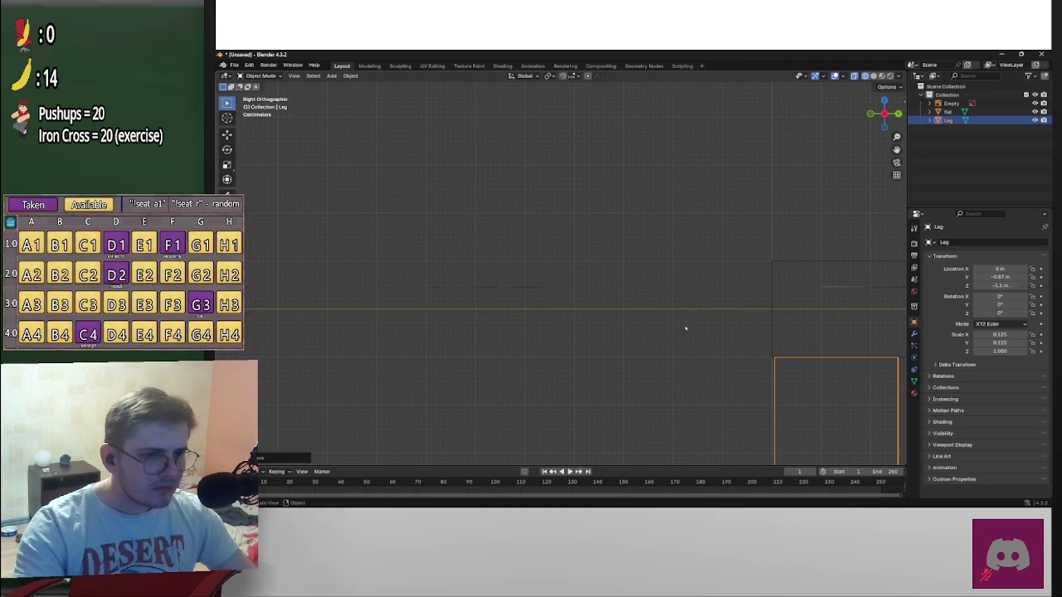
key(g)
key(y)
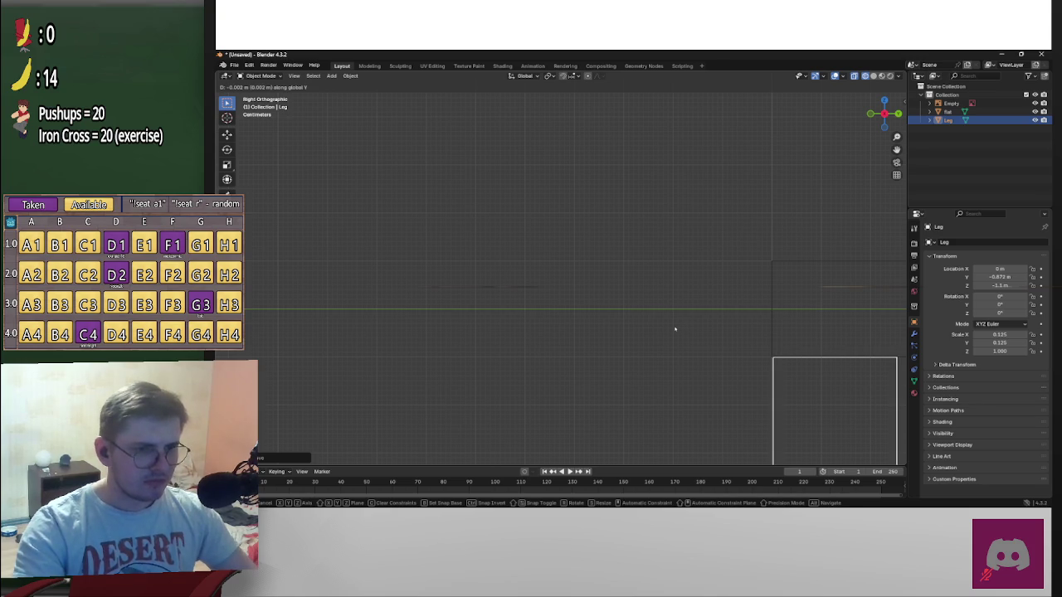
click(667, 331)
scroll(747, 332, up, 7)
scroll(715, 322, up, 1)
key(g)
key(y)
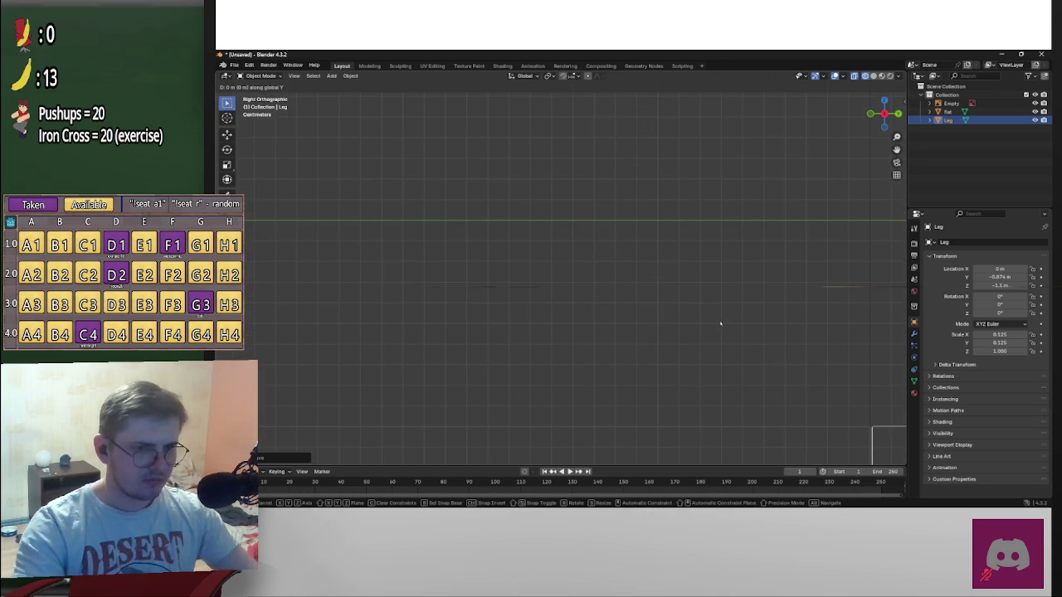
click(700, 327)
scroll(701, 327, down, 1)
scroll(704, 327, down, 2)
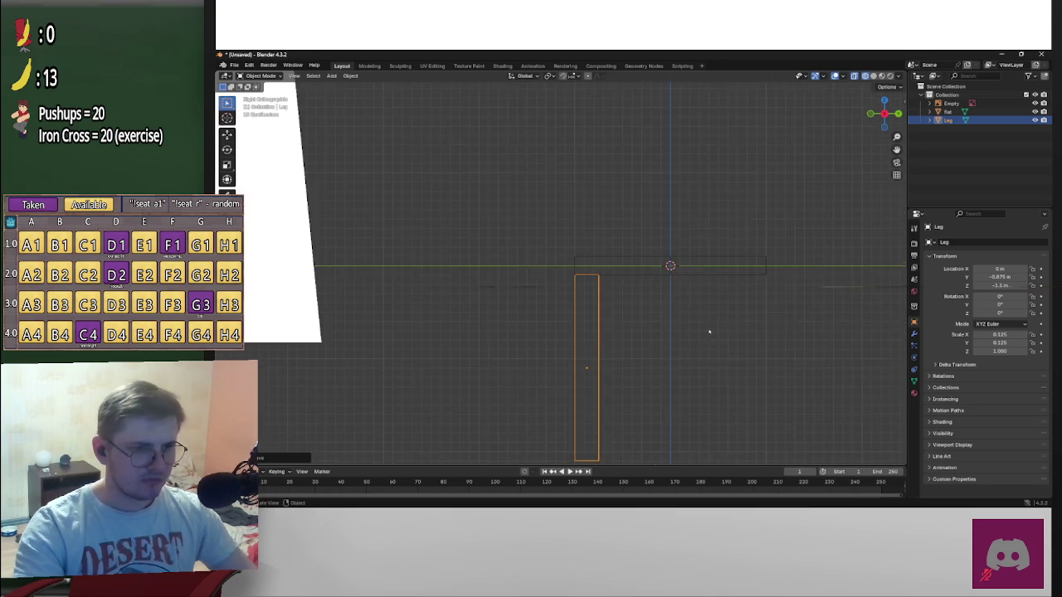
scroll(706, 329, down, 1)
scroll(697, 307, down, 1)
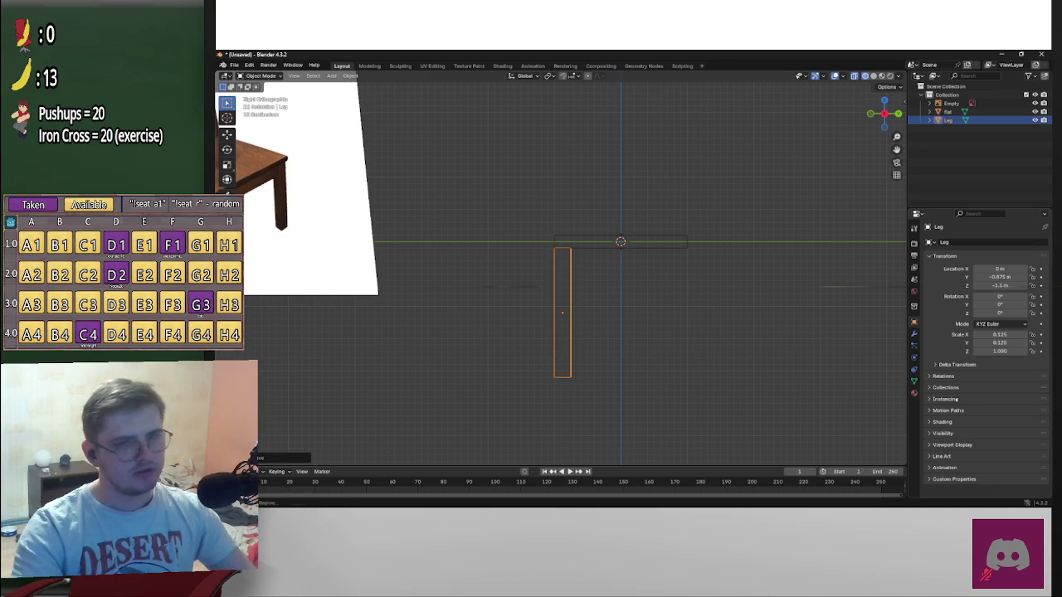
click(1004, 353)
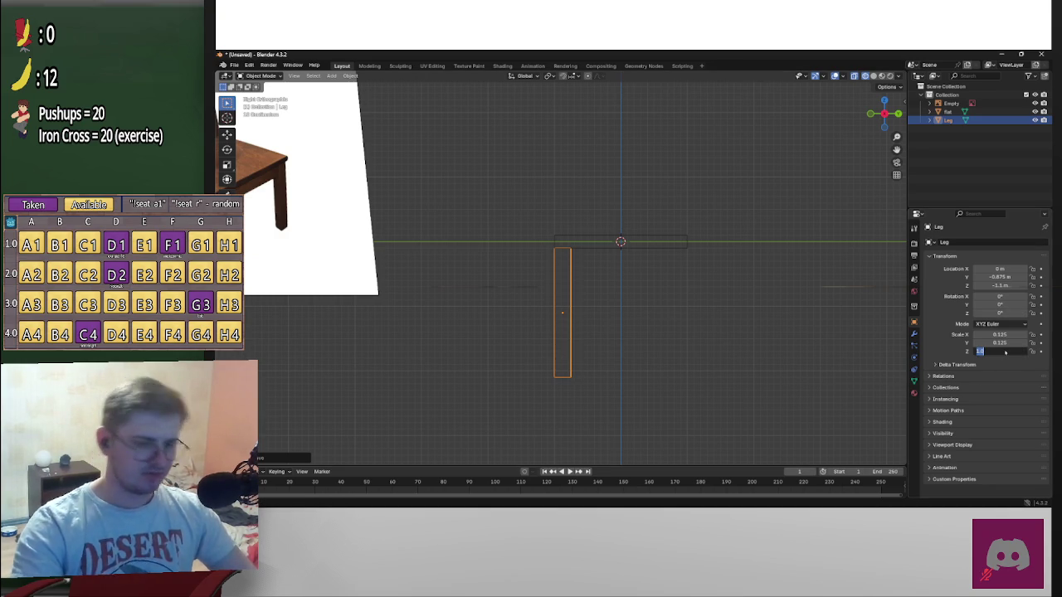
Set the leg's Z scale to 0.9
text(0.9)
key(Return)
scroll(655, 304, up, 4)
Raise the leg to Z -1 m against the seat and paste a copy, Leg.001
key(g)
key(y)
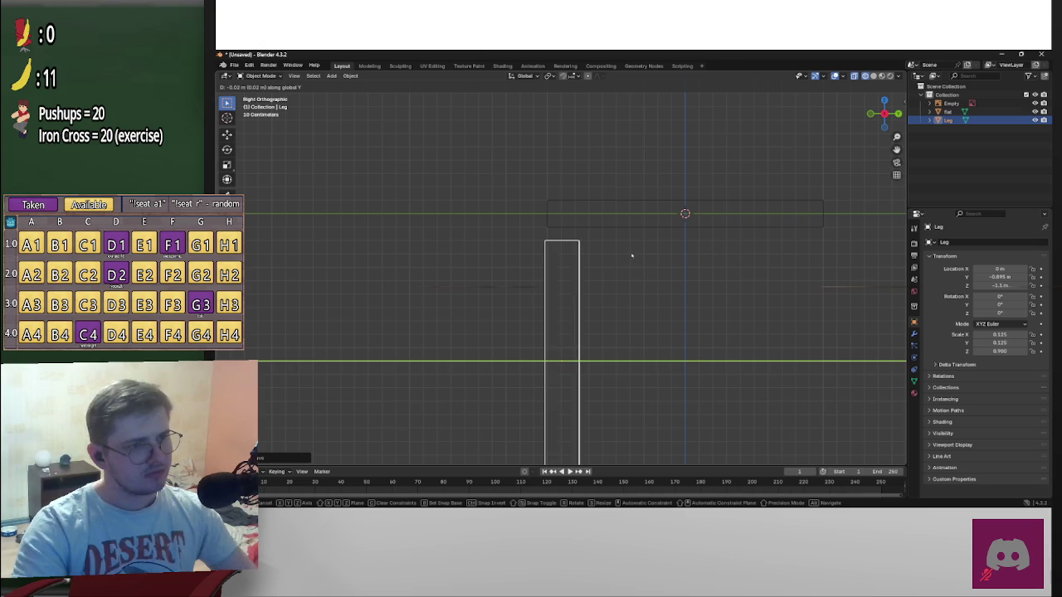
key(z)
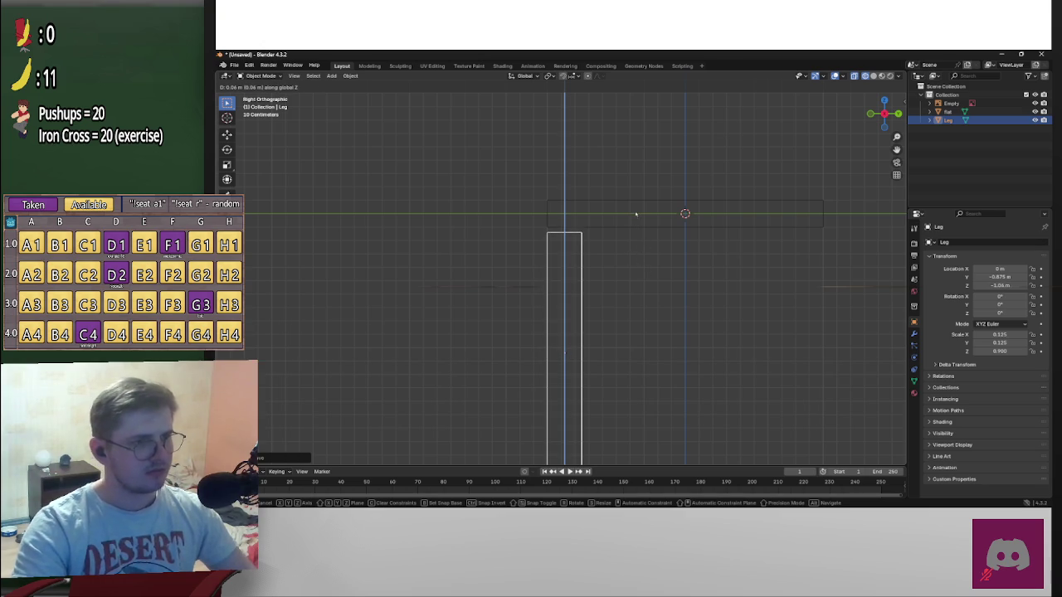
click(635, 174)
scroll(505, 235, up, 2)
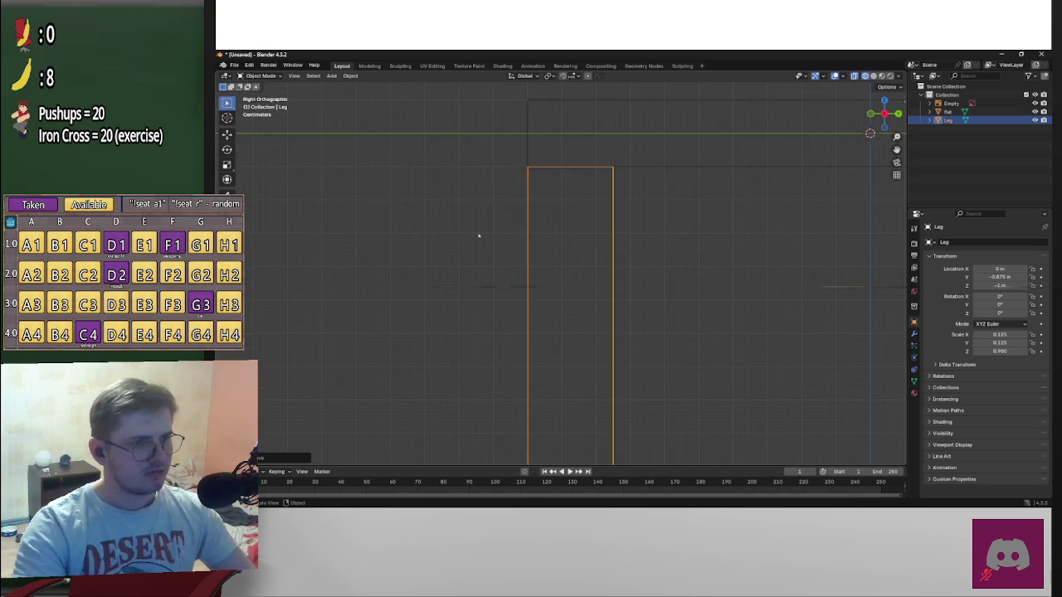
scroll(493, 227, up, 2)
click(558, 286)
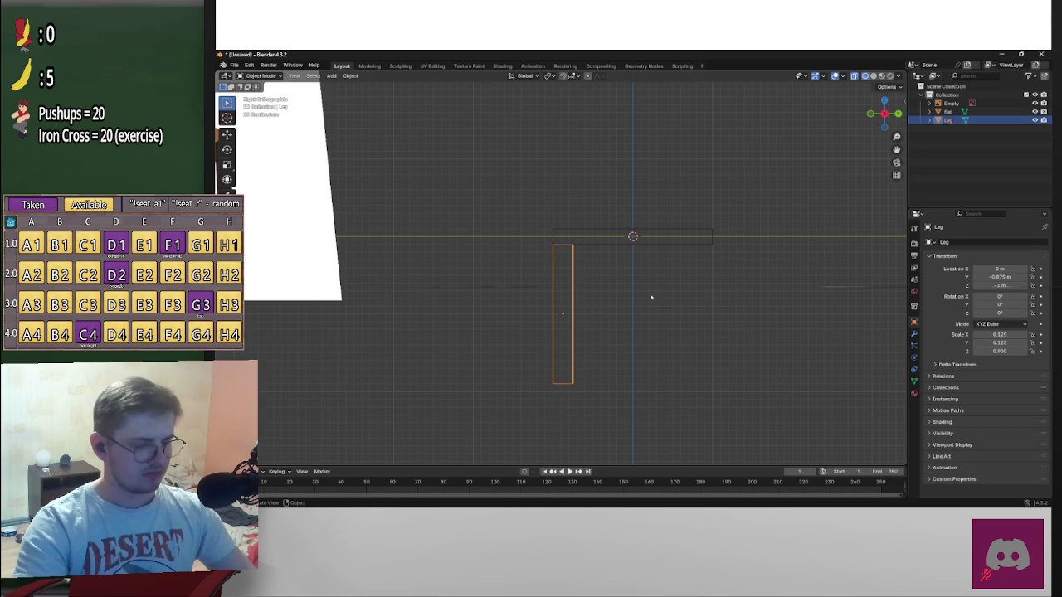
key(ctrl+v)
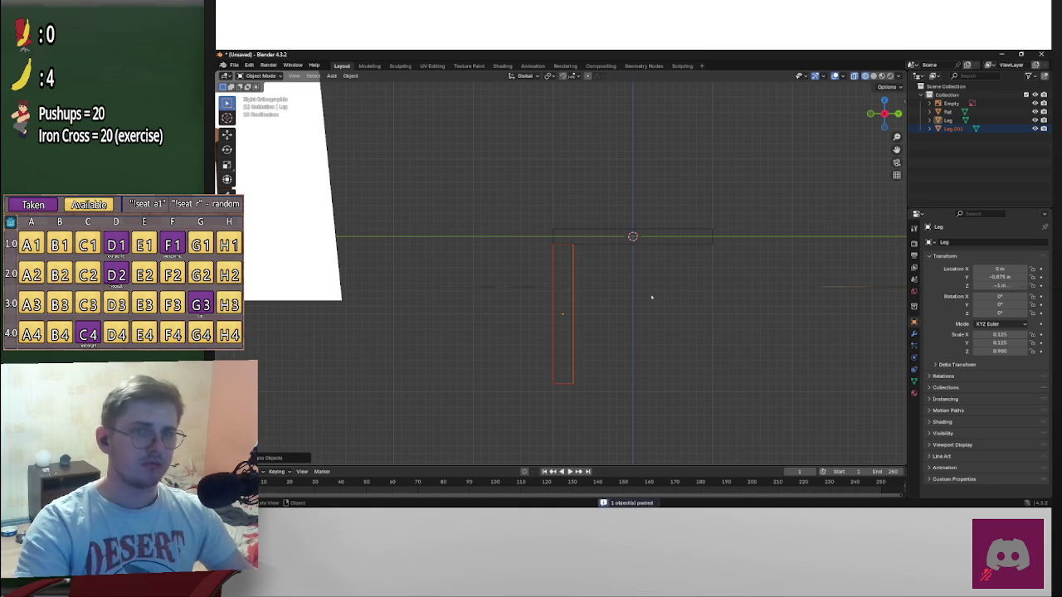
Slide Leg.001 along Y to the opposite end of the seat
key(g)
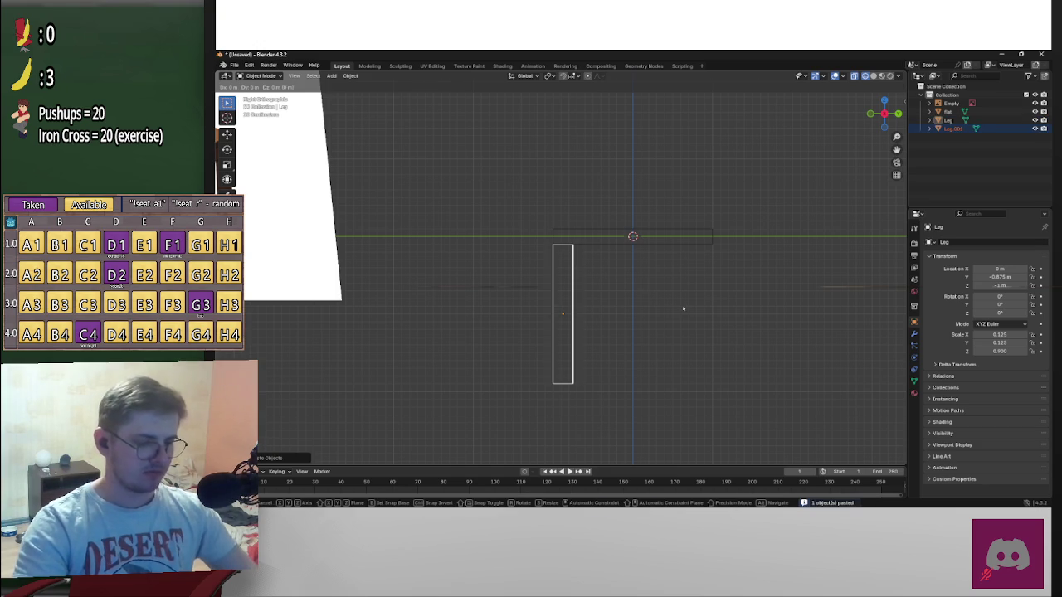
key(y)
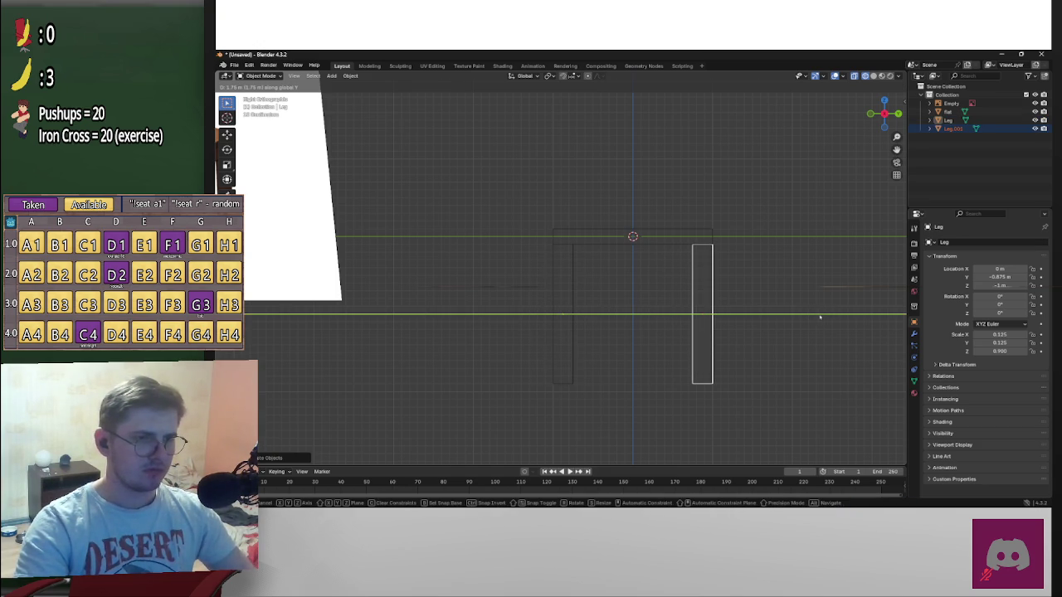
click(822, 317)
mouse_move(813, 294)
shift+middle_down()
mouse_move(412, 282)
mouse_move(413, 344)
shift+middle_up()
key(g)
key(y)
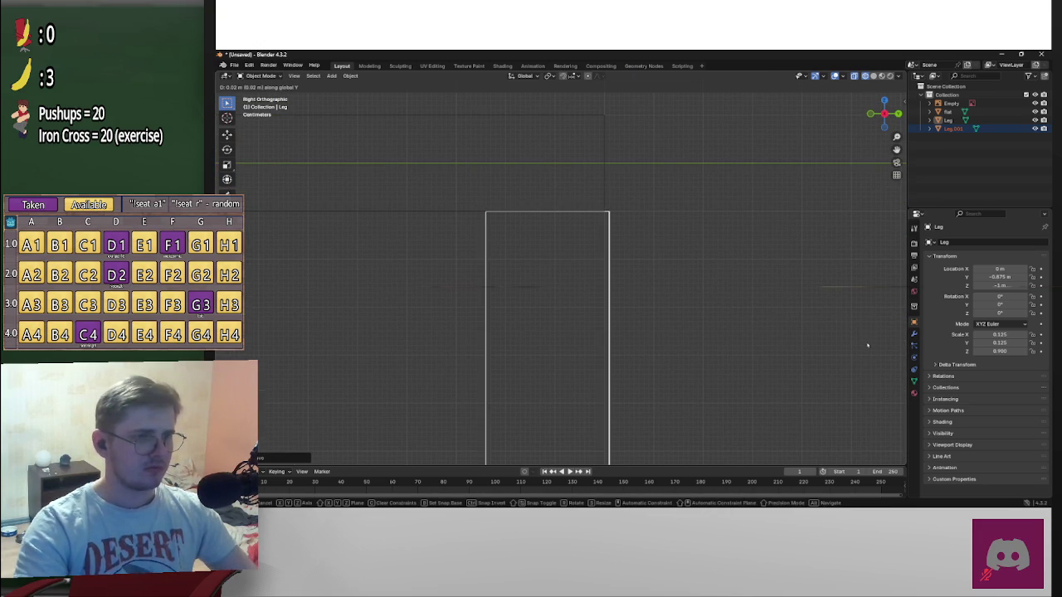
click(863, 347)
scroll(764, 331, up, 5)
scroll(644, 391, up, 4)
scroll(596, 219, up, 3)
shift+middle_drag(596, 220, 600, 261)
scroll(604, 262, down, 4)
scroll(642, 251, down, 2)
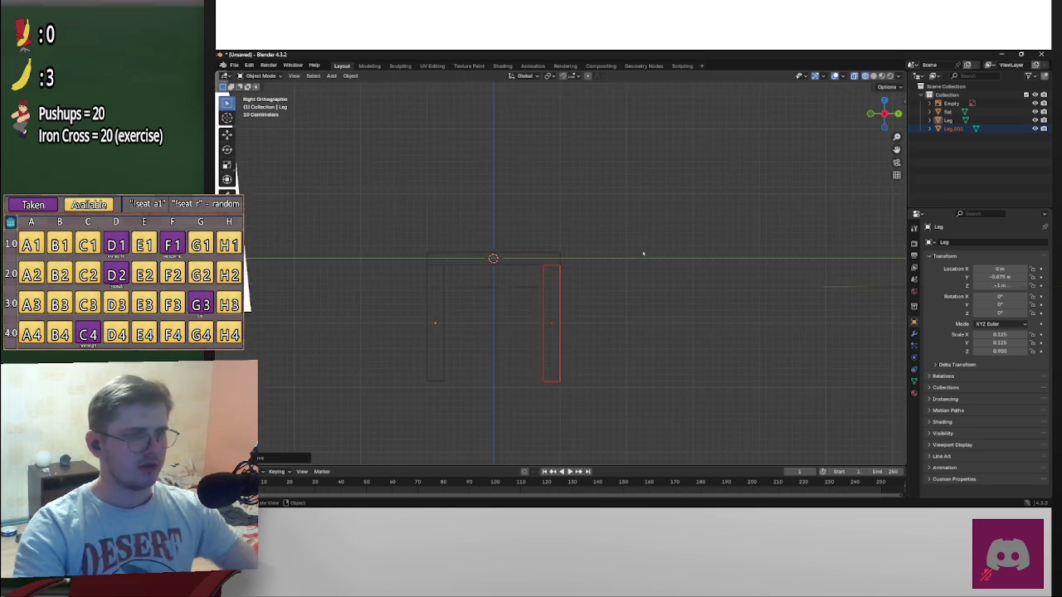
Check the pair in back and side views, then box-select both legs
click(898, 114)
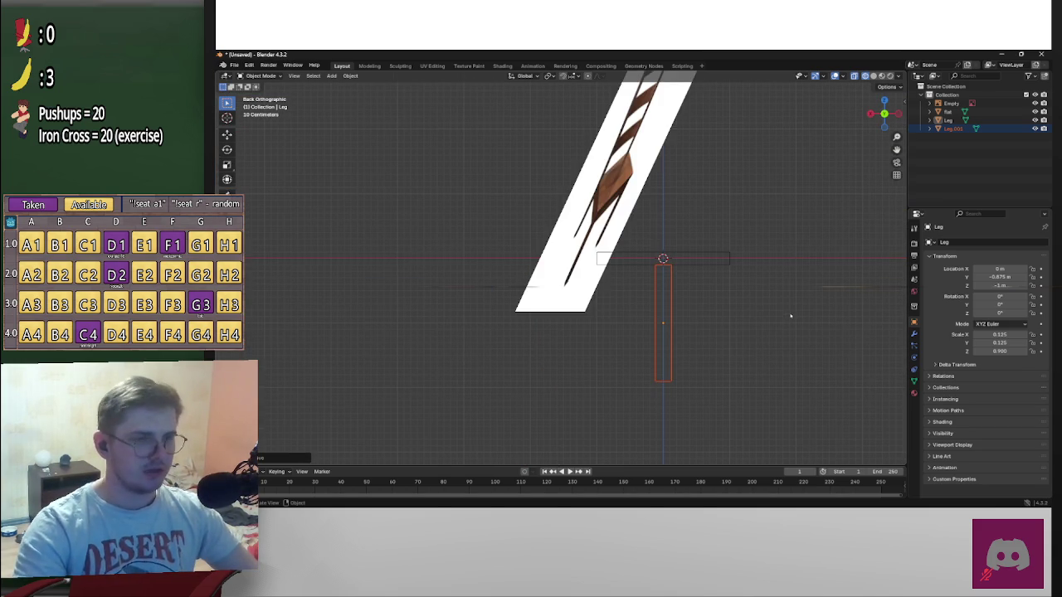
click(758, 223)
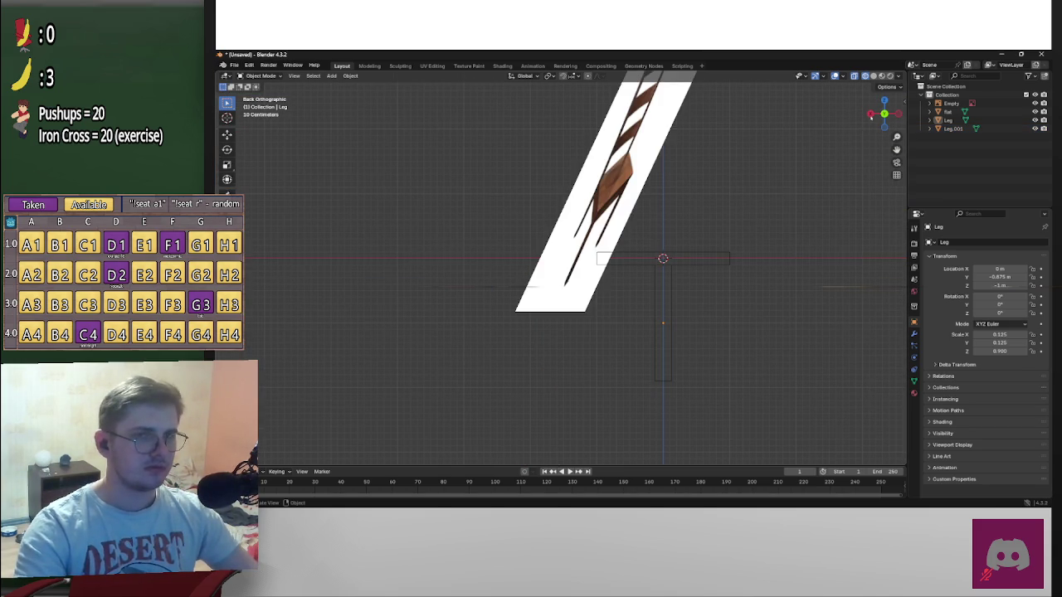
click(871, 114)
drag(391, 285, 694, 385)
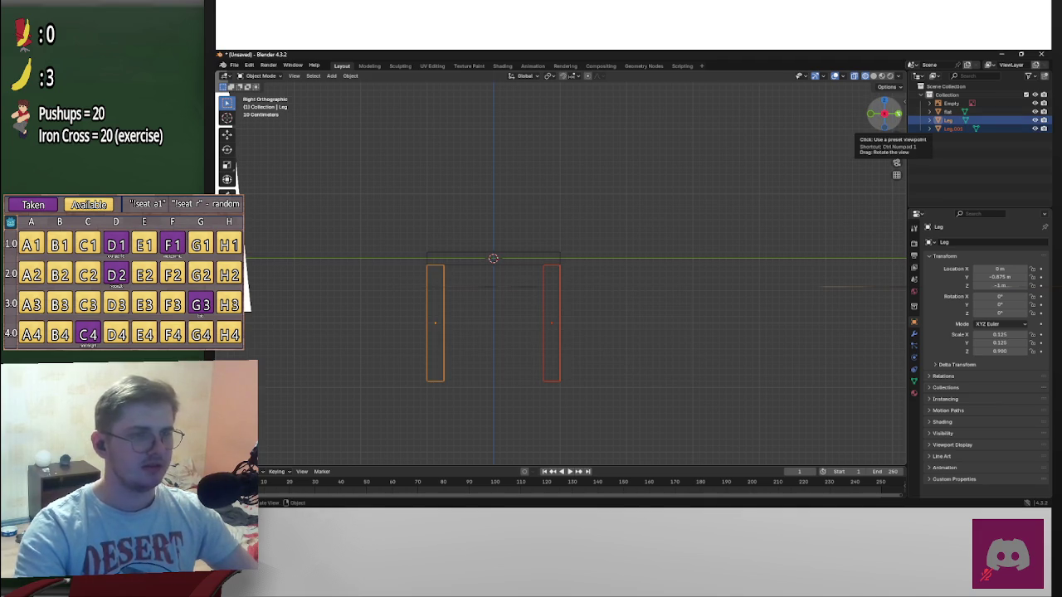
In back view, move both legs along X to -0.875 m under the seat's edge
click(898, 113)
key(g)
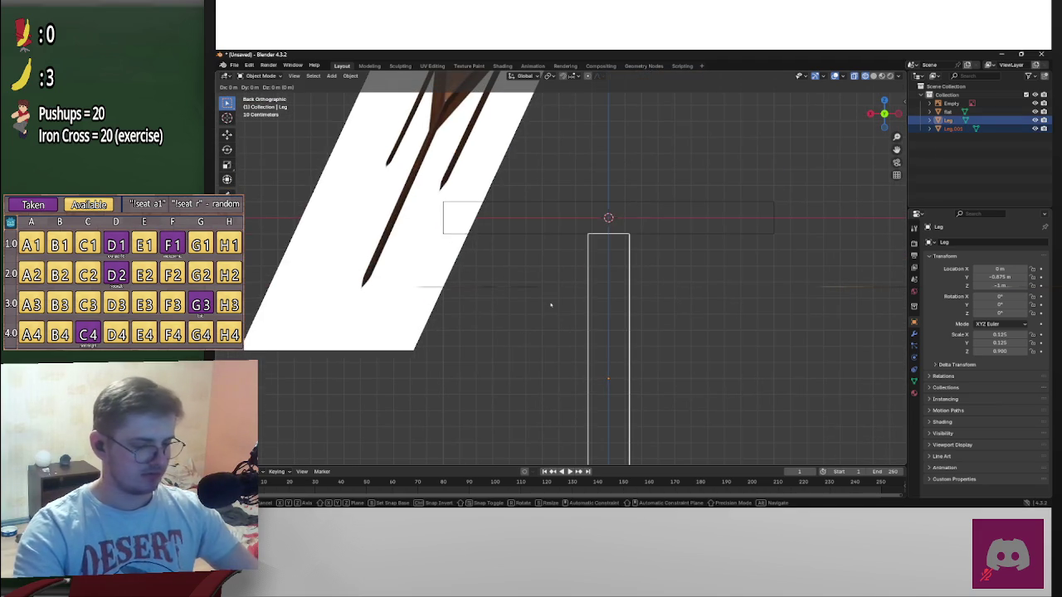
key(x)
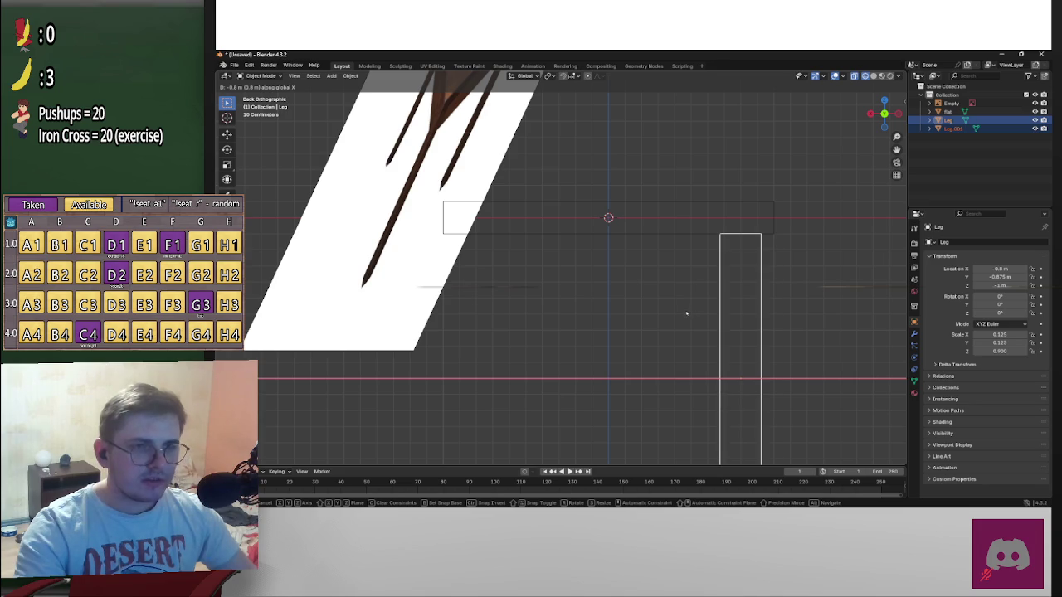
click(700, 314)
scroll(809, 317, up, 5)
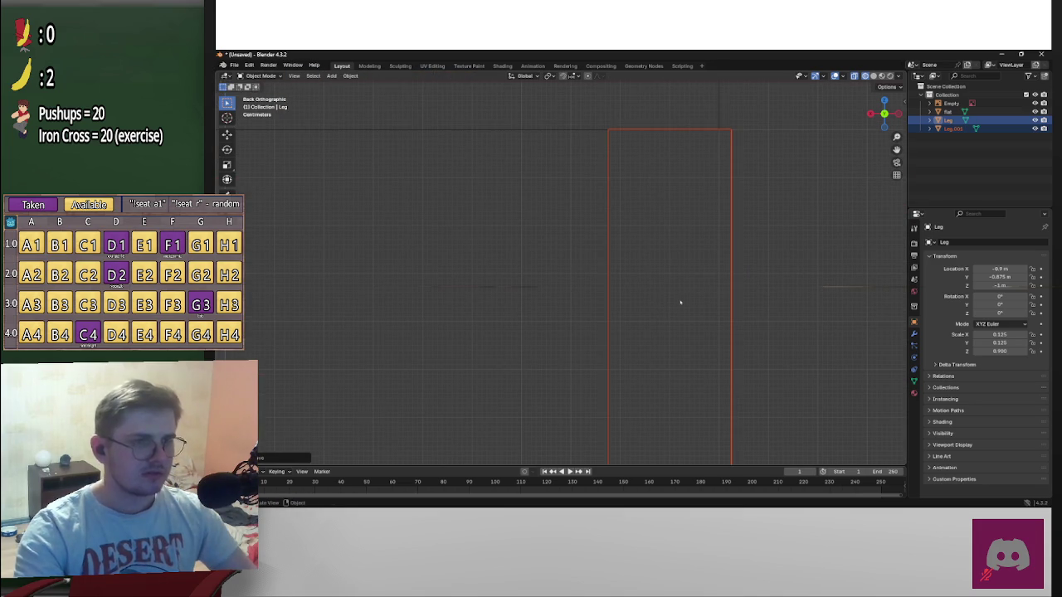
shift+middle_drag(730, 270, 697, 346)
key(g)
key(z)
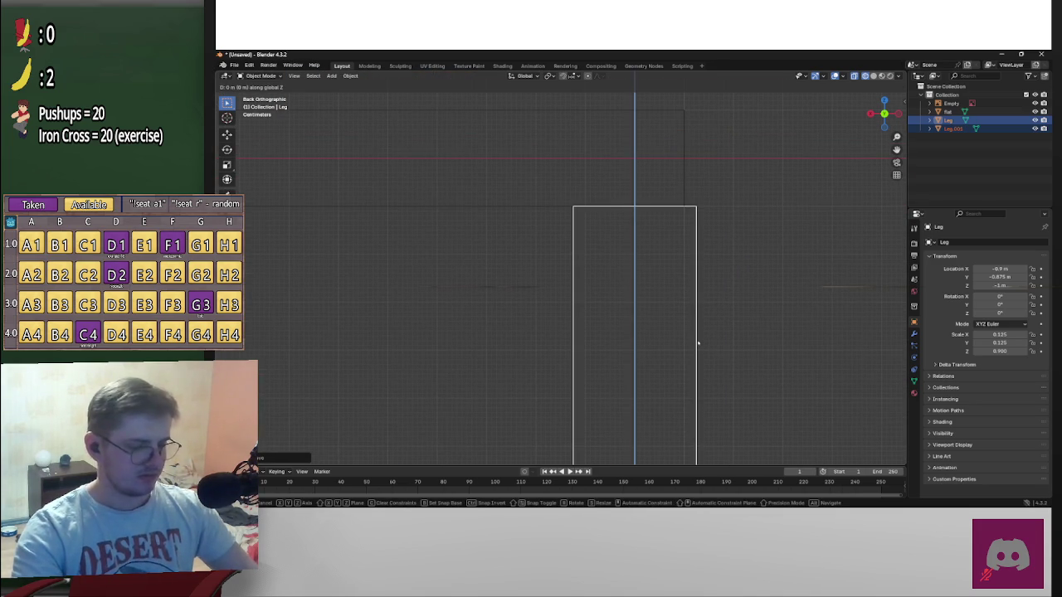
key(x)
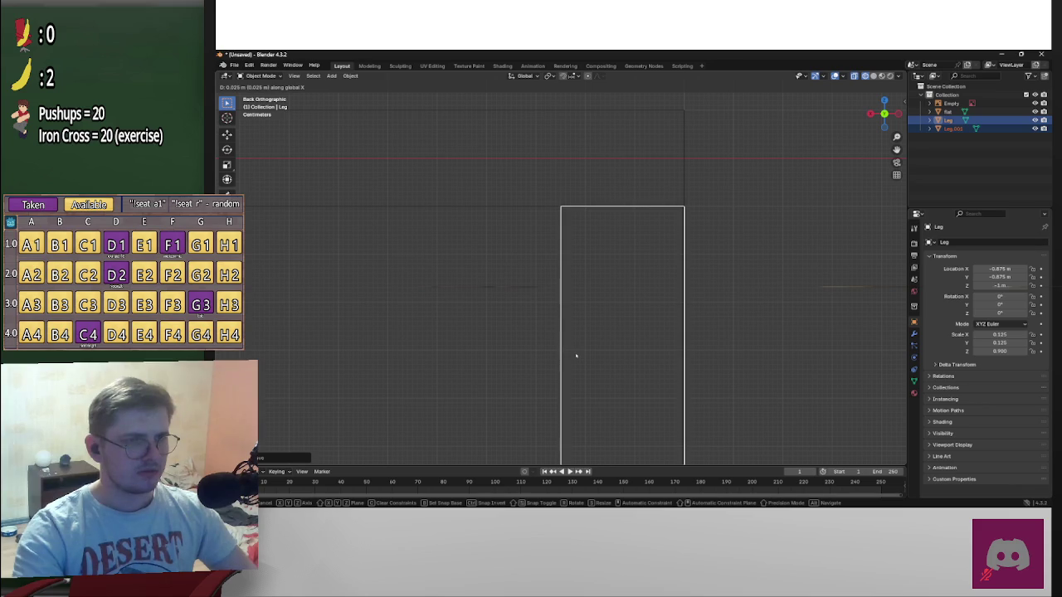
click(576, 356)
scroll(739, 285, up, 5)
shift+middle_drag(740, 285, 474, 434)
scroll(567, 391, up, 5)
scroll(583, 391, up, 4)
scroll(589, 391, down, 4)
scroll(591, 393, down, 5)
scroll(591, 385, down, 5)
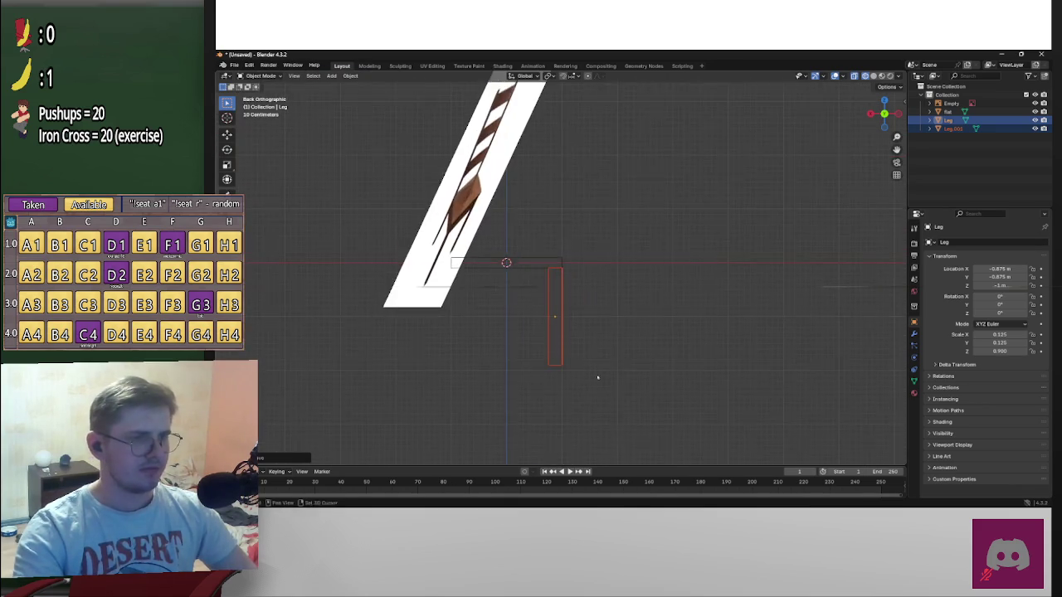
scroll(614, 372, down, 4)
scroll(638, 365, down, 3)
scroll(636, 365, down, 1)
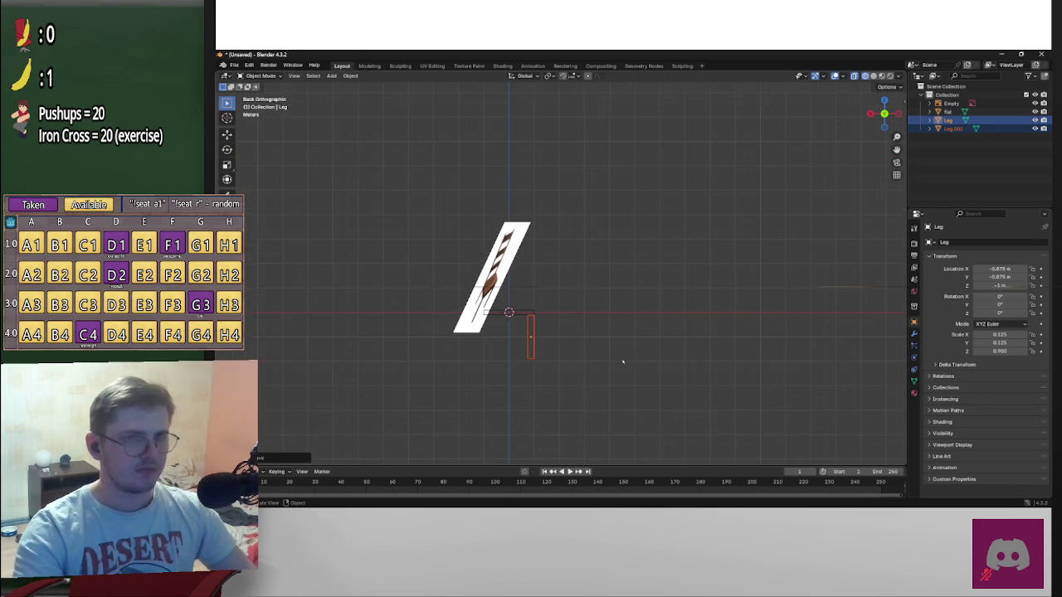
scroll(664, 332, up, 5)
scroll(686, 327, up, 4)
shift+middle_drag(686, 327, 711, 190)
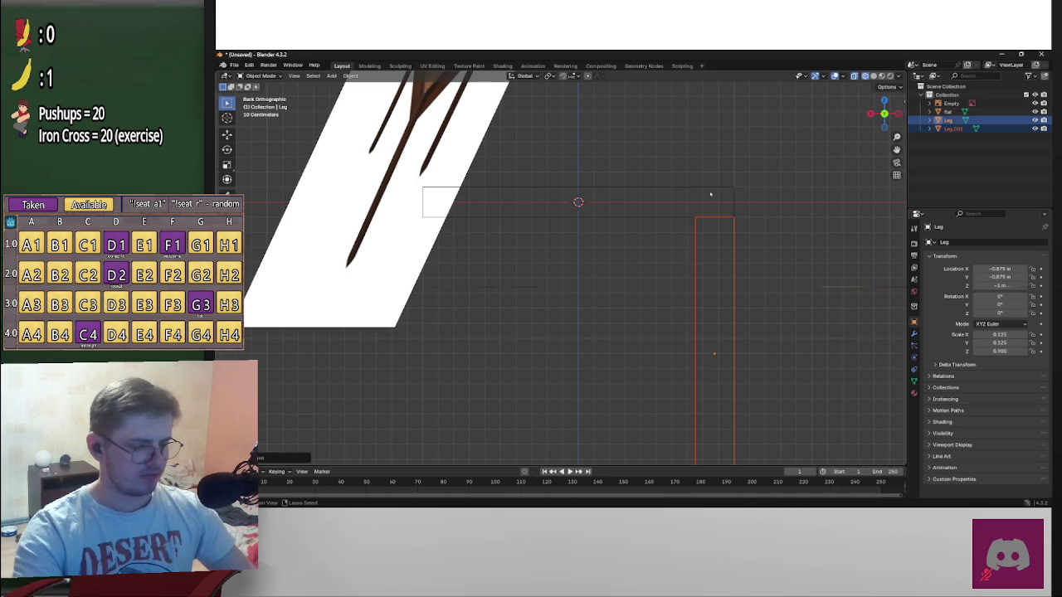
Copy and paste the two legs as Leg.002 and Leg.003
key(ctrl+c)
key(ctrl+v)
scroll(714, 217, down, 2)
scroll(711, 218, up, 1)
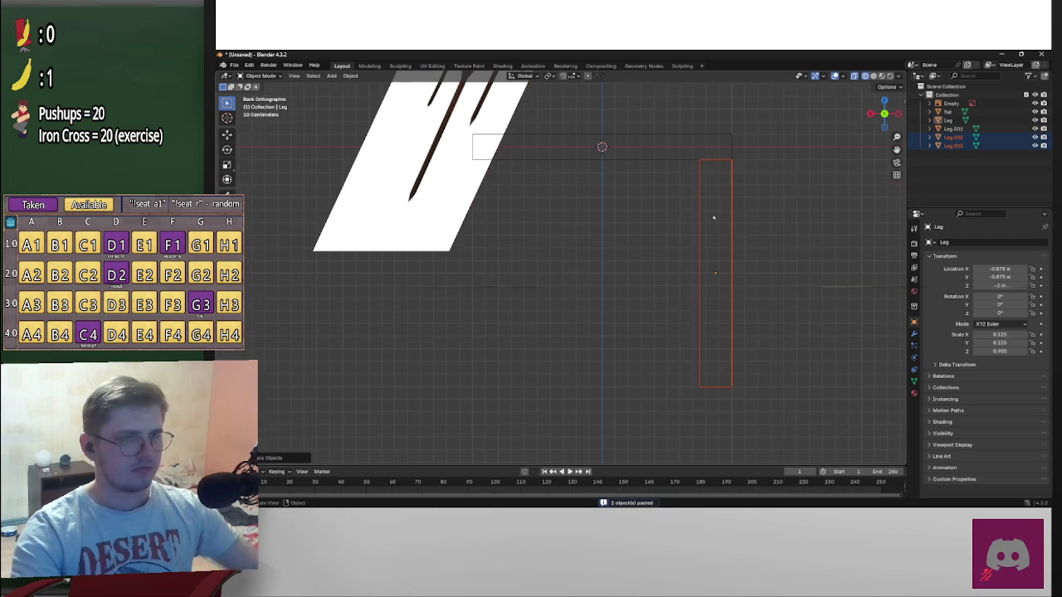
Slide the copied legs 1.7 m along X under the seat's far side
key(g)
key(x)
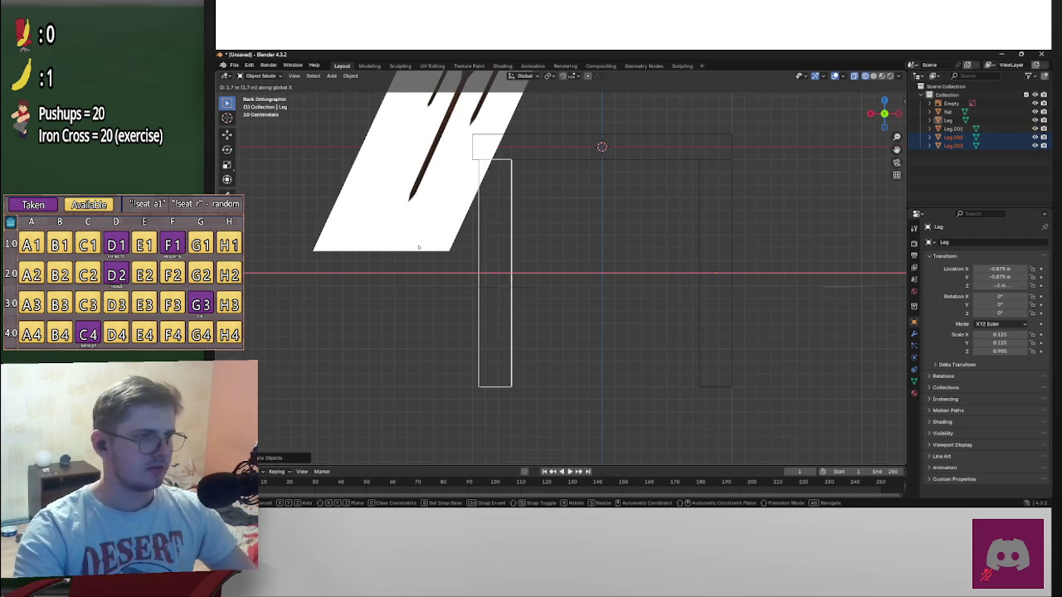
click(422, 241)
scroll(467, 230, up, 5)
scroll(723, 404, down, 5)
scroll(713, 397, up, 1)
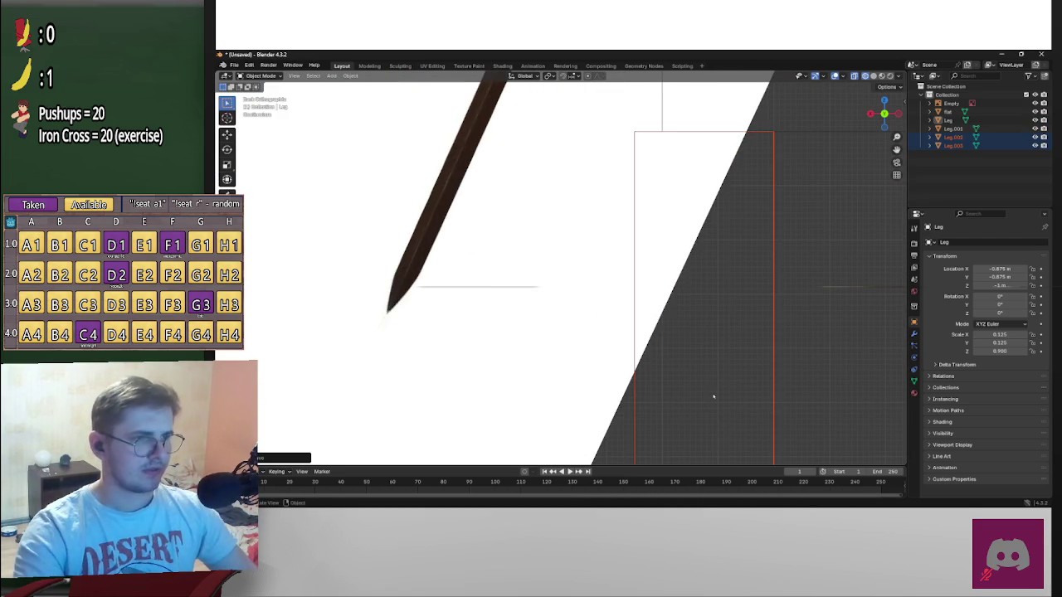
key(g)
key(x)
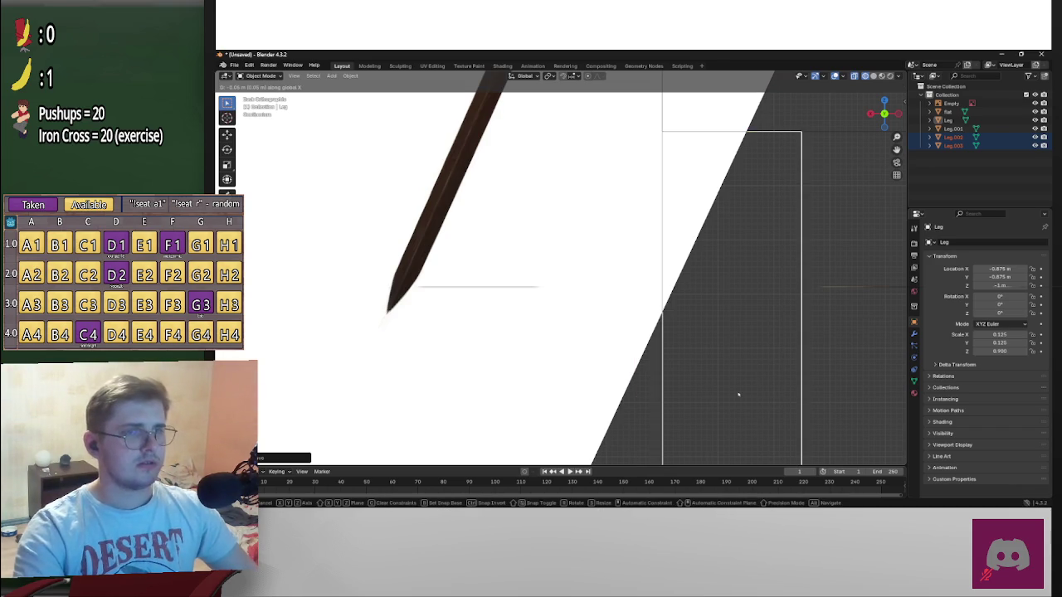
click(738, 395)
scroll(740, 391, down, 3)
scroll(714, 365, down, 2)
scroll(700, 350, down, 2)
scroll(664, 342, down, 1)
scroll(628, 334, down, 1)
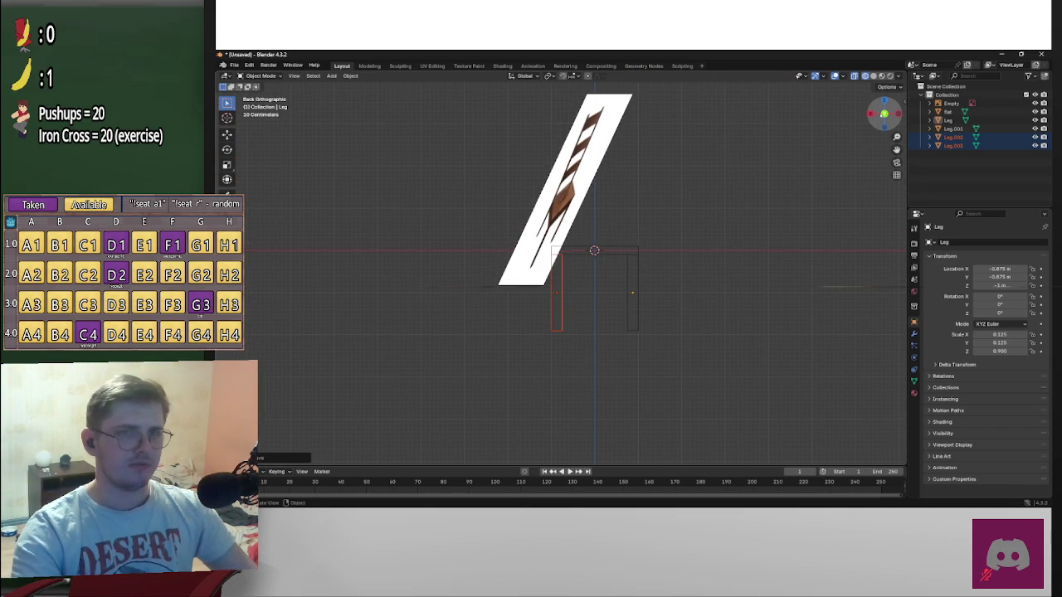
click(870, 114)
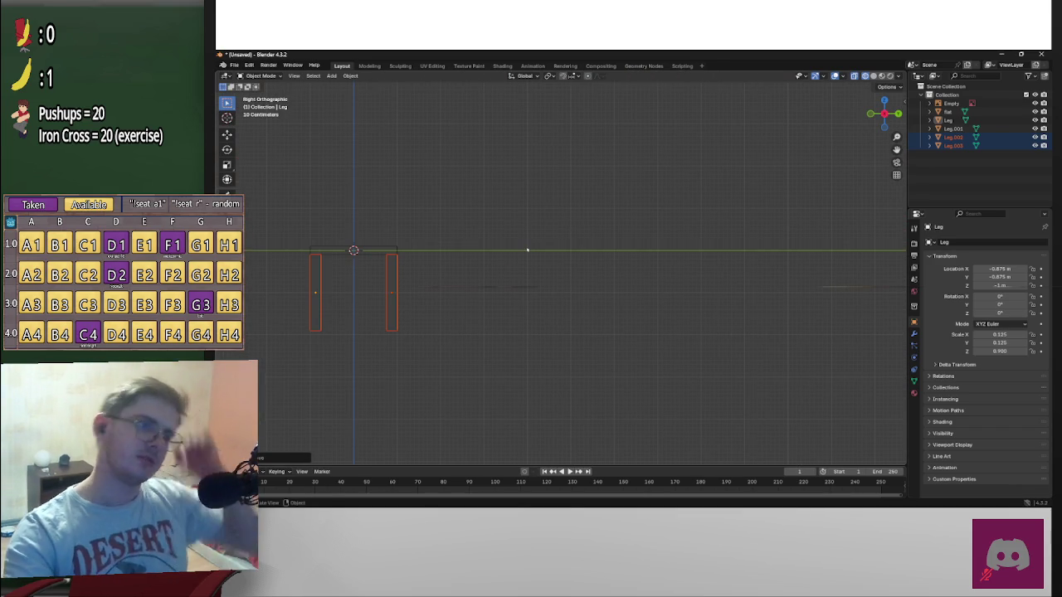
Orbit around the seat to inspect the four legs in perspective
mouse_move(519, 255)
shift+middle_down()
mouse_move(723, 291)
mouse_move(617, 287)
shift+middle_up()
scroll(713, 298, up, 1)
scroll(697, 303, up, 2)
scroll(684, 309, up, 2)
click(617, 287)
scroll(616, 324, up, 3)
shift+middle_drag(649, 320, 639, 281)
scroll(639, 280, down, 2)
scroll(639, 282, down, 1)
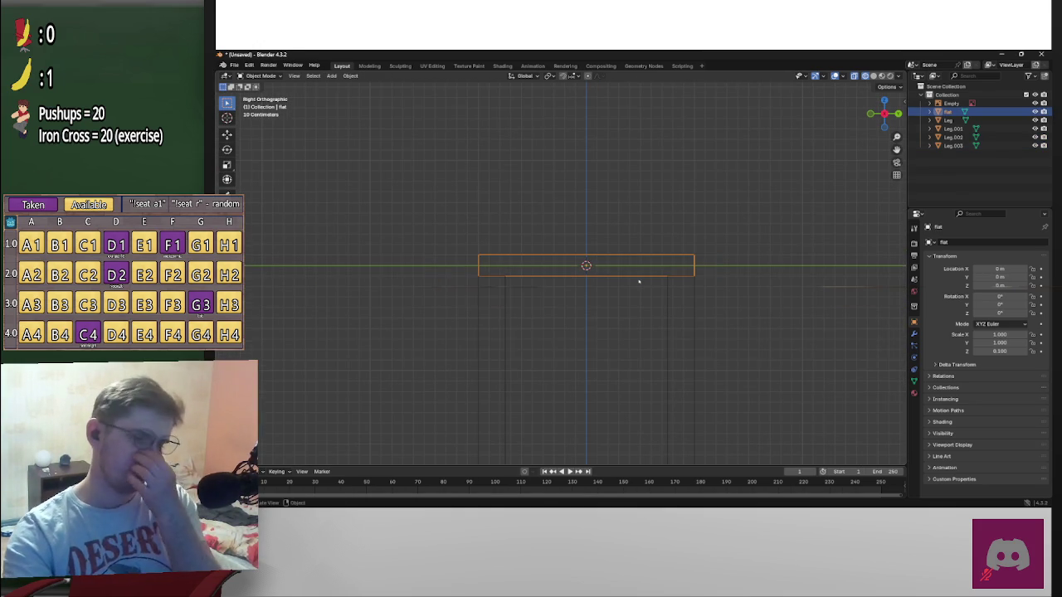
click(640, 290)
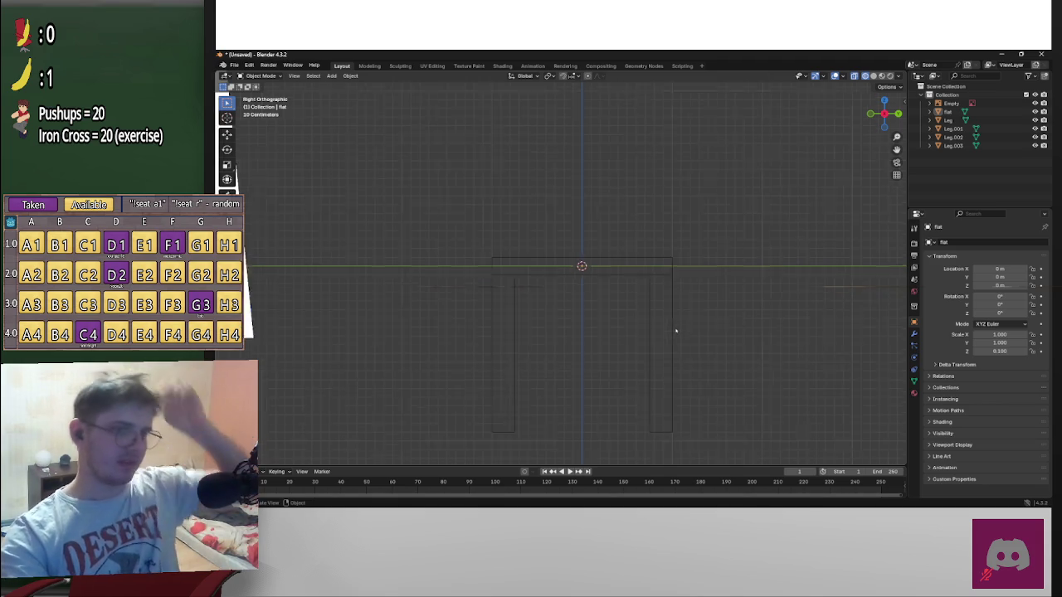
middle_drag(681, 327, 587, 328)
Select all four legs together and return to Right Orthographic view
click(588, 327)
shift+click(645, 332)
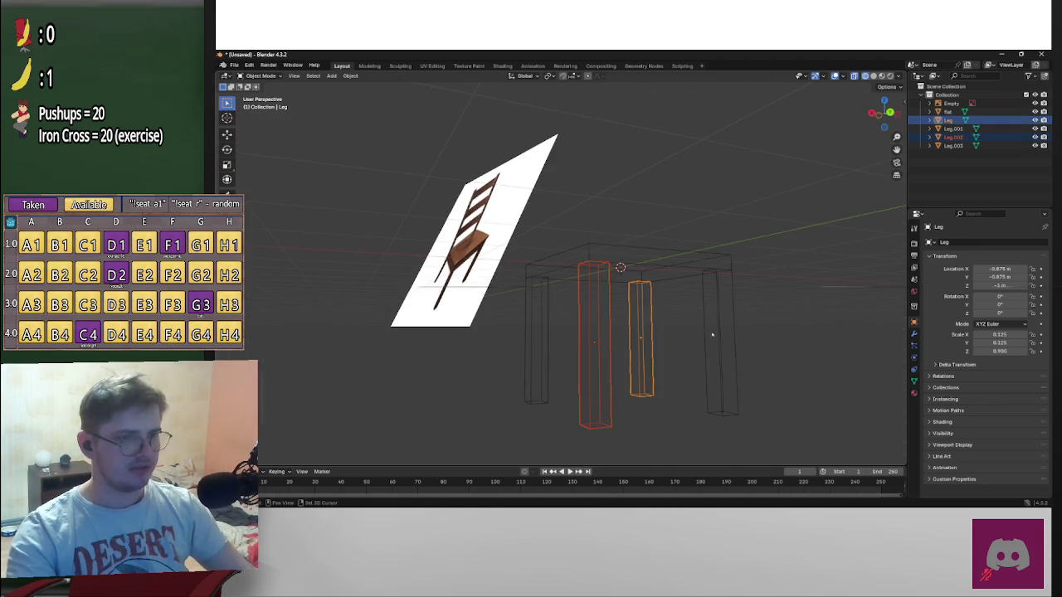
shift+click(721, 332)
shift+click(536, 340)
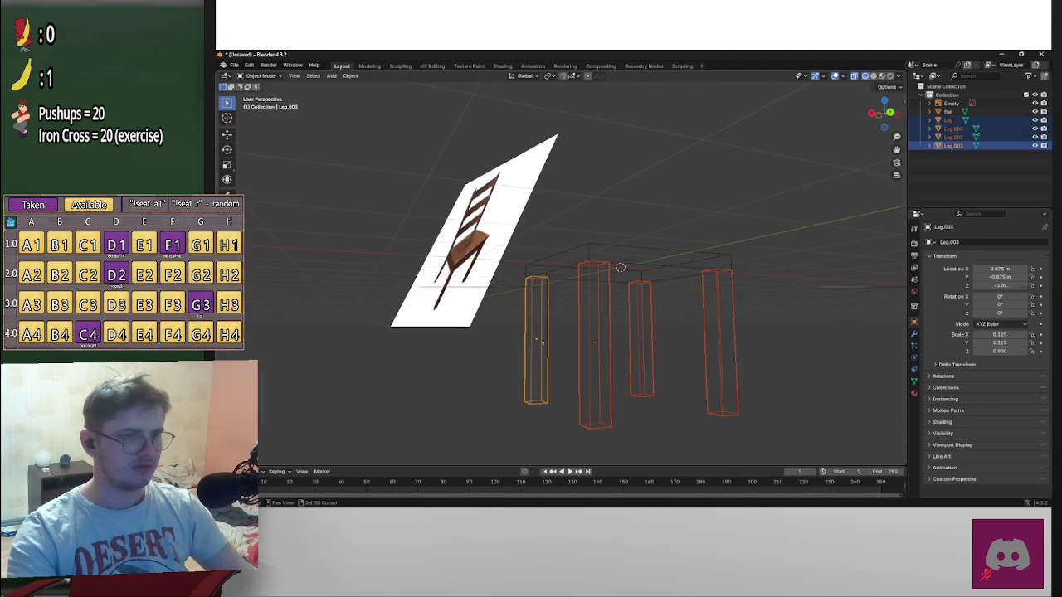
key(KP_3)
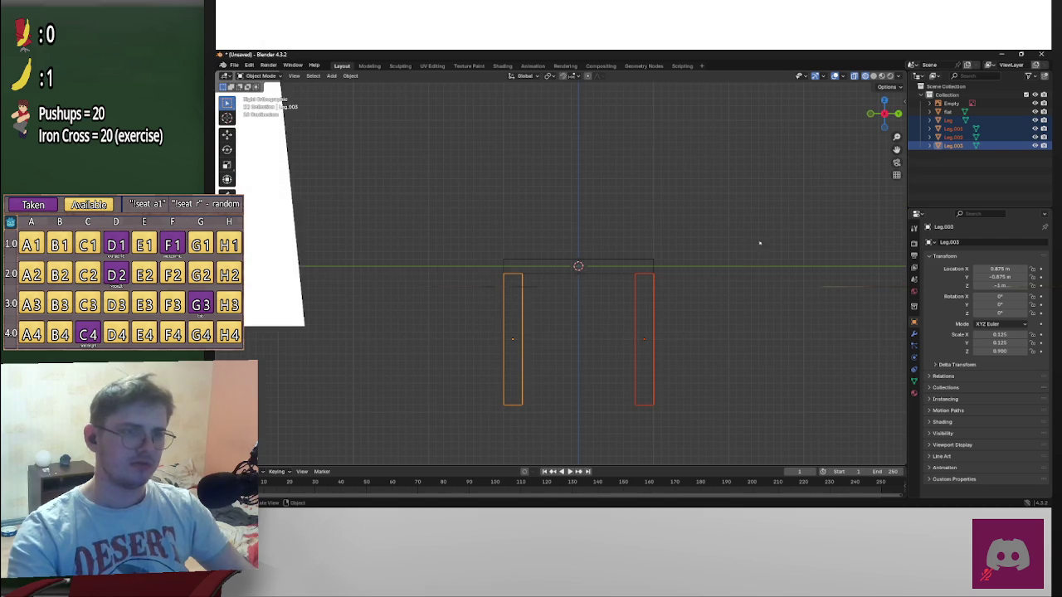
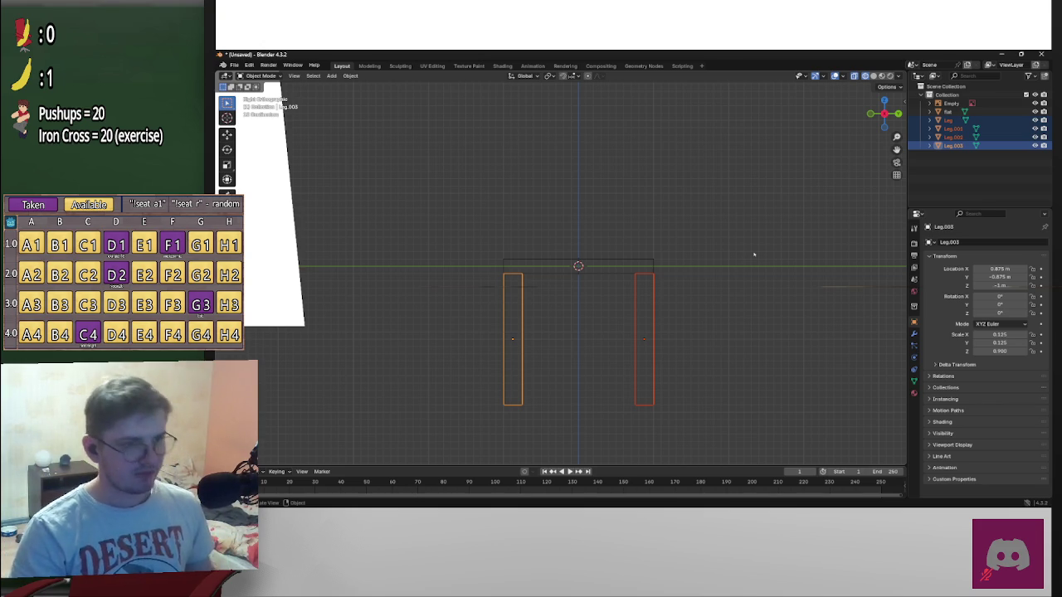
Join the four leg objects with Ctrl+J and rename the merged object Legs
key(ctrl+j)
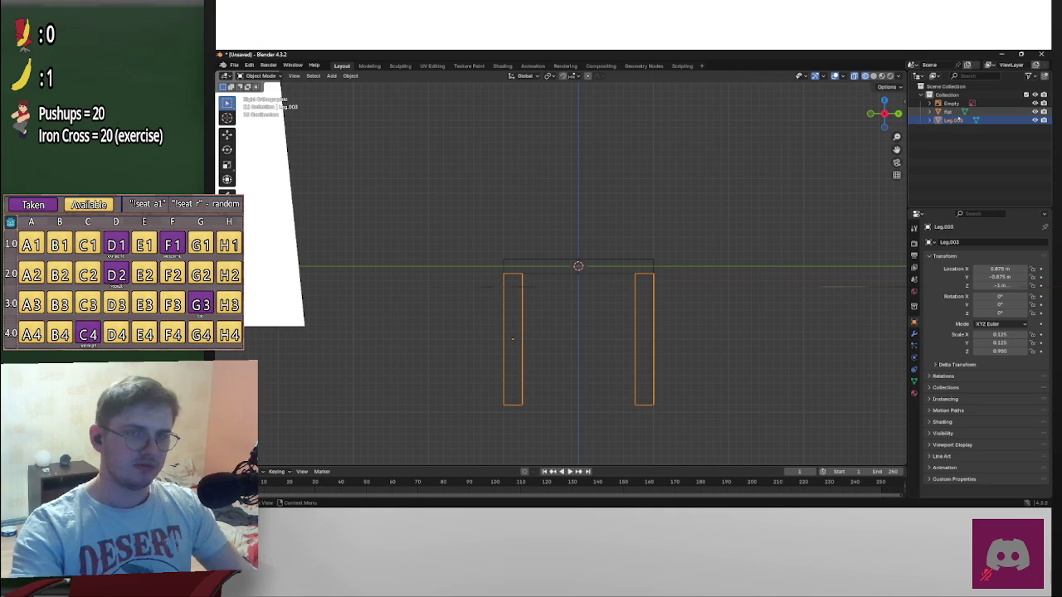
right_click(962, 120)
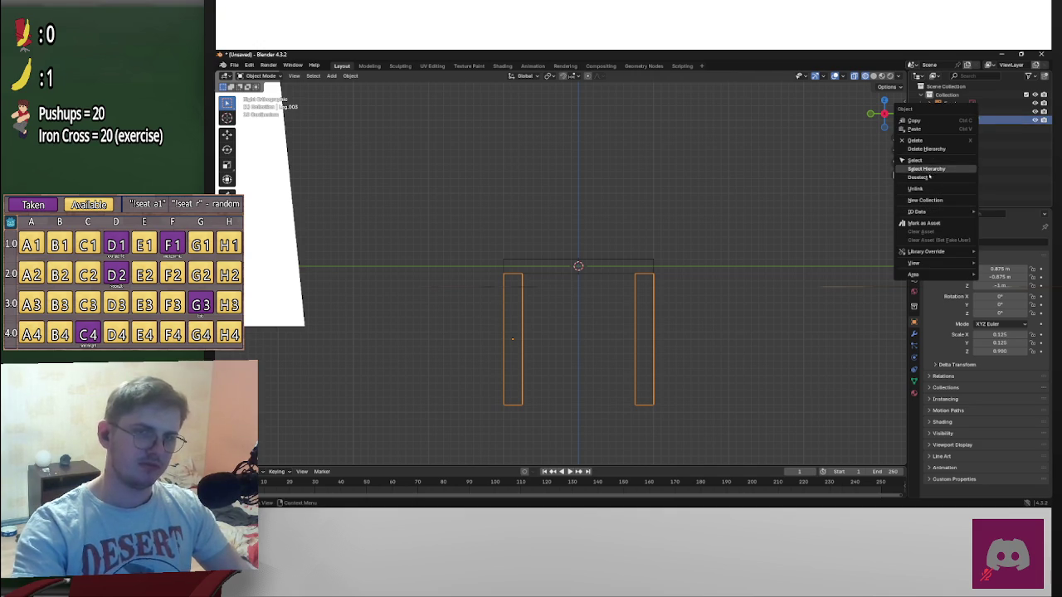
key(Escape)
double_click(954, 121)
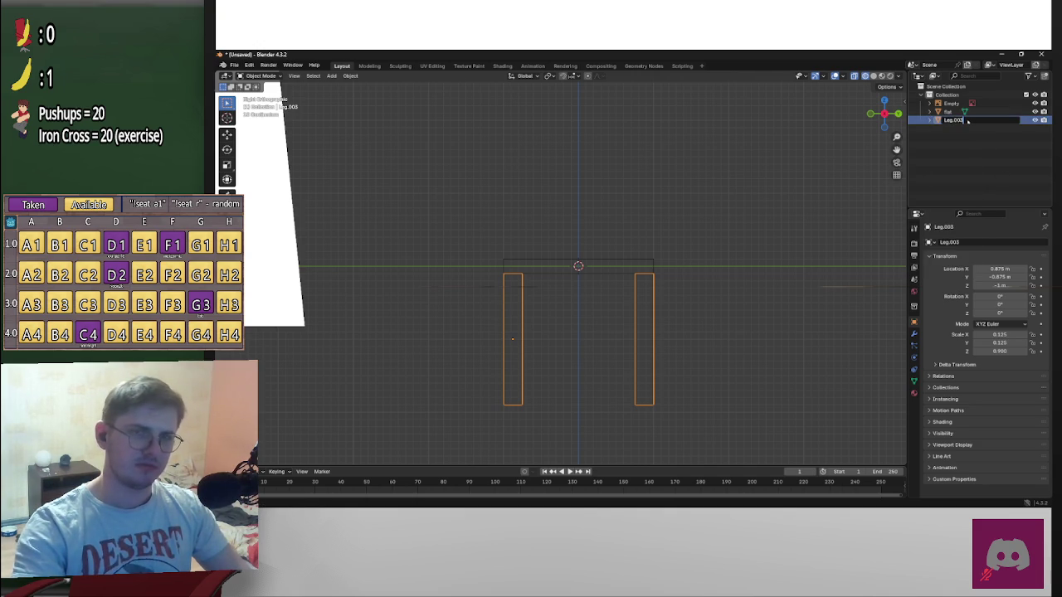
text(s)
key(Return)
Zoom in and inspect the Legs mesh in Edit Mode with all geometry deselected
scroll(581, 274, up, 5)
shift+middle_drag(742, 335, 721, 276)
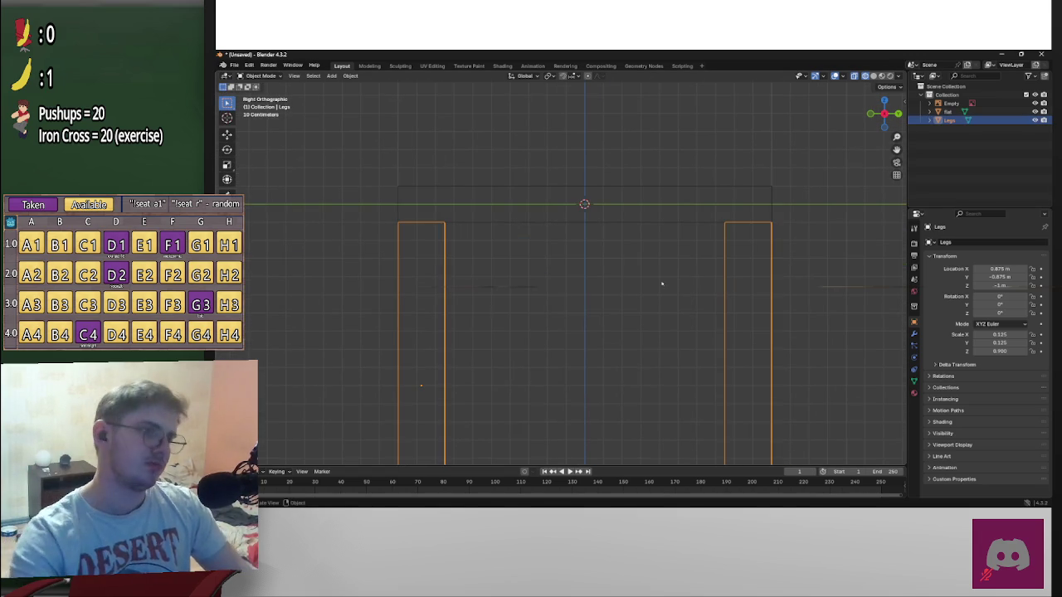
key(Tab)
key(alt+a)
middle_drag(498, 256, 459, 257)
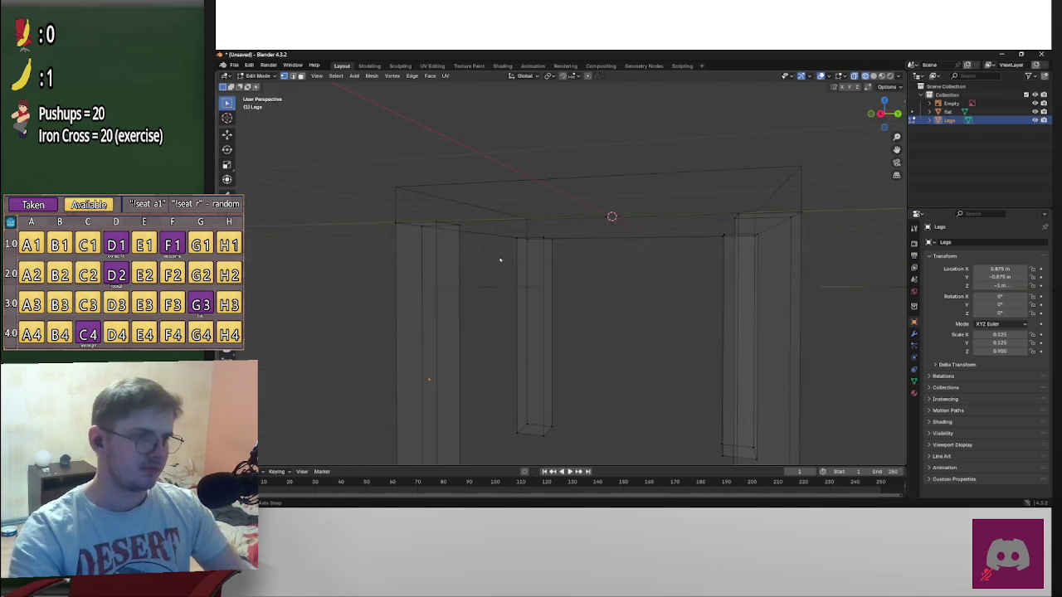
middle_drag(520, 269, 745, 273)
scroll(475, 255, down, 3)
scroll(512, 325, up, 3)
scroll(581, 319, up, 2)
scroll(626, 313, down, 3)
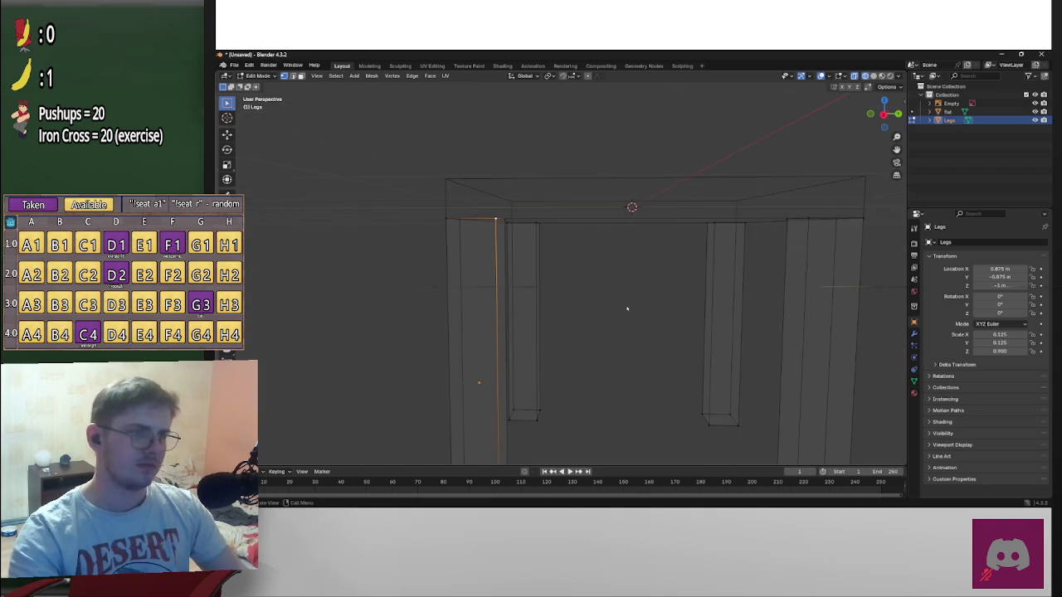
Re-enter Edit Mode on Legs, clear the geometry selection, and return to Object Mode
key(Tab)
scroll(627, 308, down, 2)
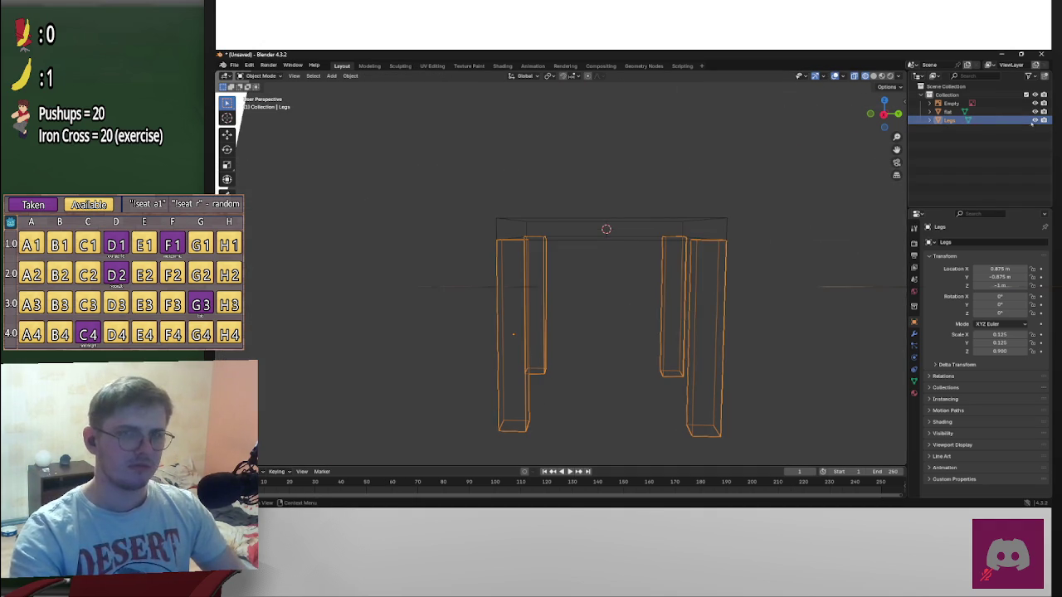
key(Tab)
scroll(829, 175, up, 1)
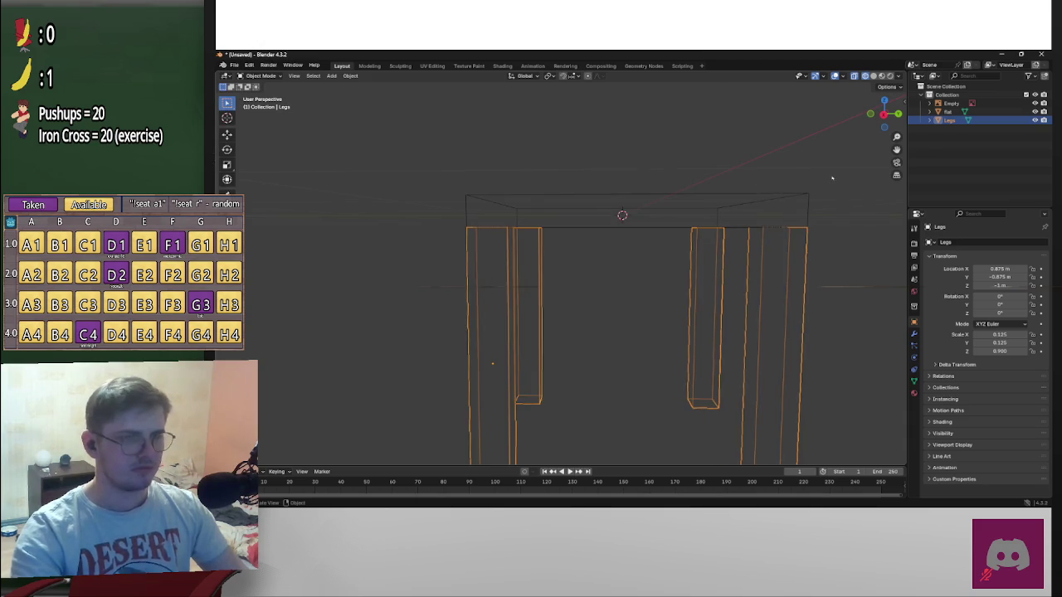
key(alt+a)
key(Tab)
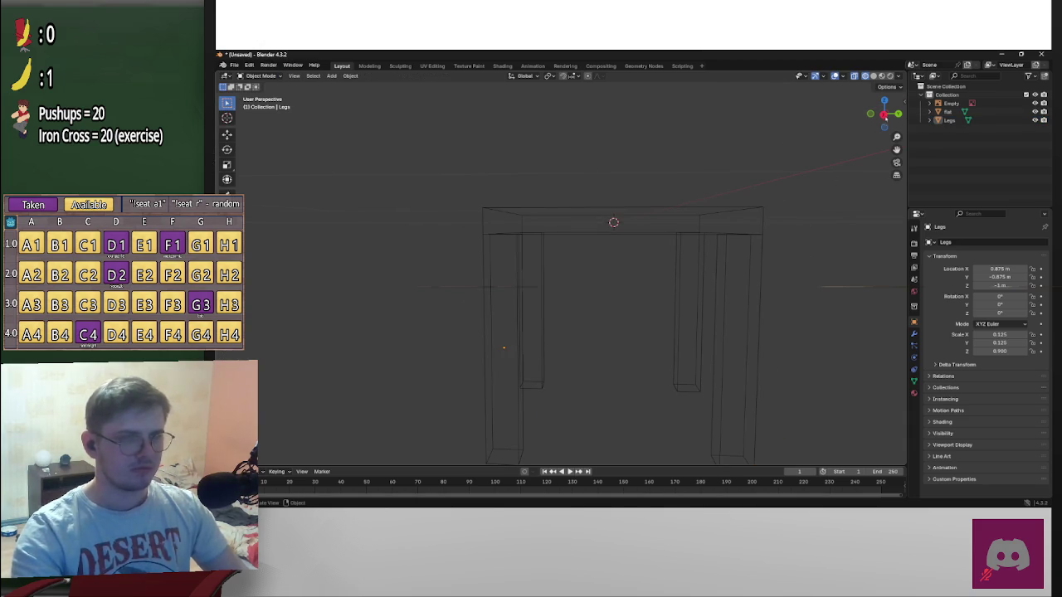
Switch to the right-side view and add a new cube to the scene
click(897, 113)
scroll(702, 264, down, 4)
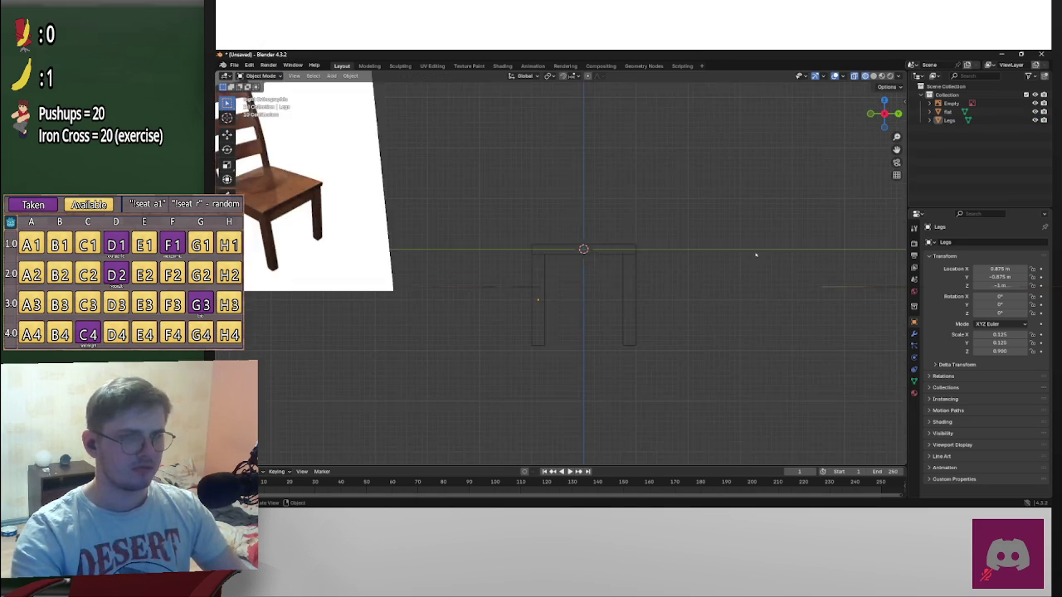
scroll(701, 264, up, 2)
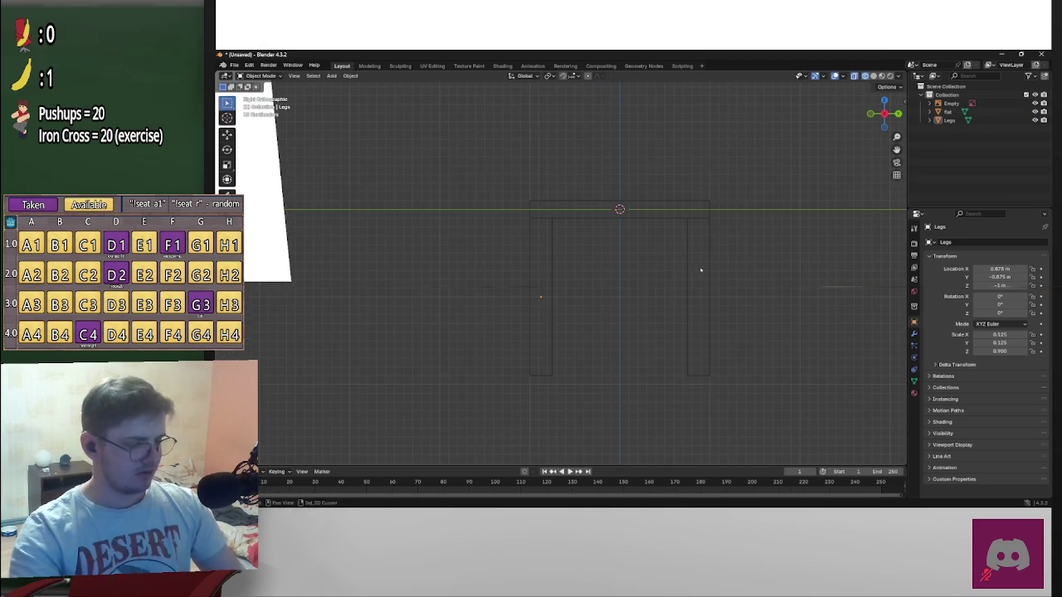
key(shift+a)
click(753, 279)
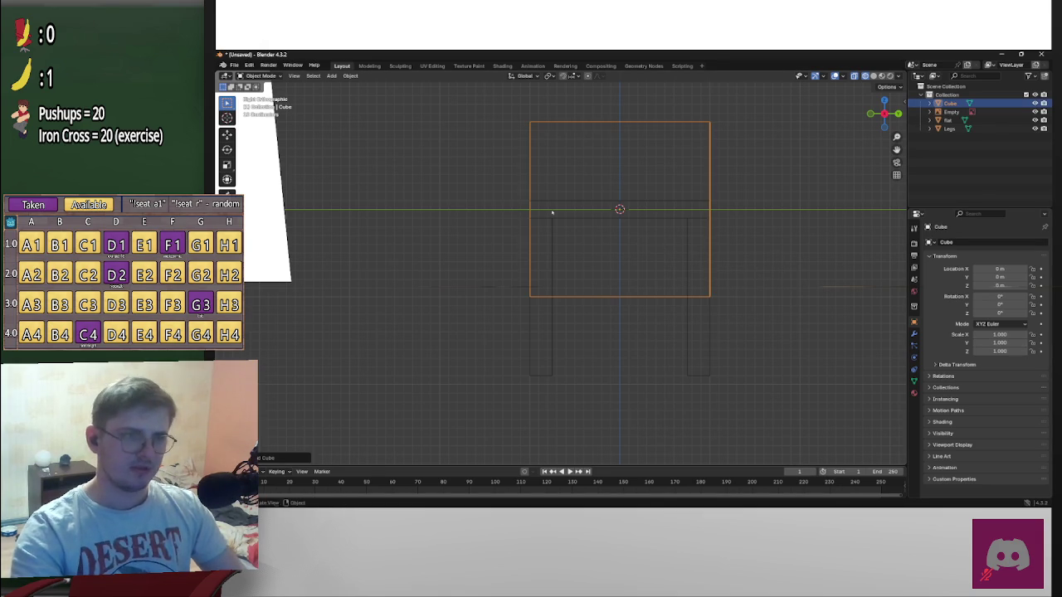
Flatten the new cube to a Z scale of 0.125
shift+middle_drag(605, 208, 745, 239)
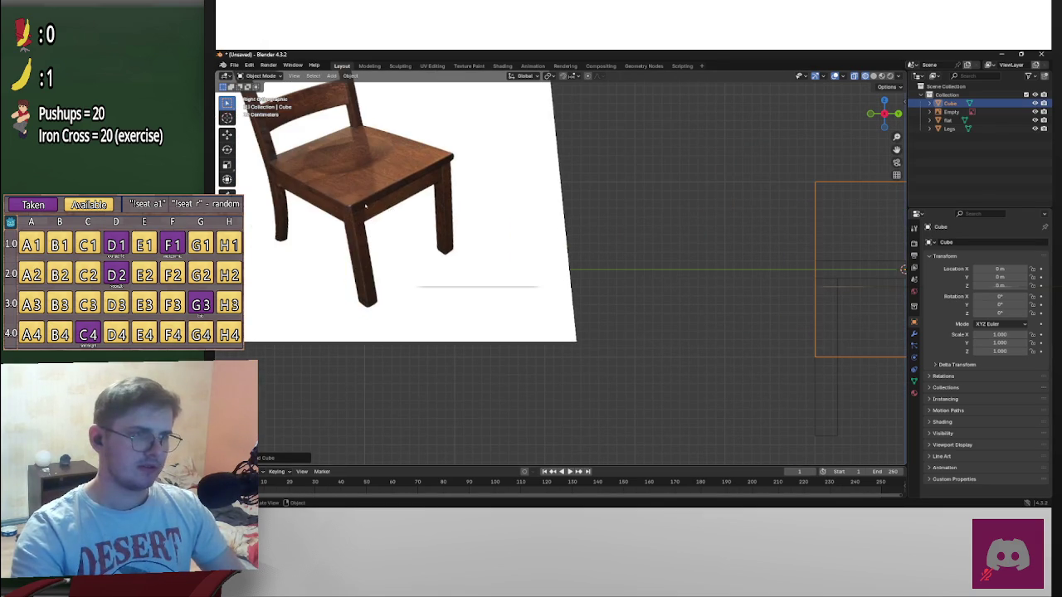
ctrl+scroll(466, 213, down, 5)
ctrl+scroll(428, 213, down, 8)
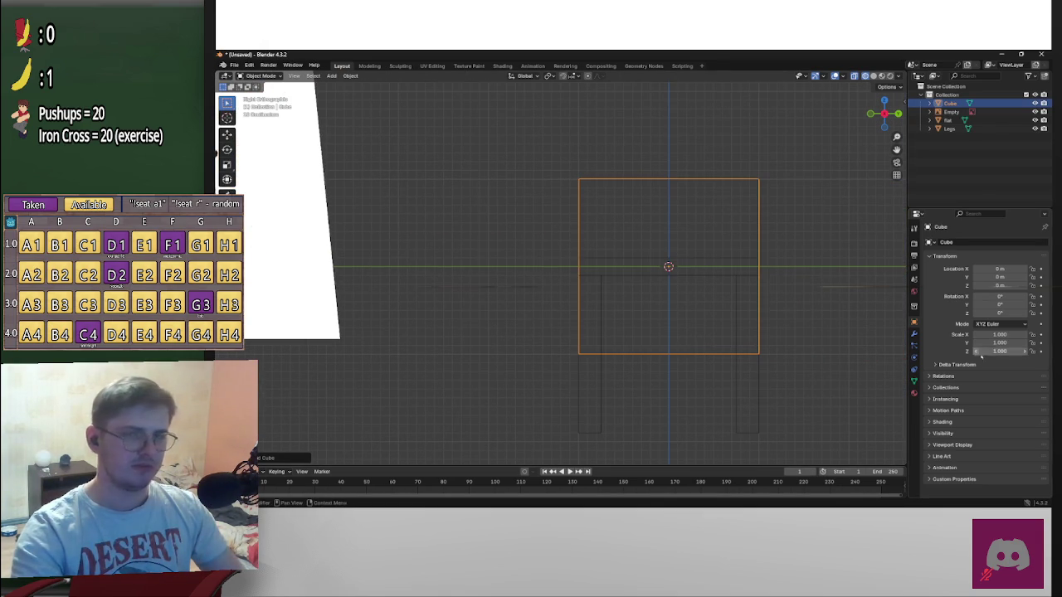
click(1001, 351)
text(0.1)
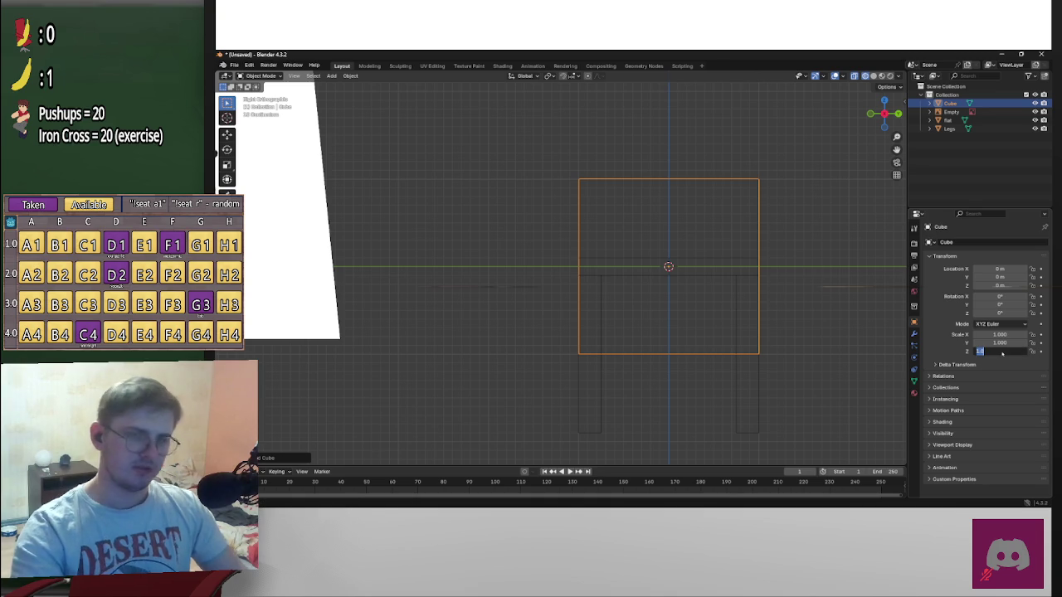
text(25)
key(Return)
Reduce the cube's Z scale to 0.1 for a thinner slab
scroll(778, 344, up, 5)
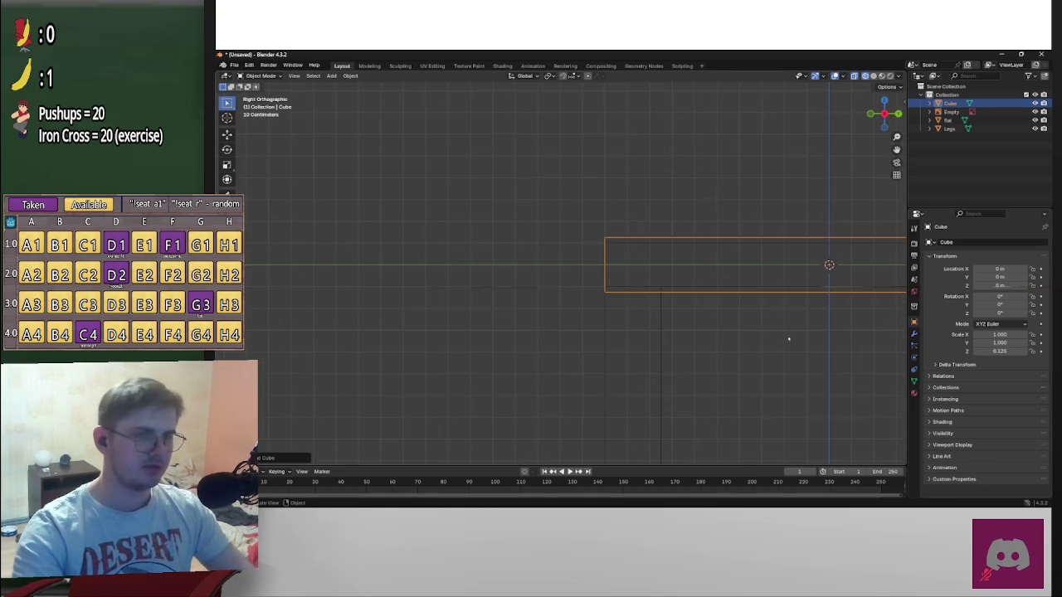
shift+middle_drag(778, 344, 686, 380)
click(1008, 352)
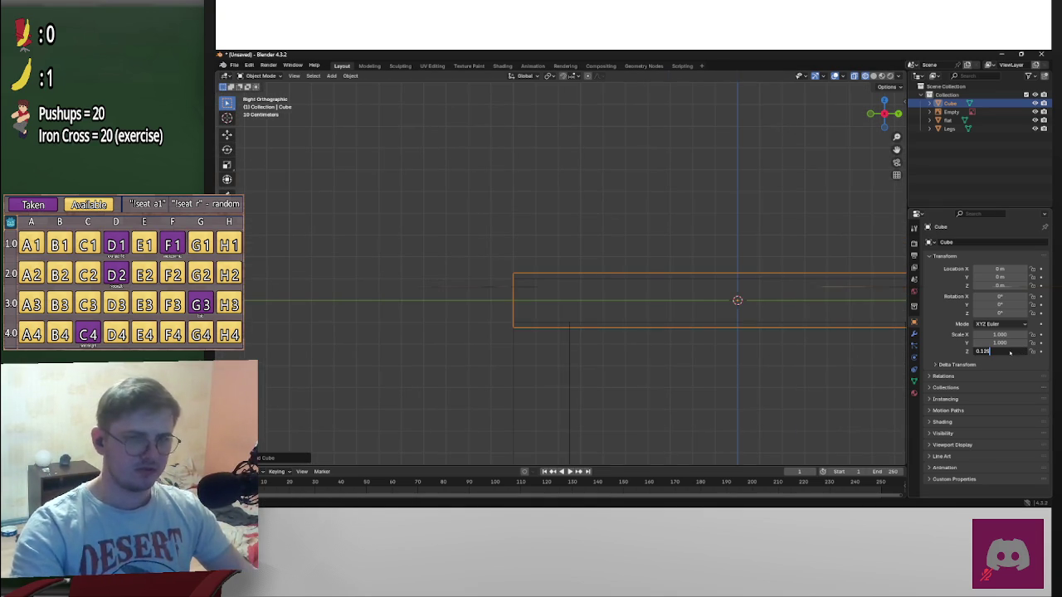
text(0.1)
key(Return)
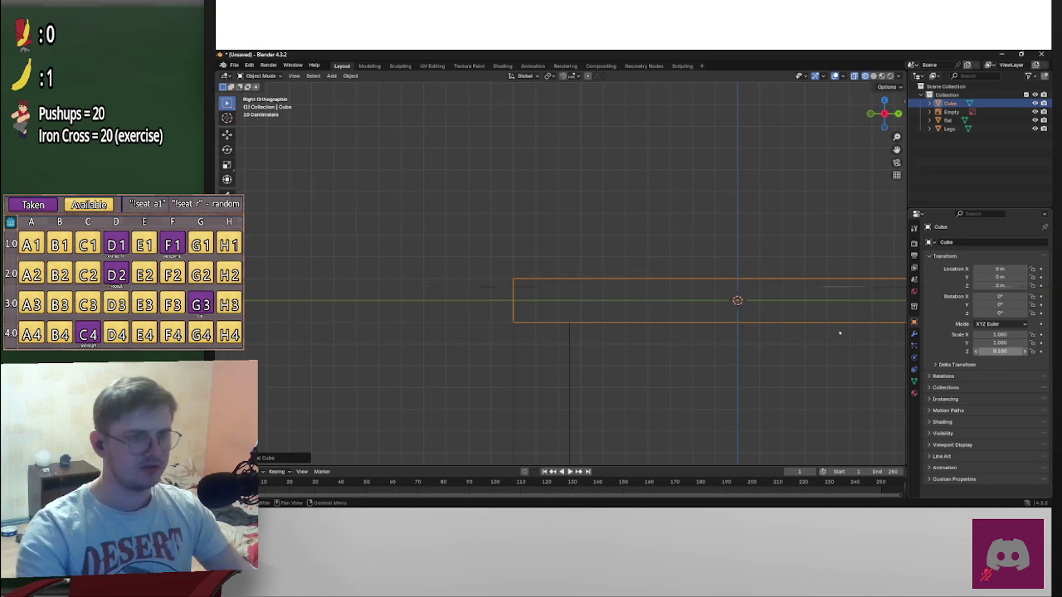
scroll(765, 323, down, 3)
shift+middle_drag(764, 323, 720, 335)
scroll(744, 331, up, 2)
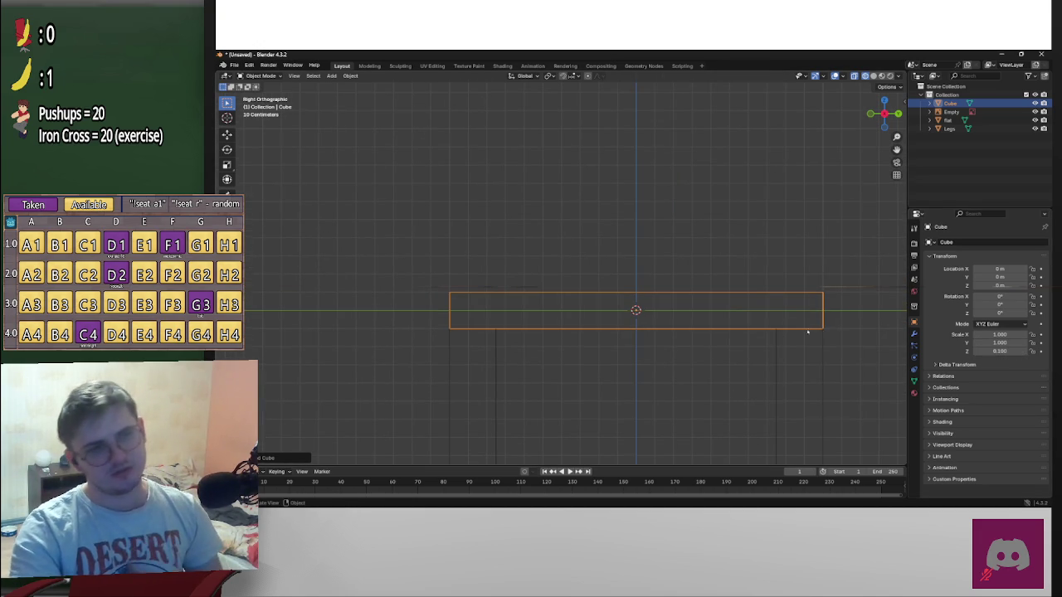
Compare the slab against the Legs object and keep its Z scale at 0.1
click(803, 354)
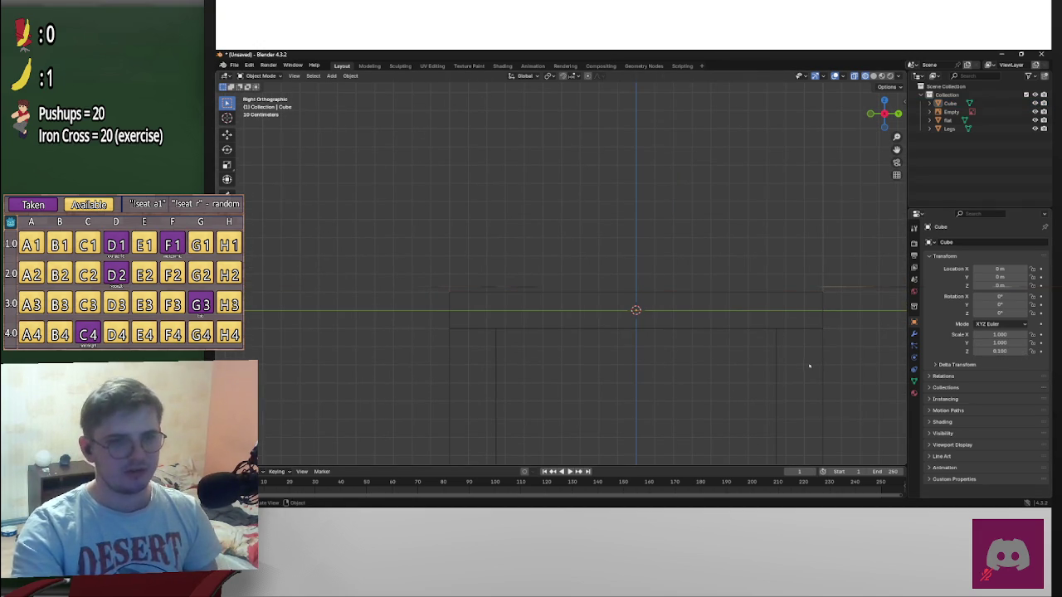
click(963, 129)
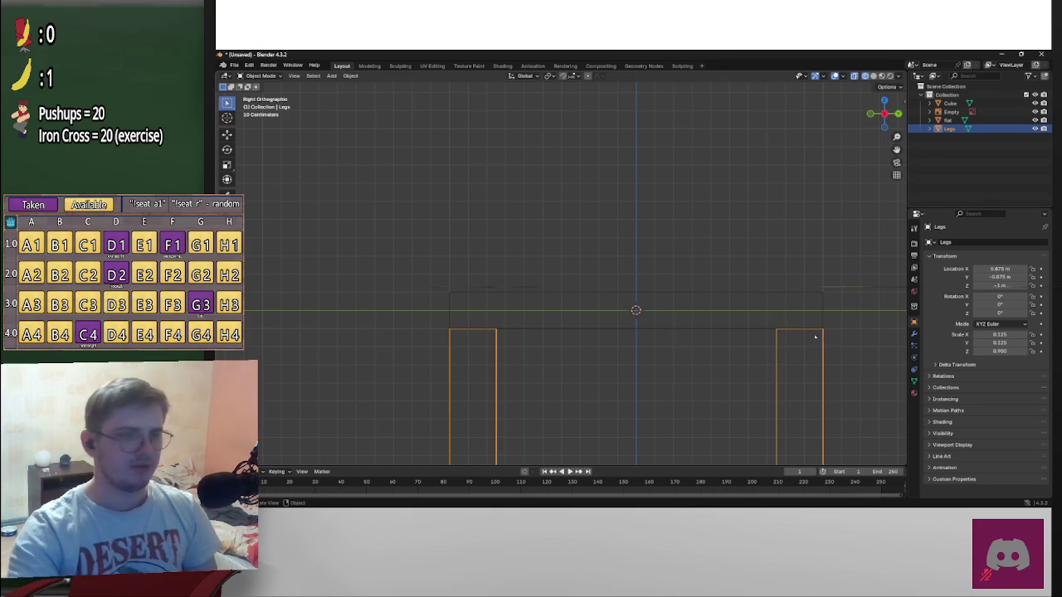
click(790, 327)
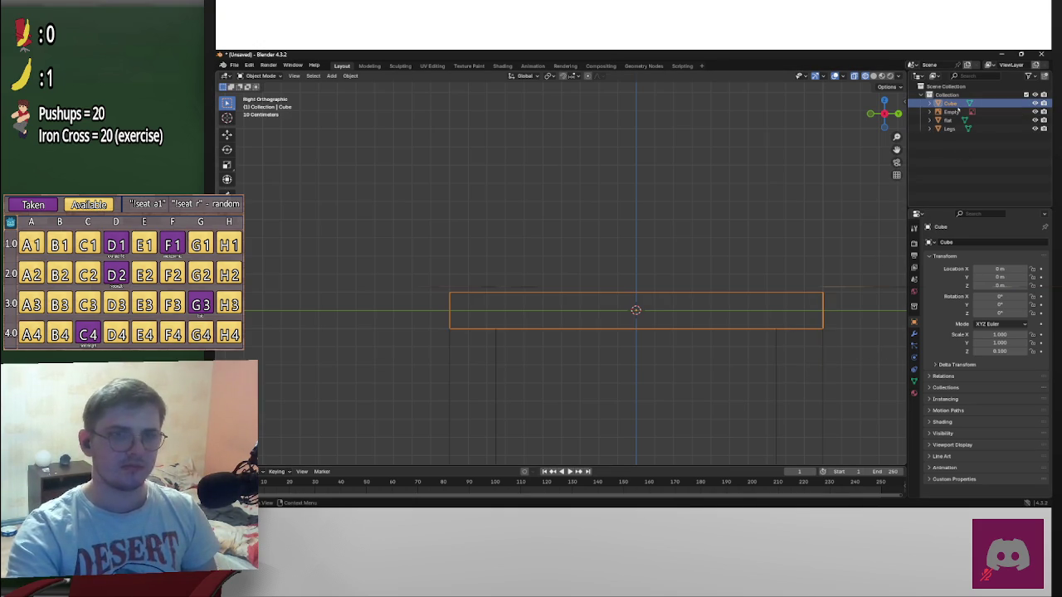
click(1011, 354)
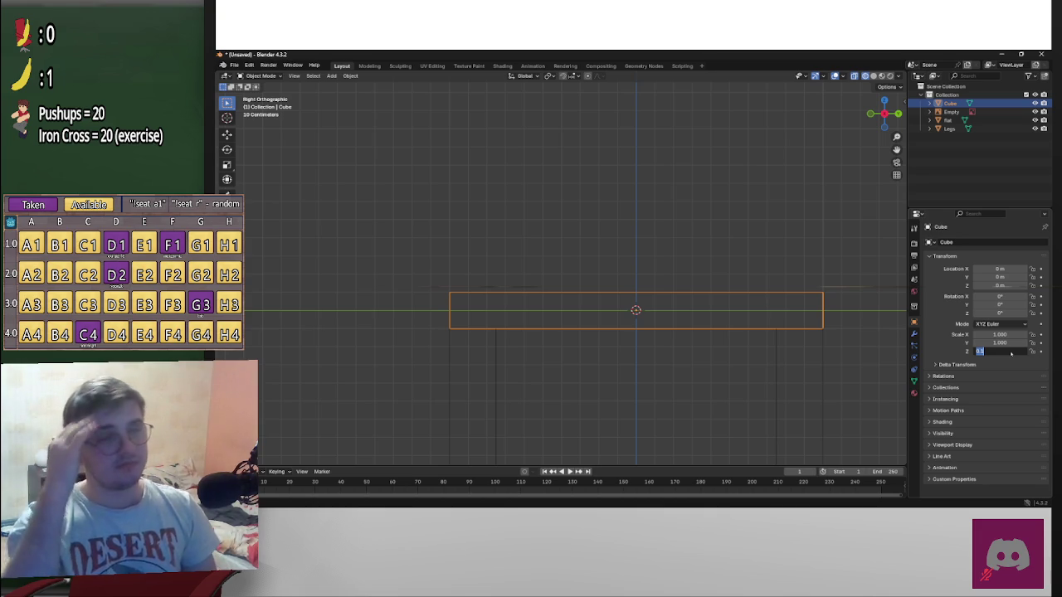
key(Return)
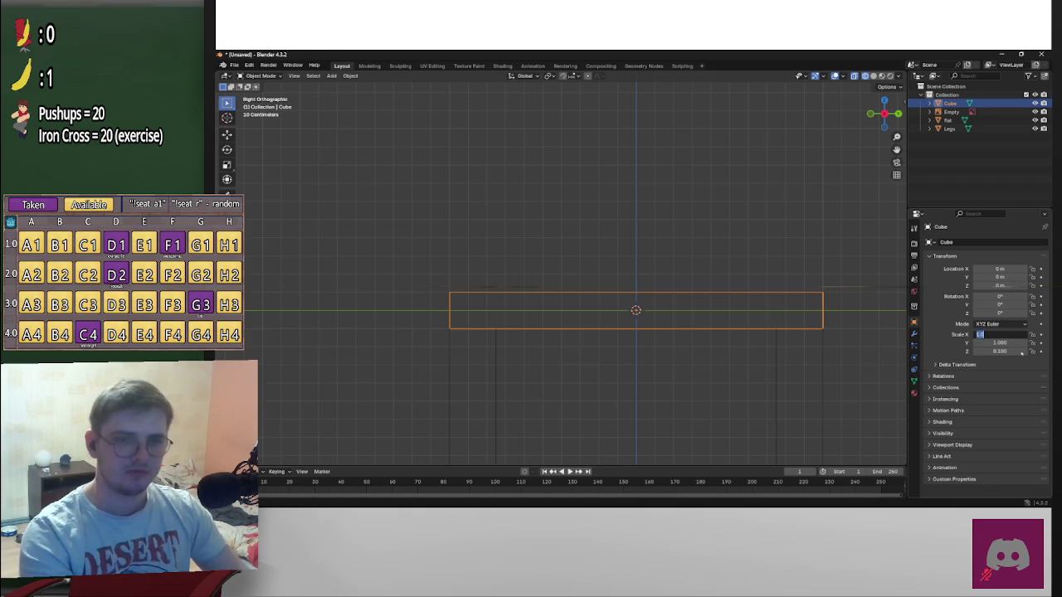
Try a Scale X of 0.5 on the cube, then reset it to 1
text(-0.5)
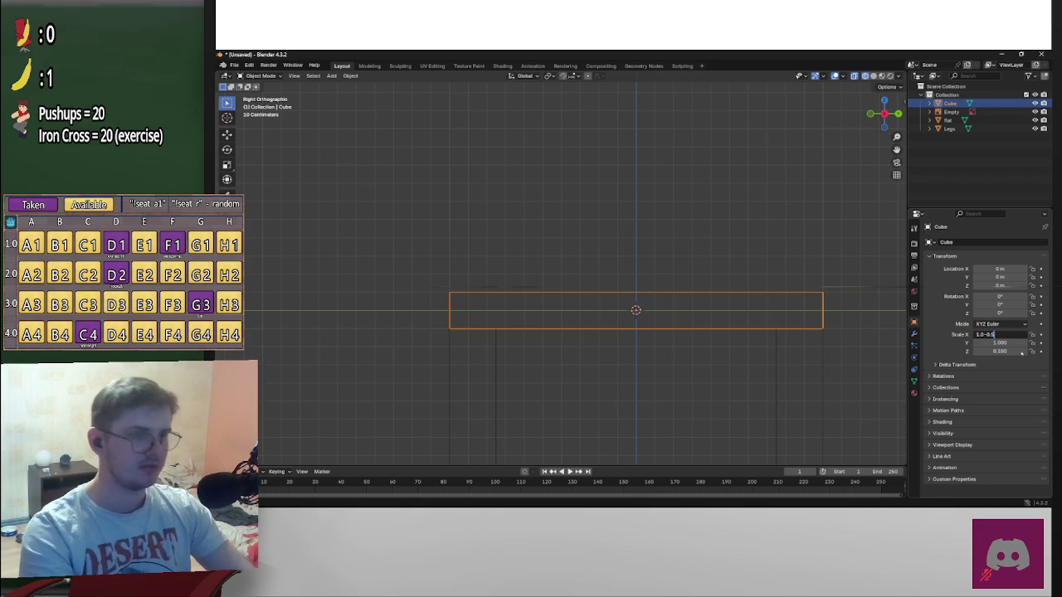
key(Return)
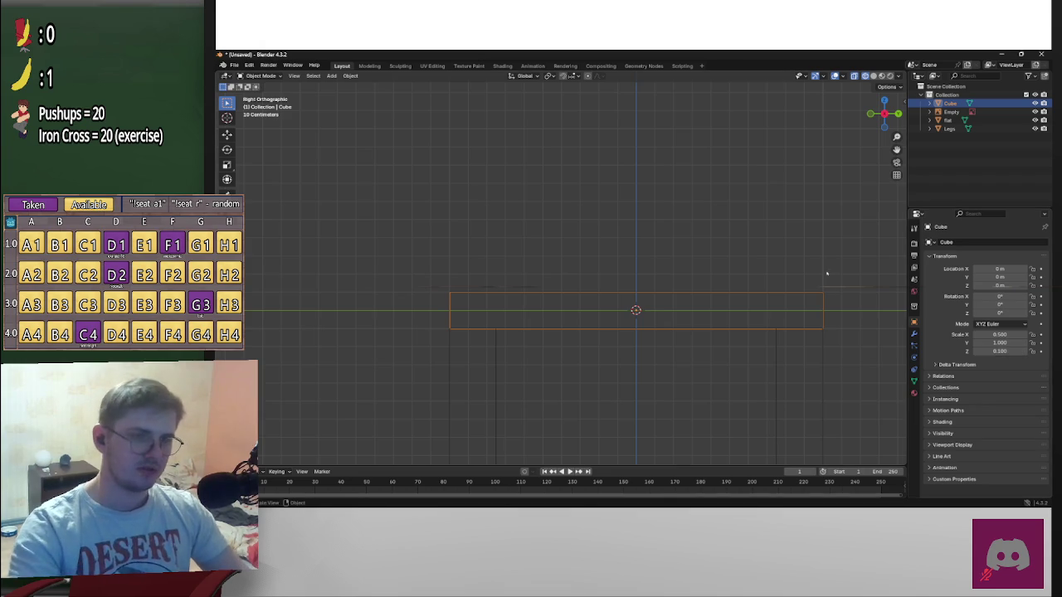
click(1004, 335)
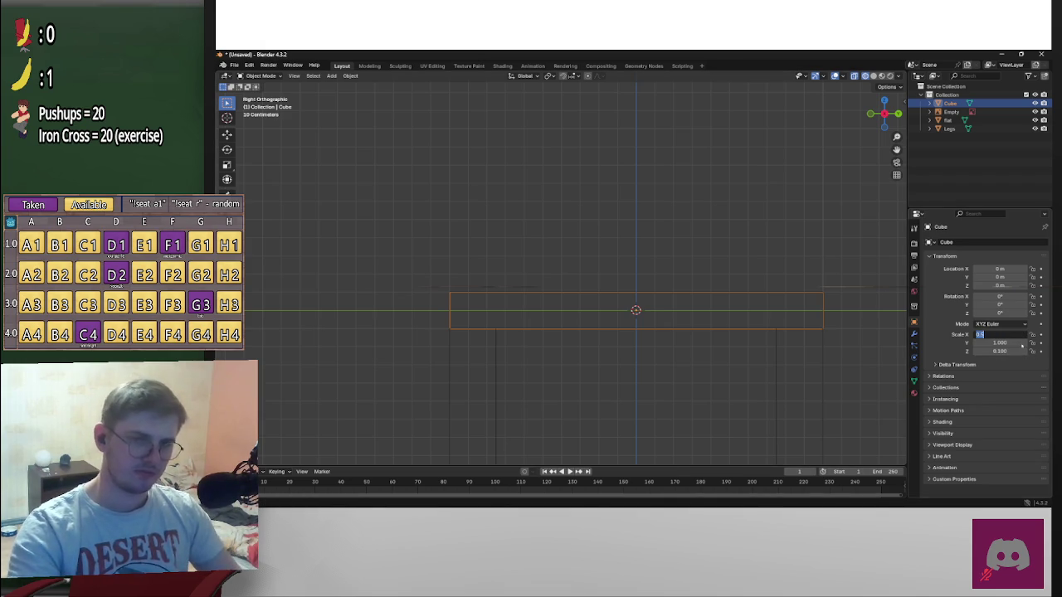
text(0.5)
key(Return)
text(1)
key(Return)
Experiment with a 0.05 Scale X, then undo to restore Scale Y to 1
click(1004, 335)
text(0)
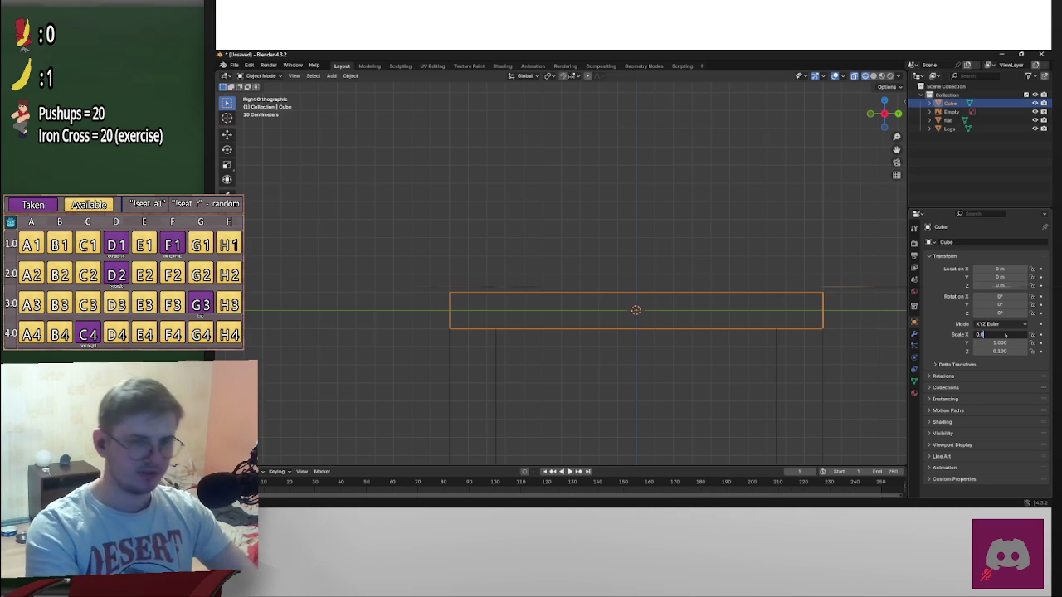
text(5)
key(Return)
click(1004, 334)
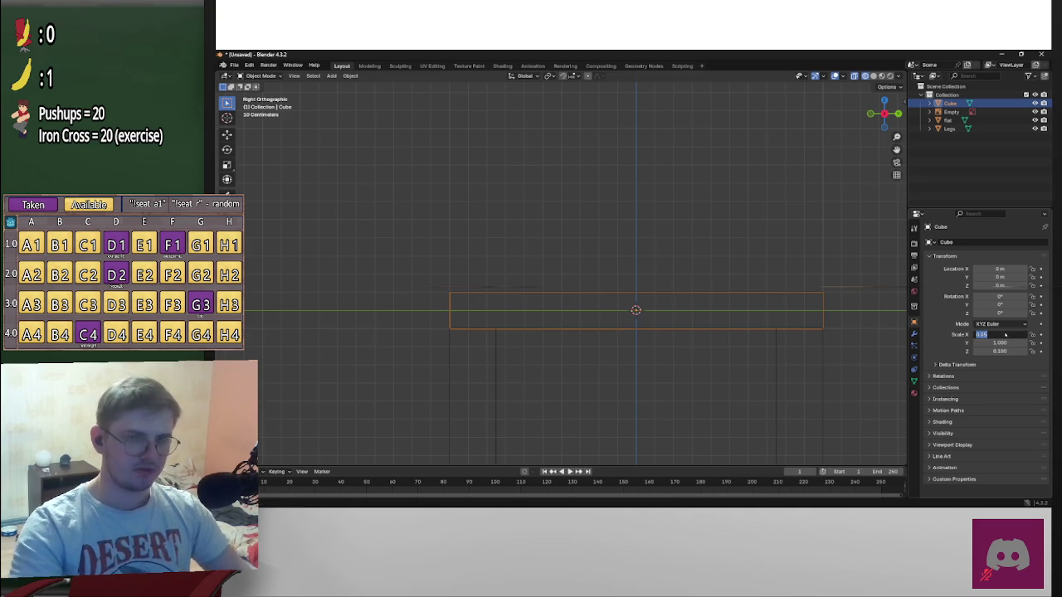
text(0)
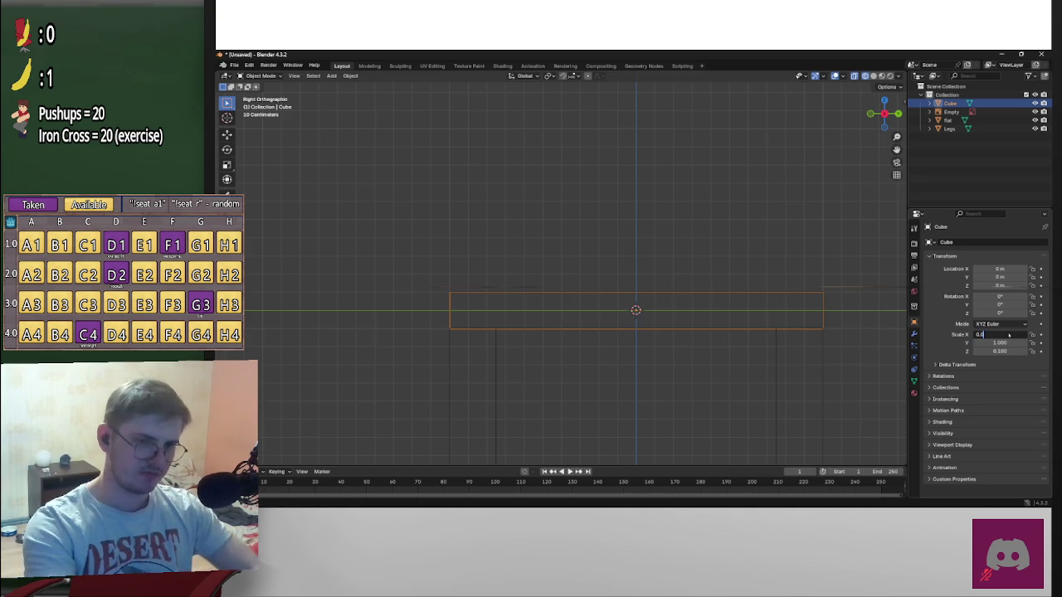
text(.05)
key(Return)
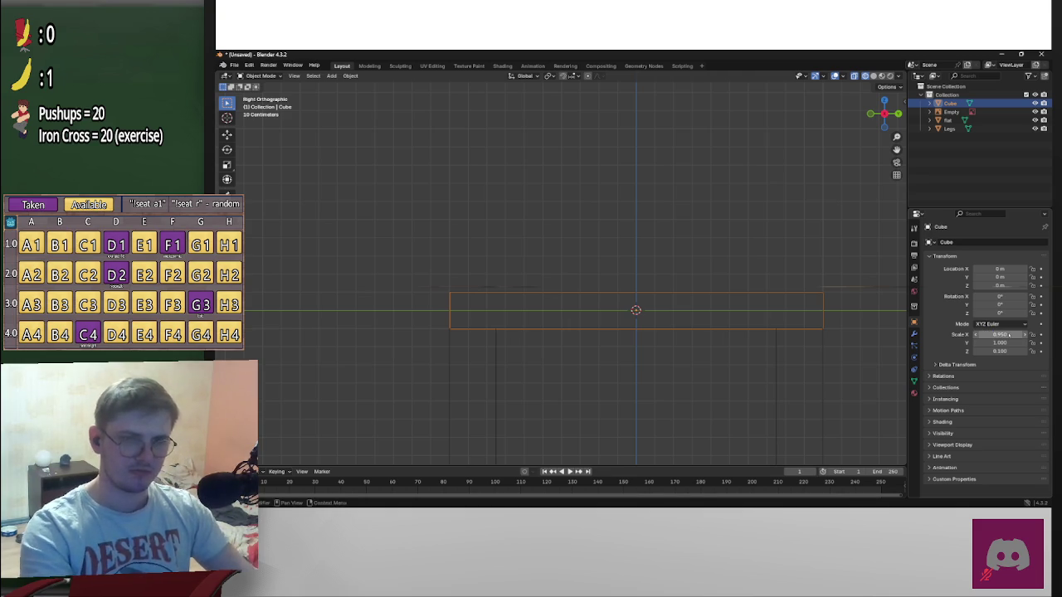
click(1009, 335)
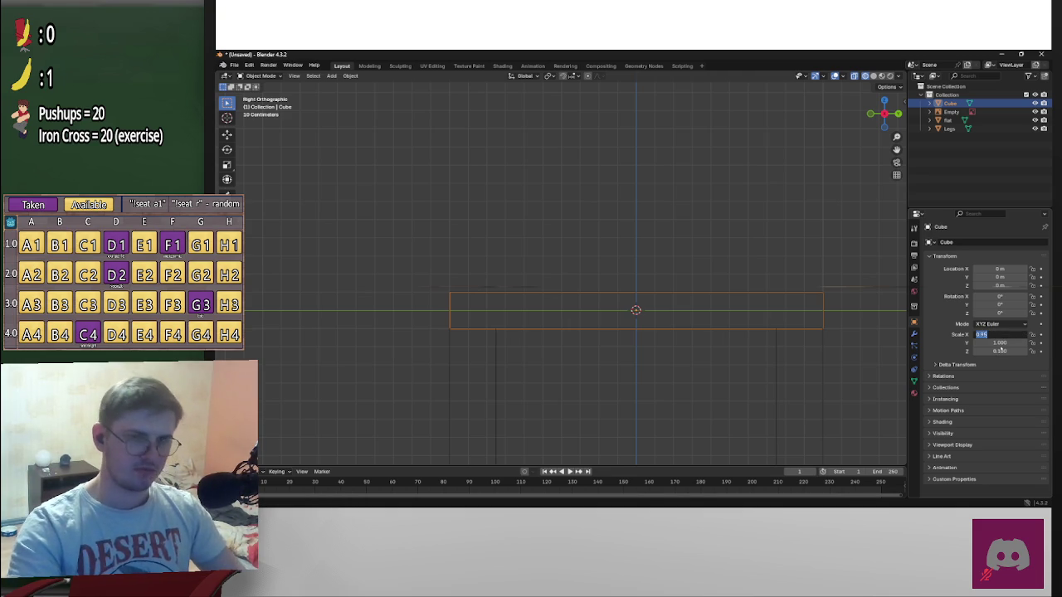
key(Return)
key(Return)
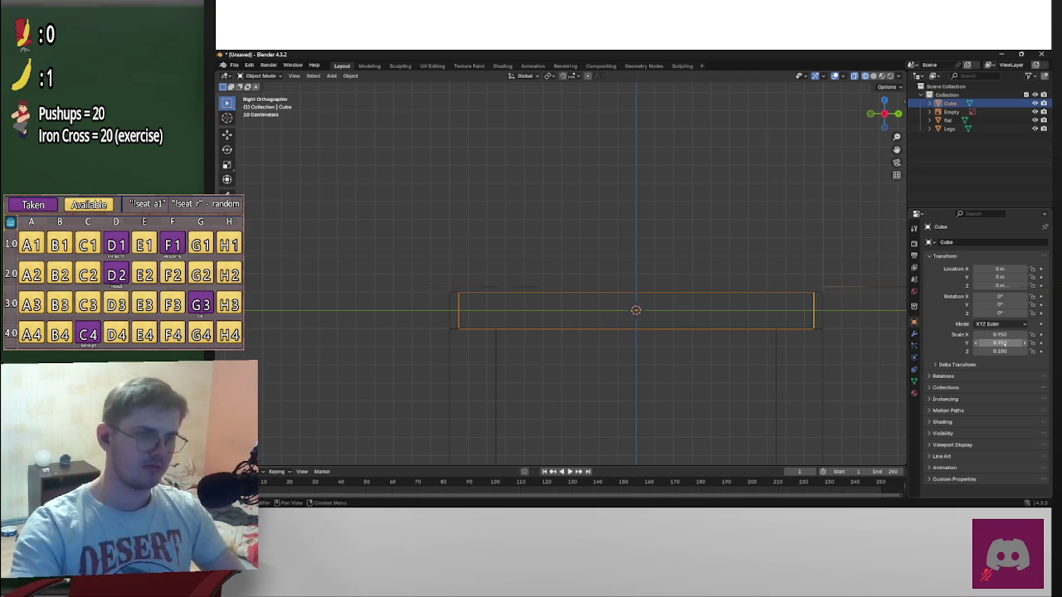
key(ctrl+z)
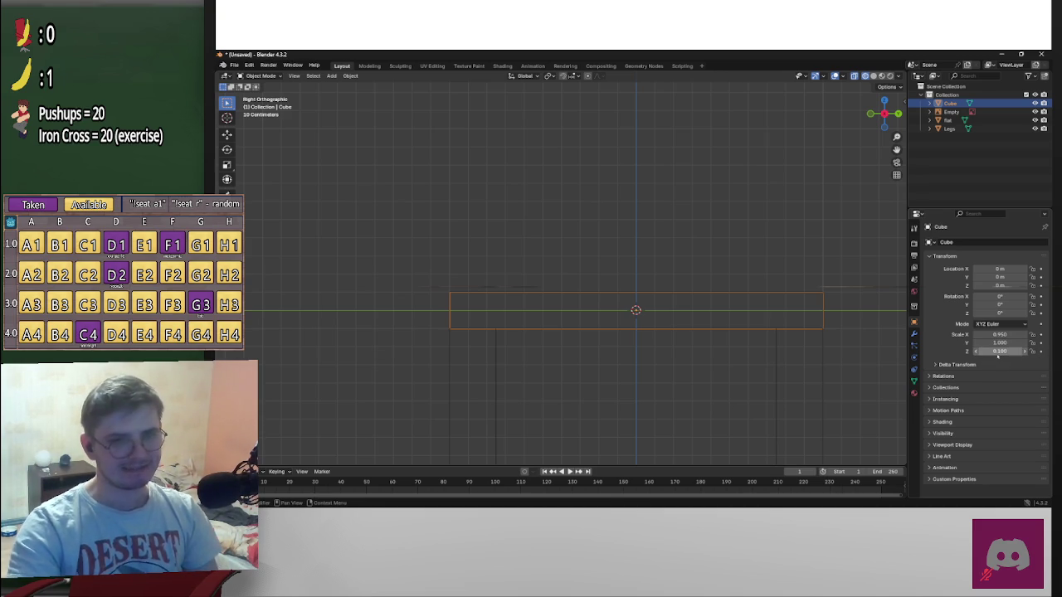
Set the cube's Scale X and Scale Y to 0.75, keeping Z at 0.1
click(1011, 335)
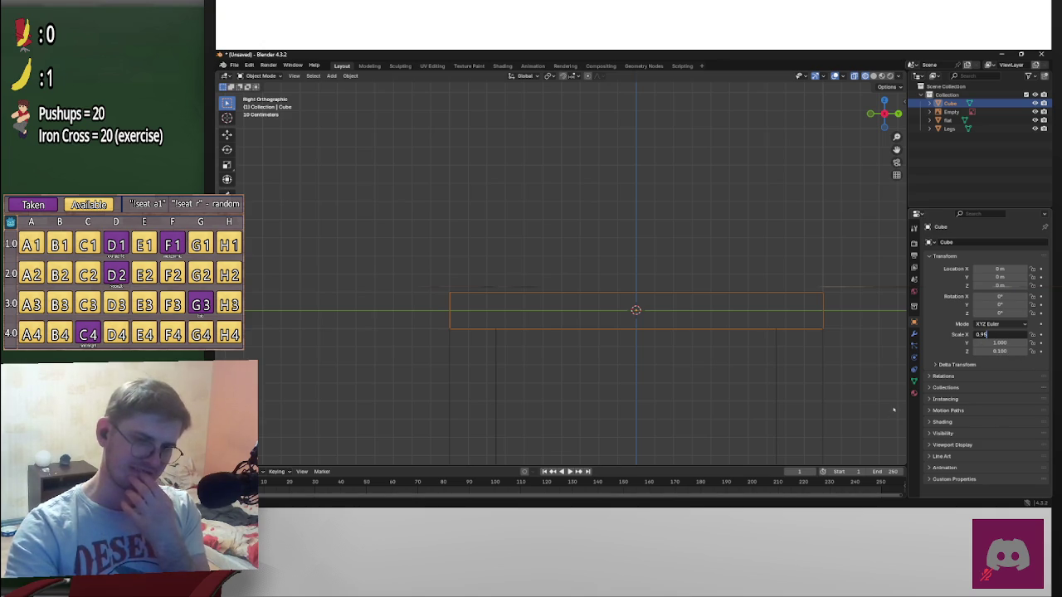
text(0)
text(.0.75)
key(Return)
double_click(1000, 335)
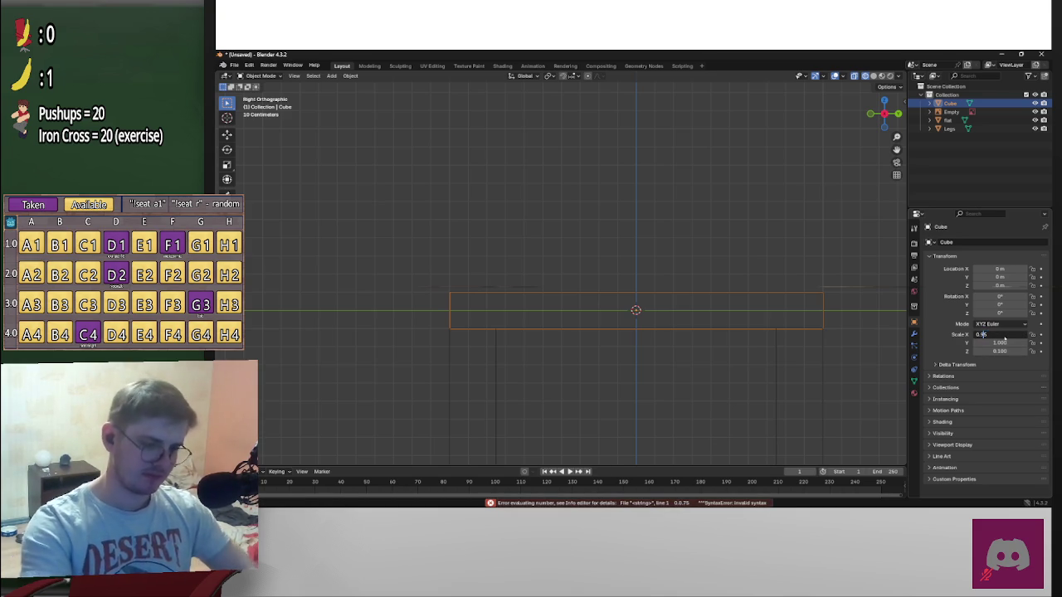
text(0.75)
key(Return)
key(ctrl+v)
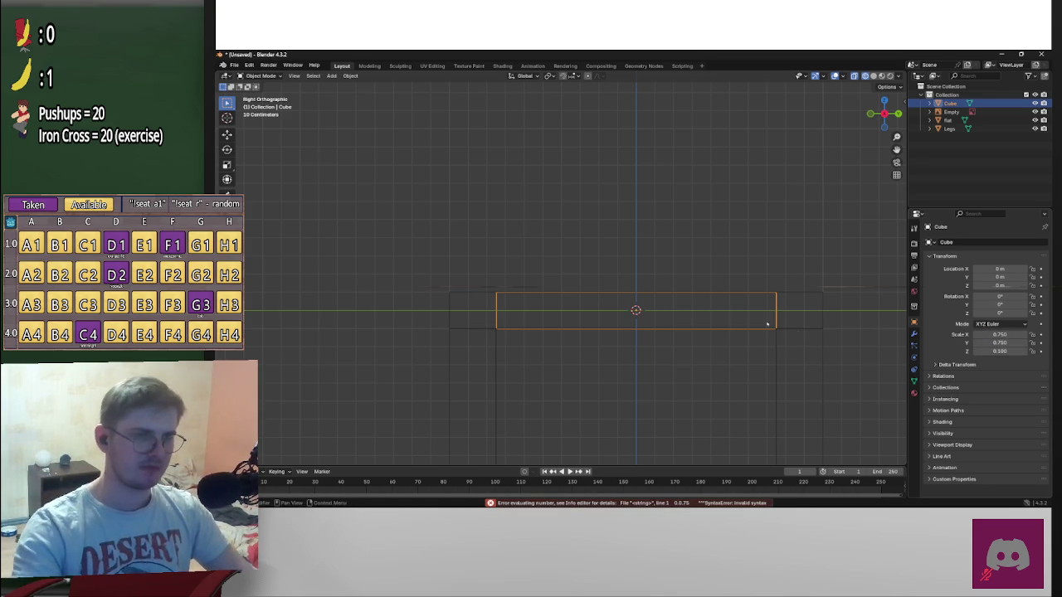
scroll(665, 321, down, 3)
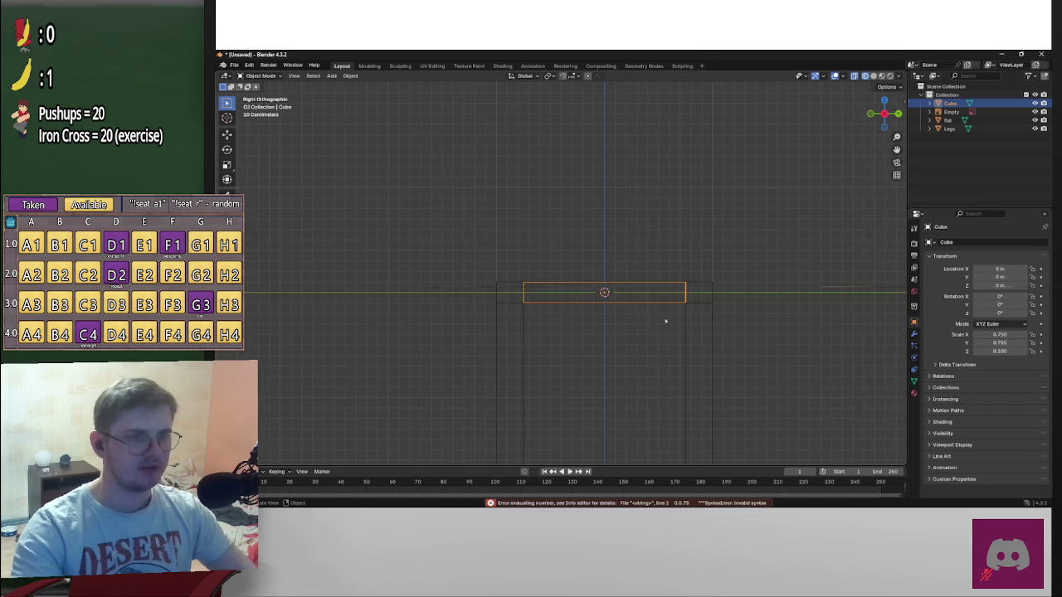
scroll(681, 320, up, 1)
scroll(698, 315, down, 2)
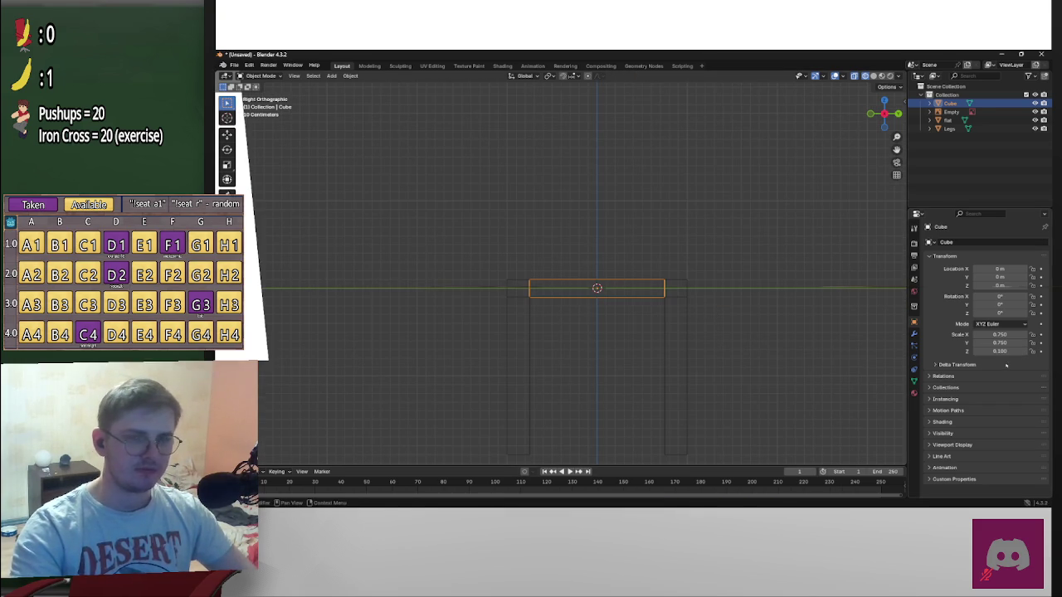
click(897, 113)
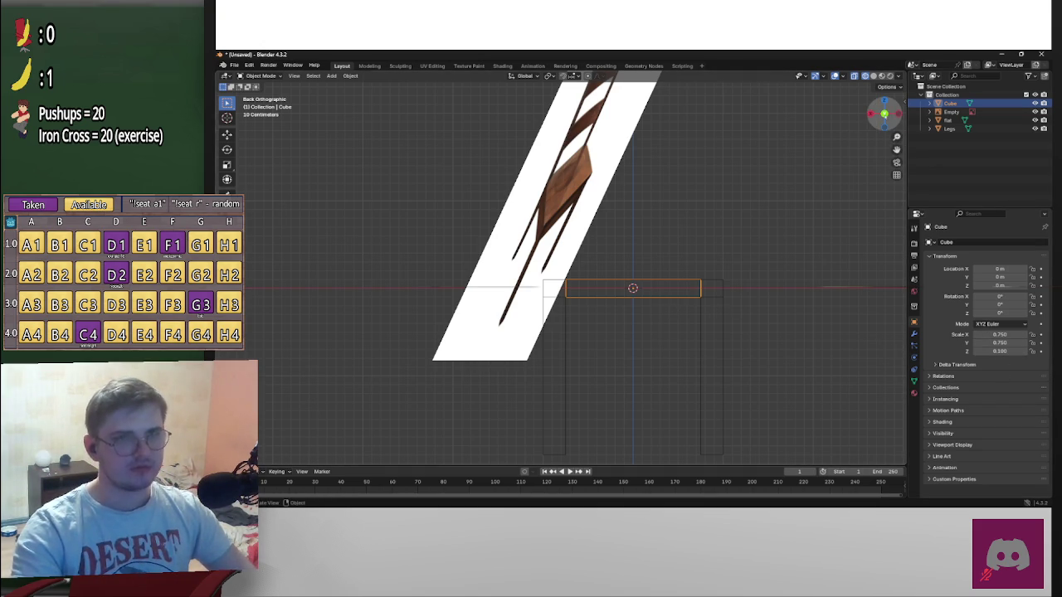
Check the slab from front and left views and move it down about 0.2 m
click(884, 112)
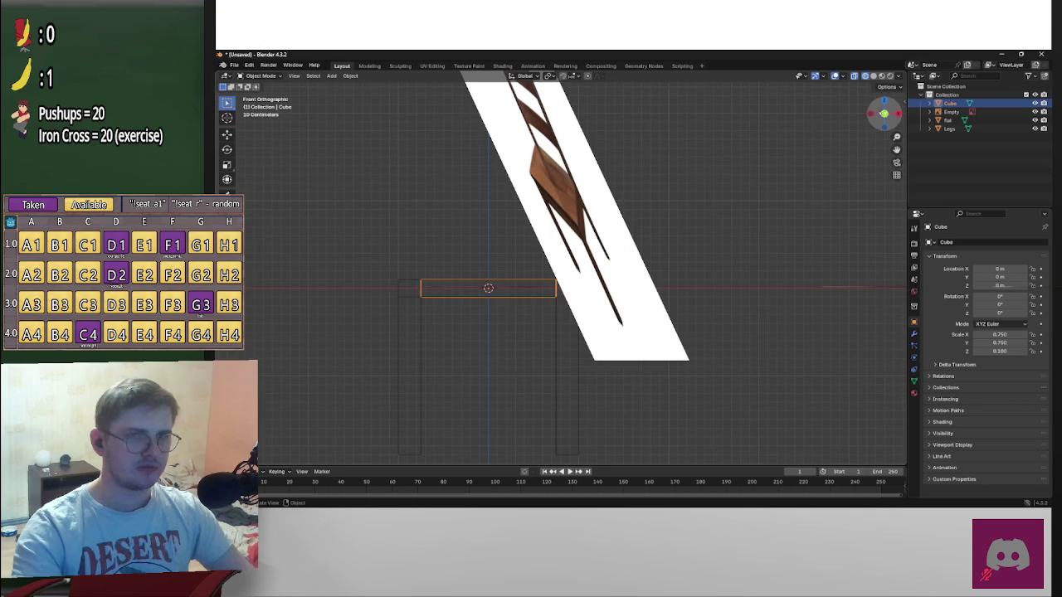
click(871, 113)
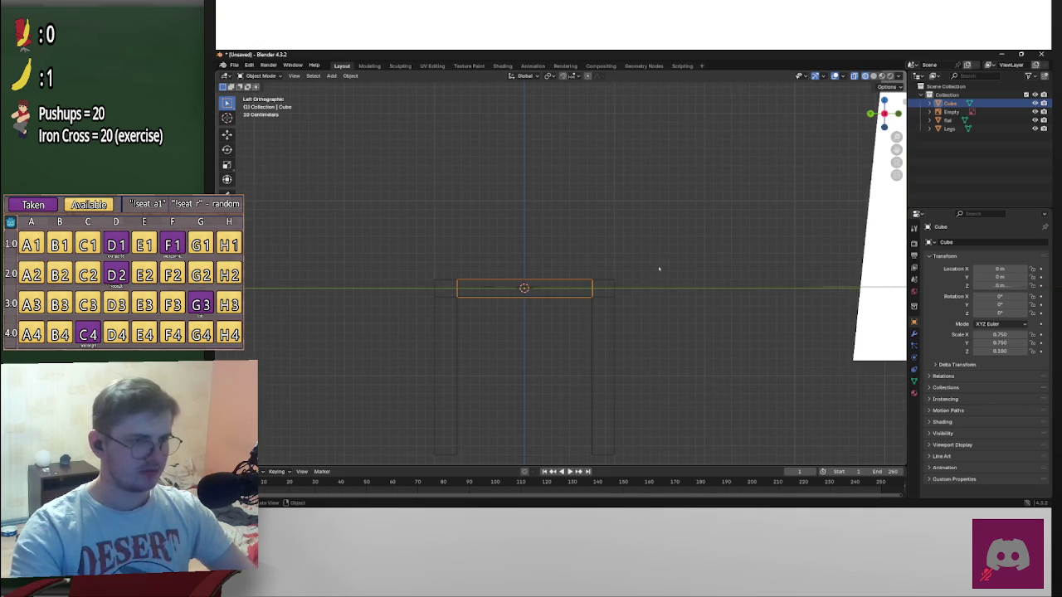
key(g)
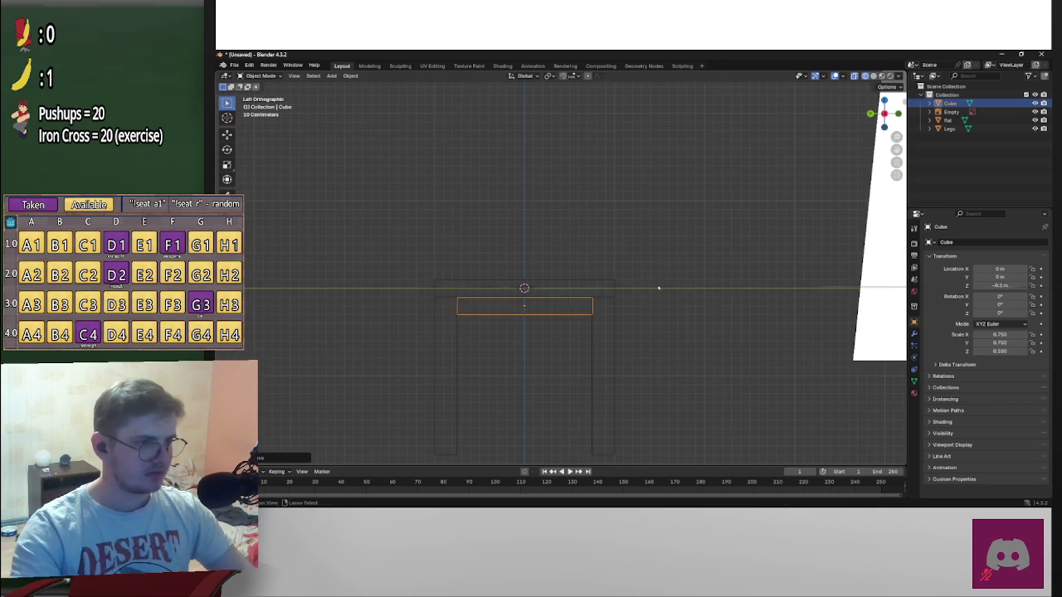
click(658, 288)
scroll(630, 299, up, 5)
scroll(681, 305, up, 2)
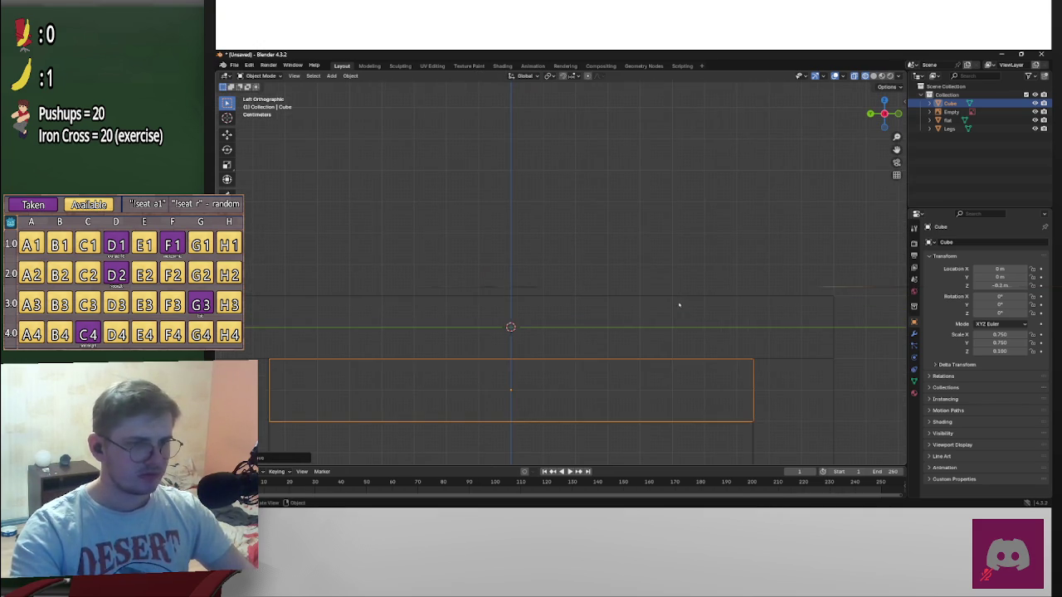
Set the cube's Scale X to 0.1 and recentre it in Front view
scroll(682, 305, down, 5)
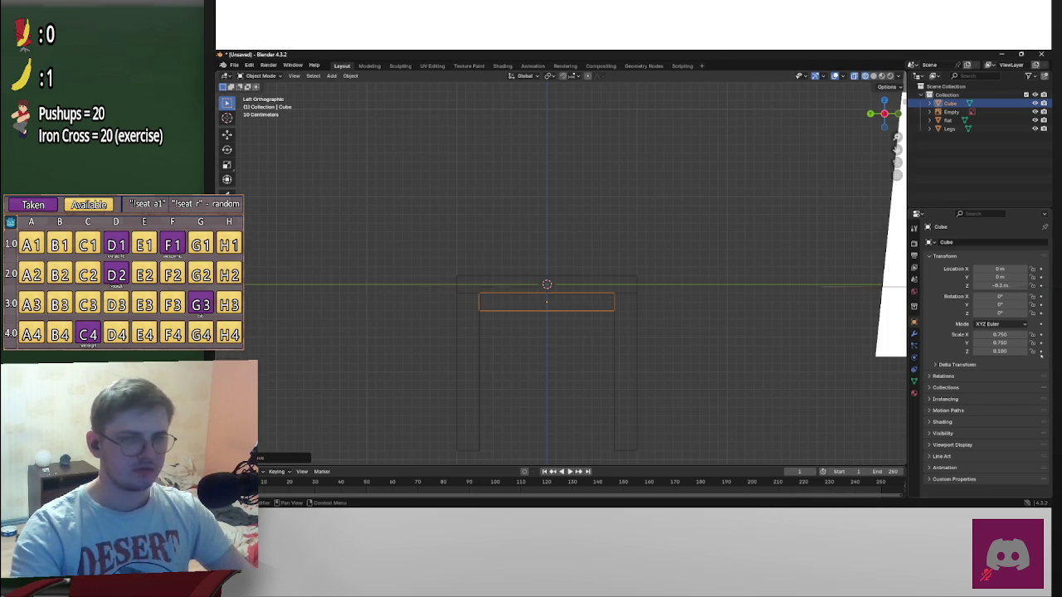
click(1001, 335)
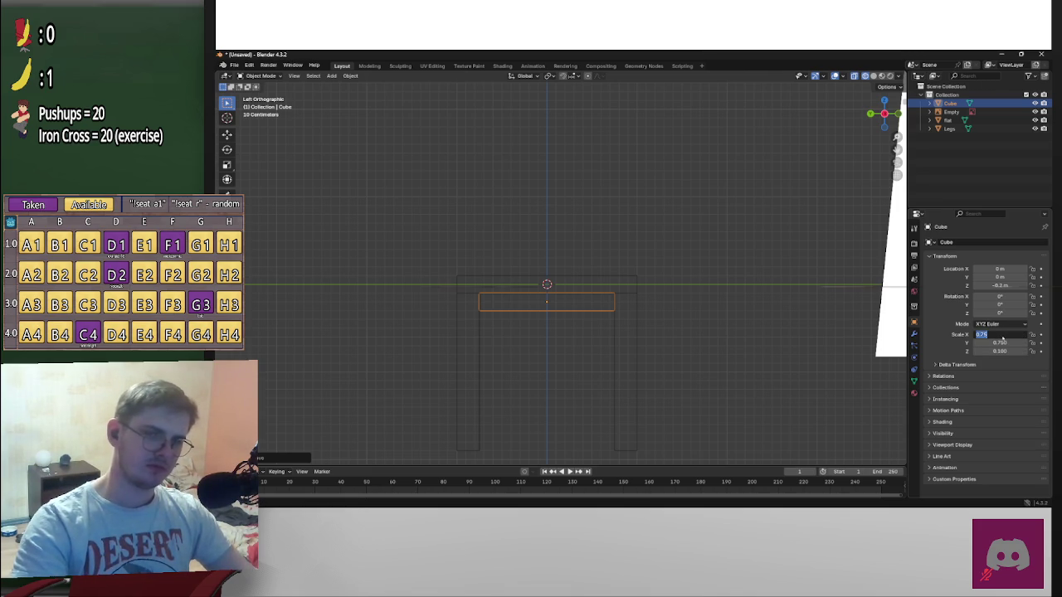
text(0)
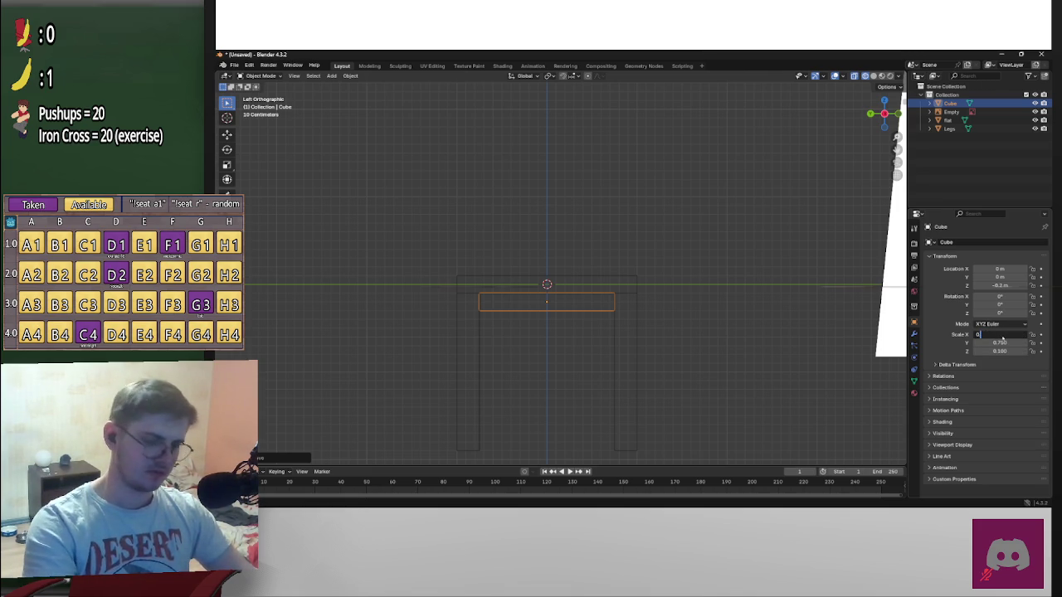
text(.1)
key(Return)
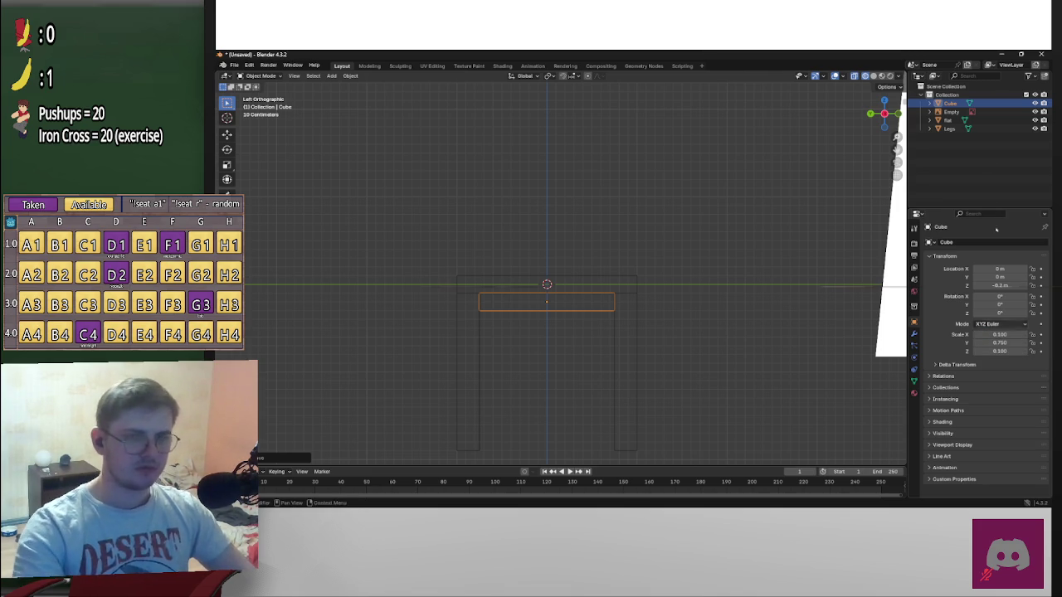
click(897, 114)
shift+middle_drag(539, 290, 714, 248)
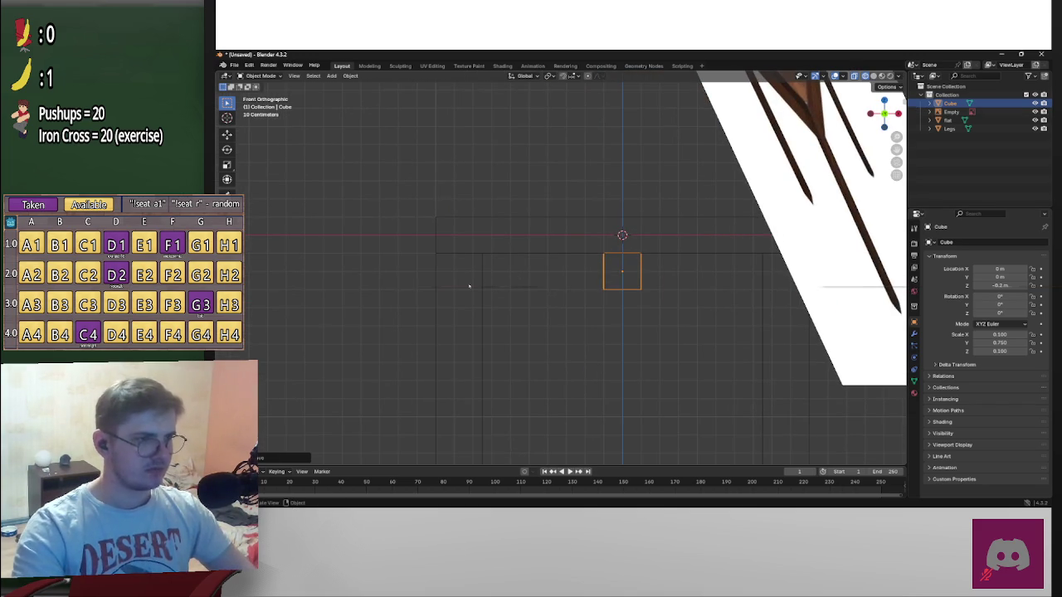
click(521, 289)
click(624, 278)
Narrow the cube to Scale X 0.05 and move it along X to -0.95 m
click(1011, 334)
text(0)
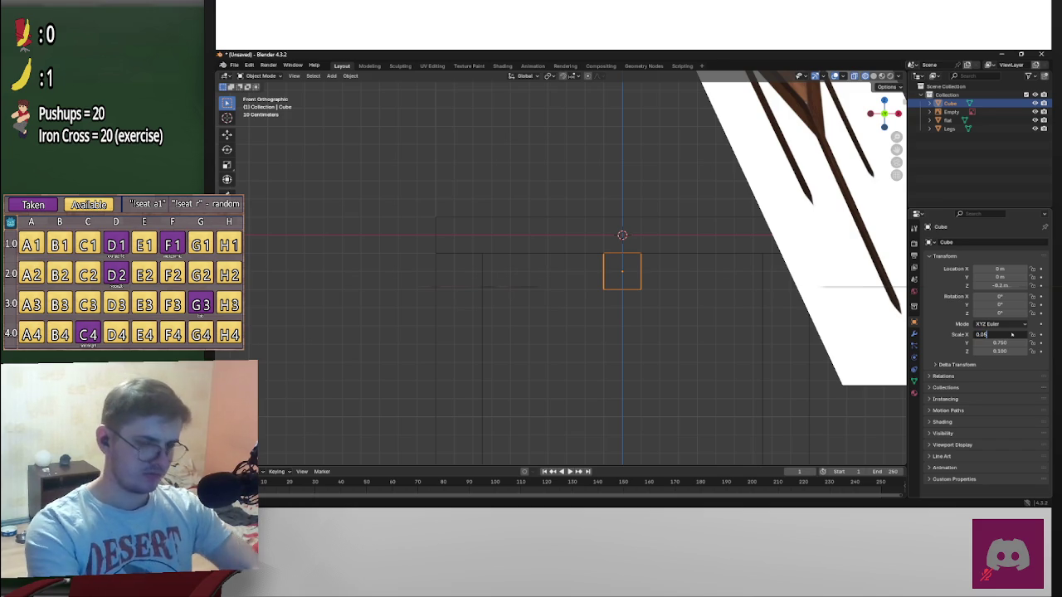
text(.05)
key(Return)
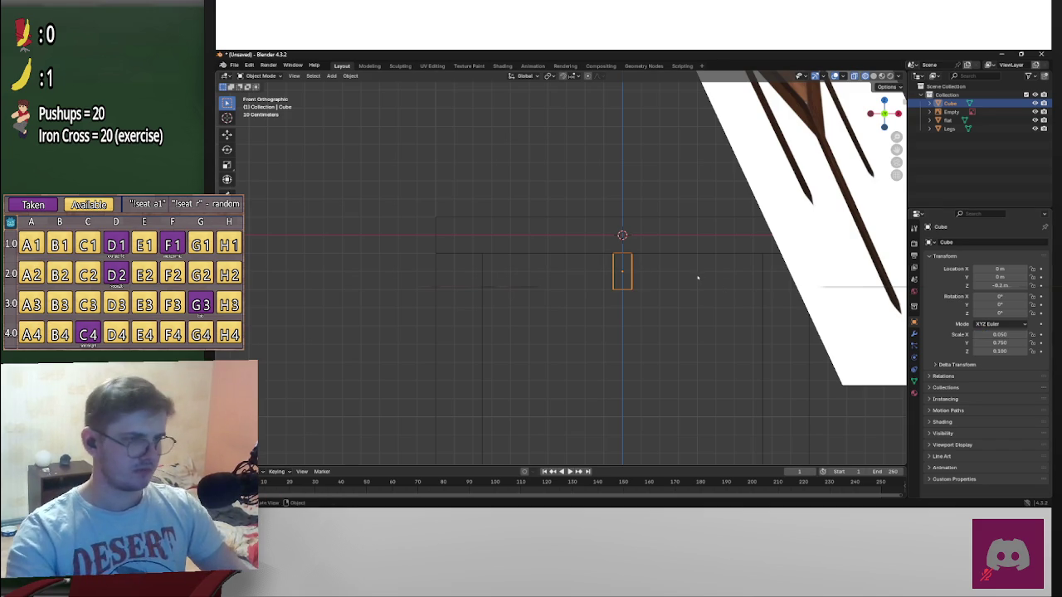
shift+middle_drag(697, 277, 723, 273)
key(g)
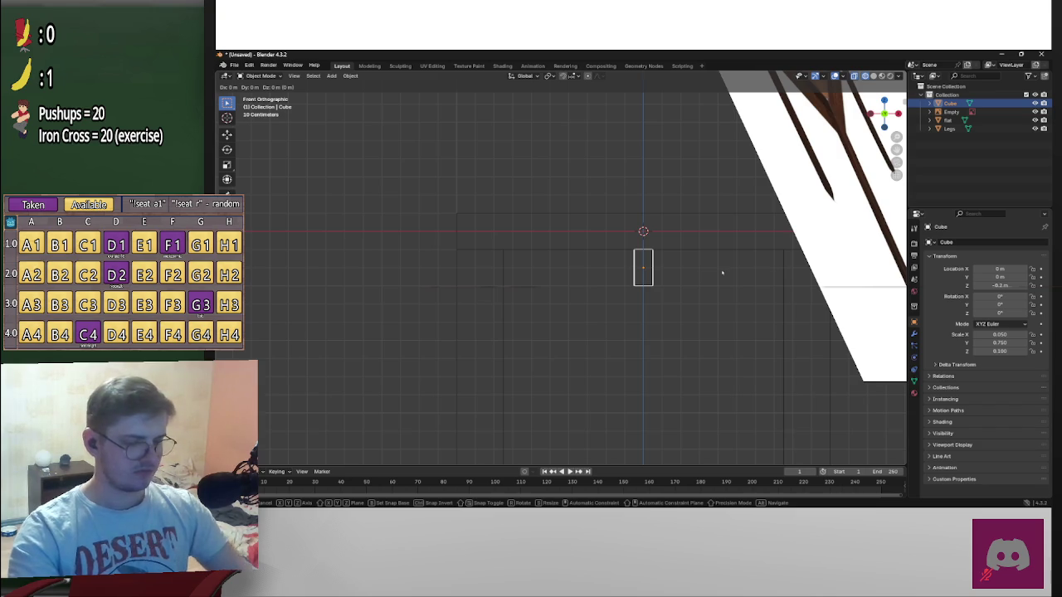
key(x)
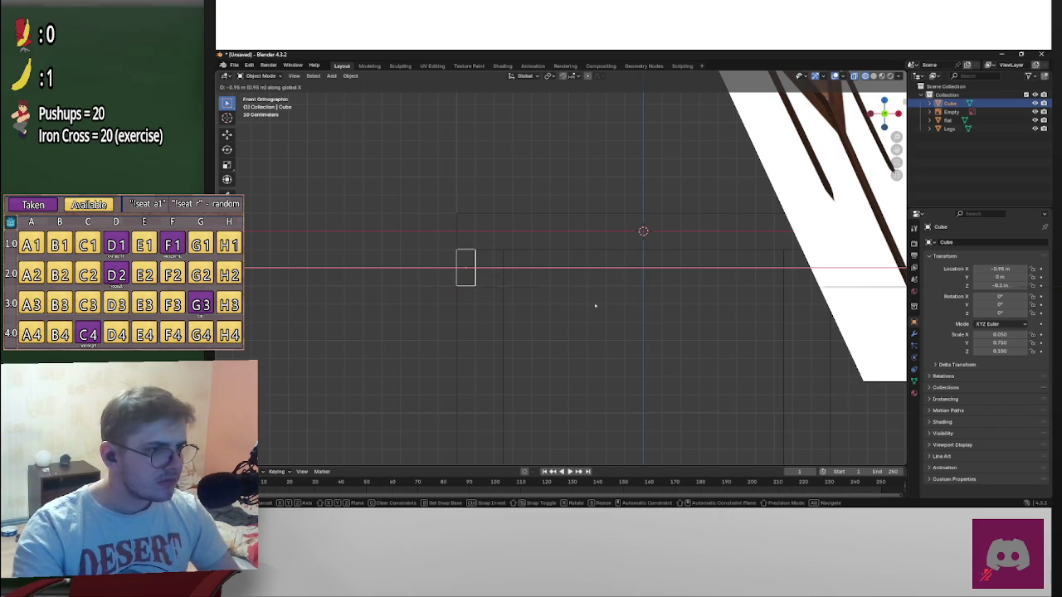
click(572, 299)
scroll(539, 291, up, 5)
scroll(706, 292, down, 5)
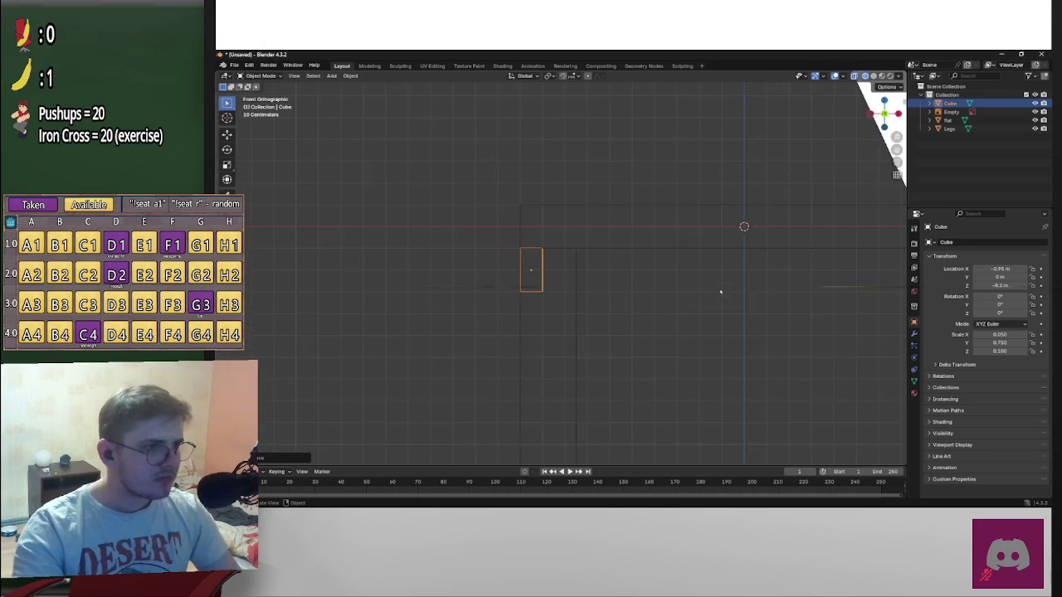
scroll(720, 292, down, 4)
shift+middle_drag(738, 284, 692, 297)
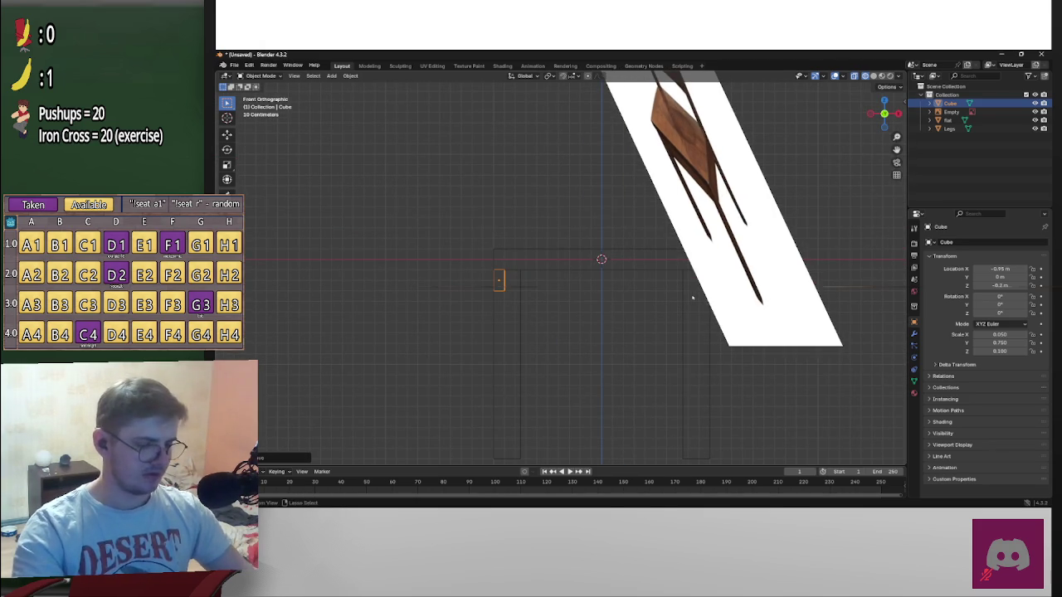
Copy and paste the thin cube, cancelling the first X-axis move
key(ctrl+c)
key(ctrl+v)
key(g)
key(x)
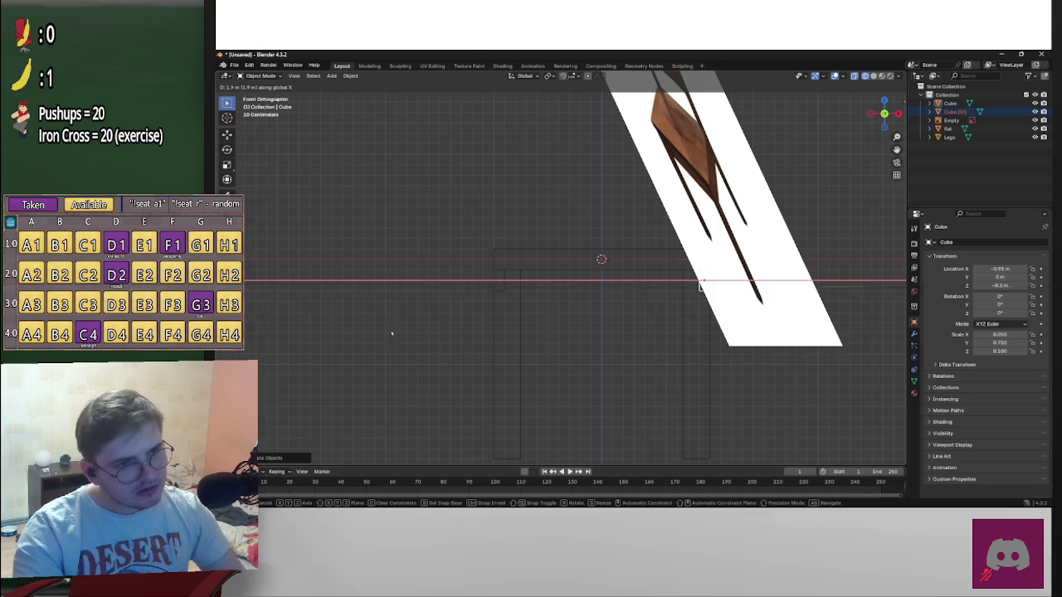
key(Escape)
Slide the pasted copy along X to the chair's other side
shift+middle_drag(839, 182, 756, 180)
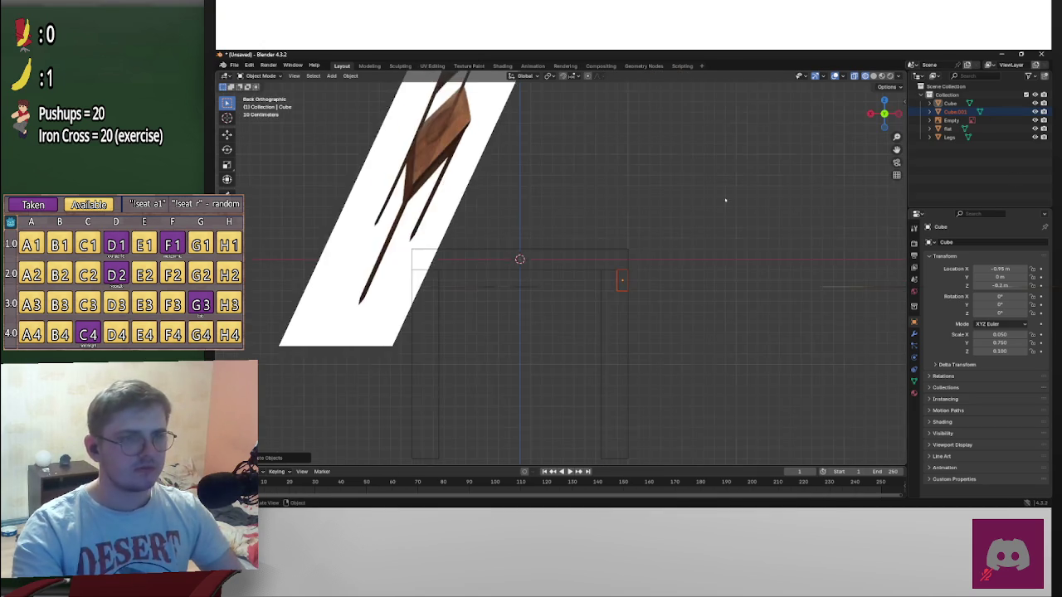
scroll(756, 180, up, 3)
shift+middle_drag(614, 265, 848, 227)
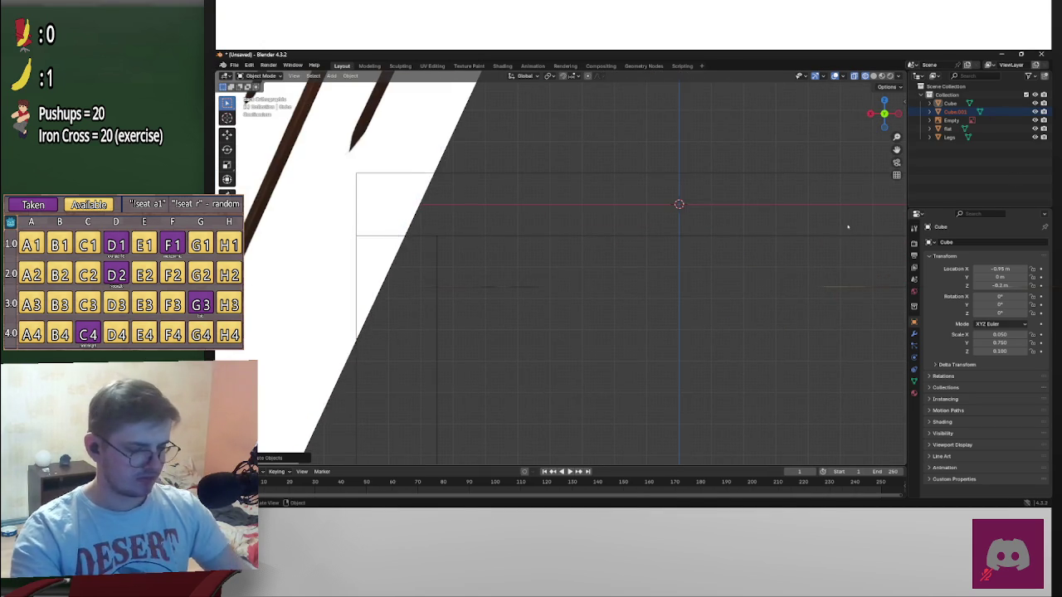
key(g)
key(x)
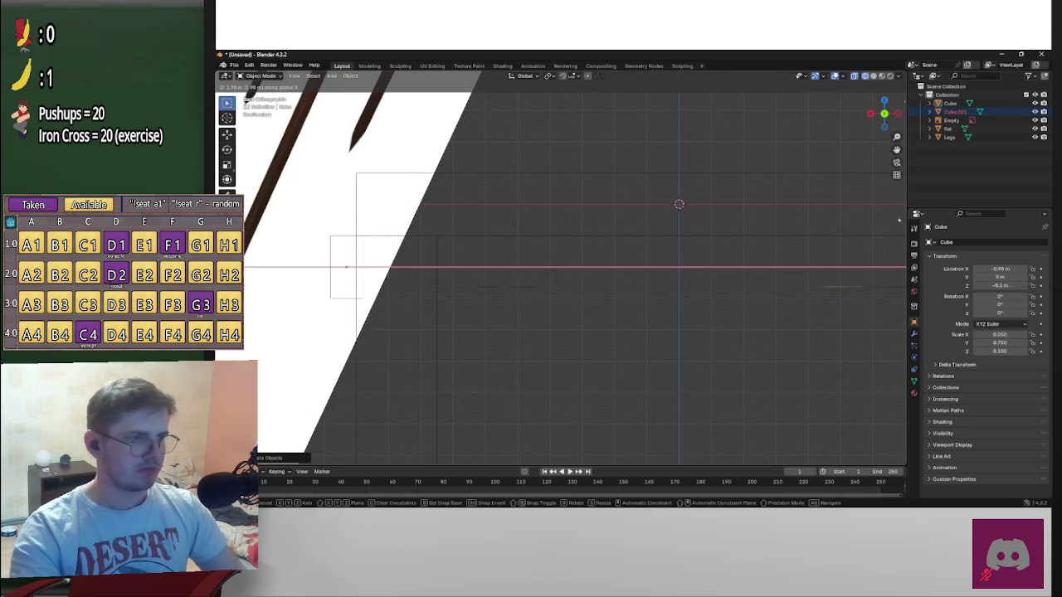
click(839, 219)
scroll(703, 255, down, 5)
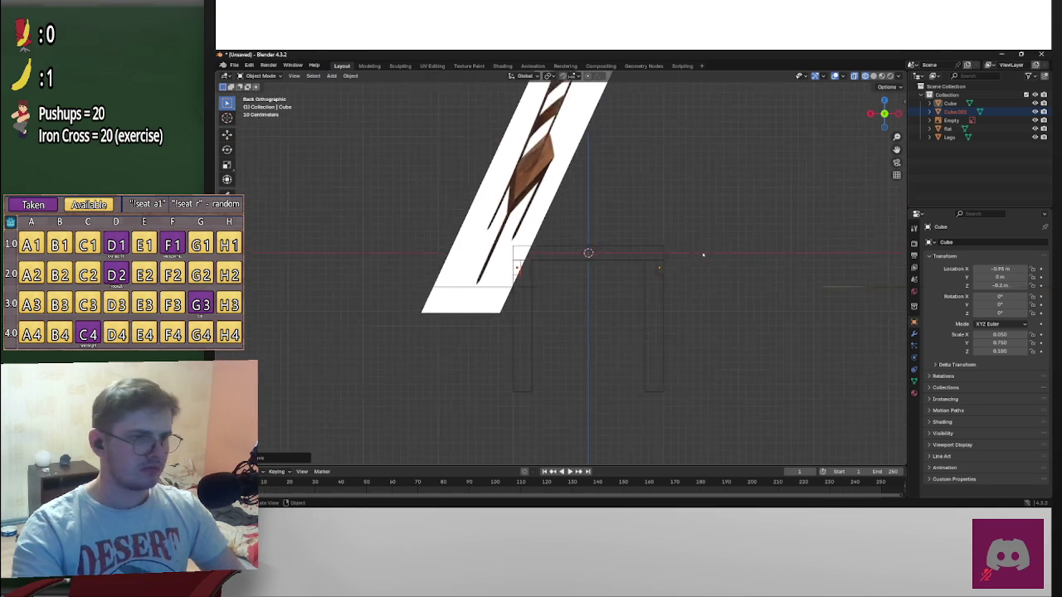
scroll(703, 254, up, 1)
Paste another rail and scale it to X 0.75, Y 0.05, checking it from the left
key(ctrl+v)
click(1004, 336)
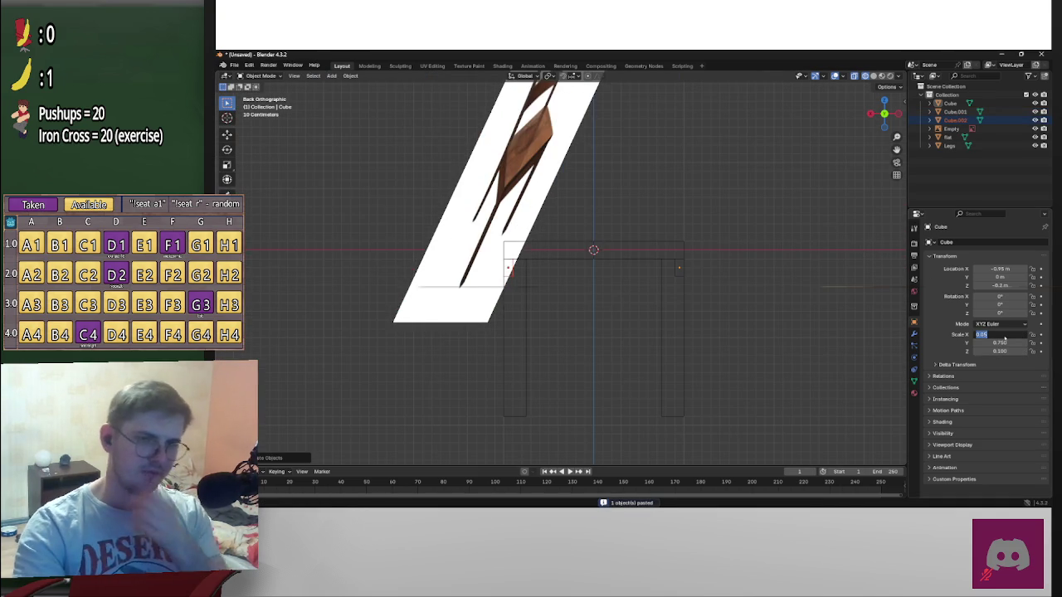
key(Return)
click(1009, 343)
text(0.05)
key(Return)
click(1004, 335)
text(0)
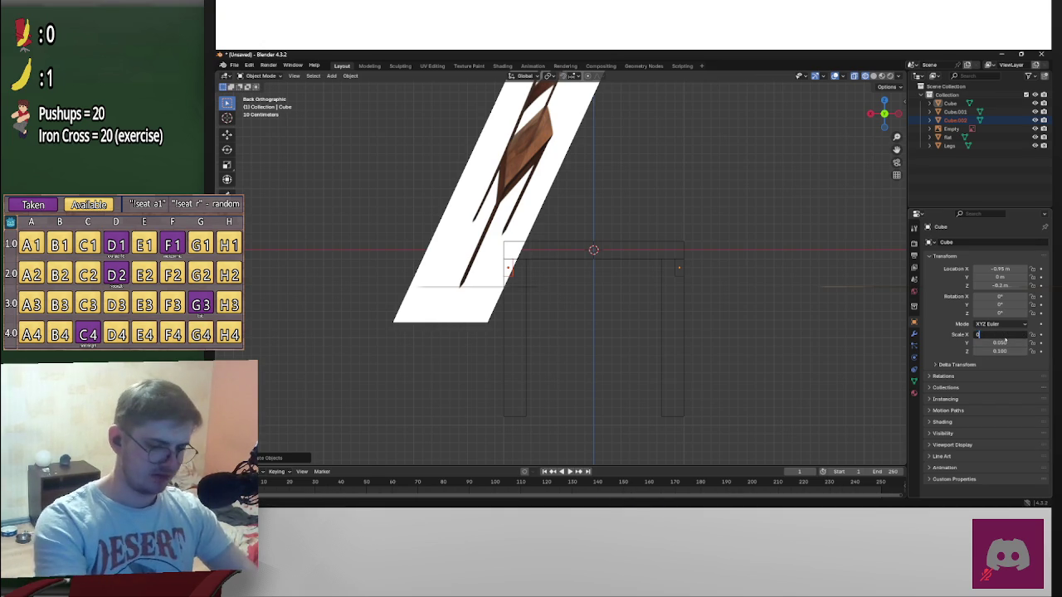
text(.75)
key(Return)
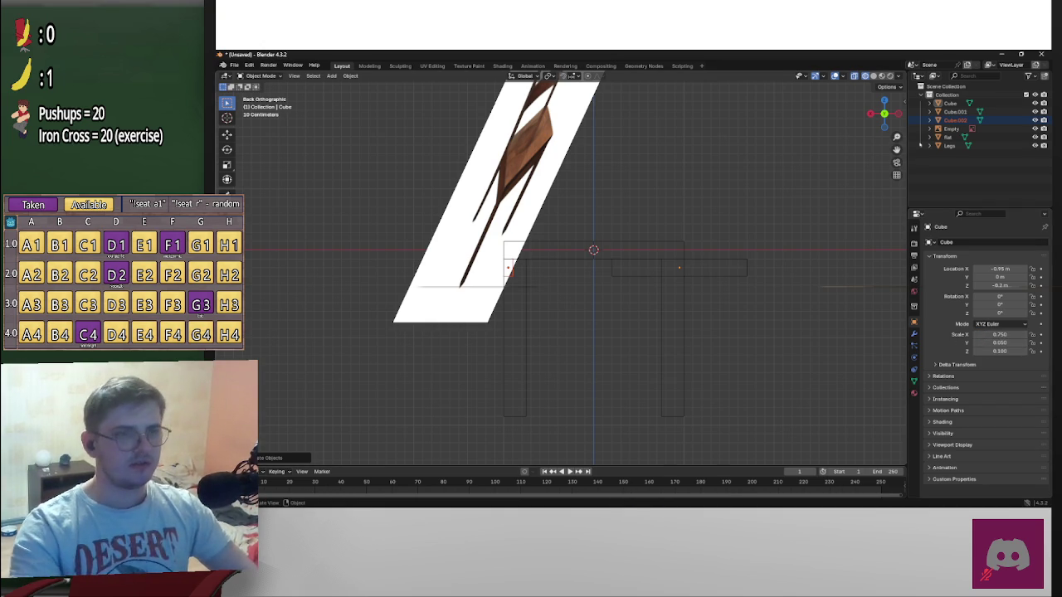
click(899, 114)
scroll(529, 266, up, 1)
mouse_move(546, 265)
middle_down()
mouse_move(635, 271)
mouse_move(646, 293)
mouse_move(559, 310)
mouse_move(609, 287)
mouse_move(675, 284)
mouse_move(662, 302)
mouse_move(529, 301)
mouse_move(419, 284)
mouse_move(410, 300)
mouse_move(506, 292)
mouse_move(490, 287)
mouse_move(539, 311)
middle_up()
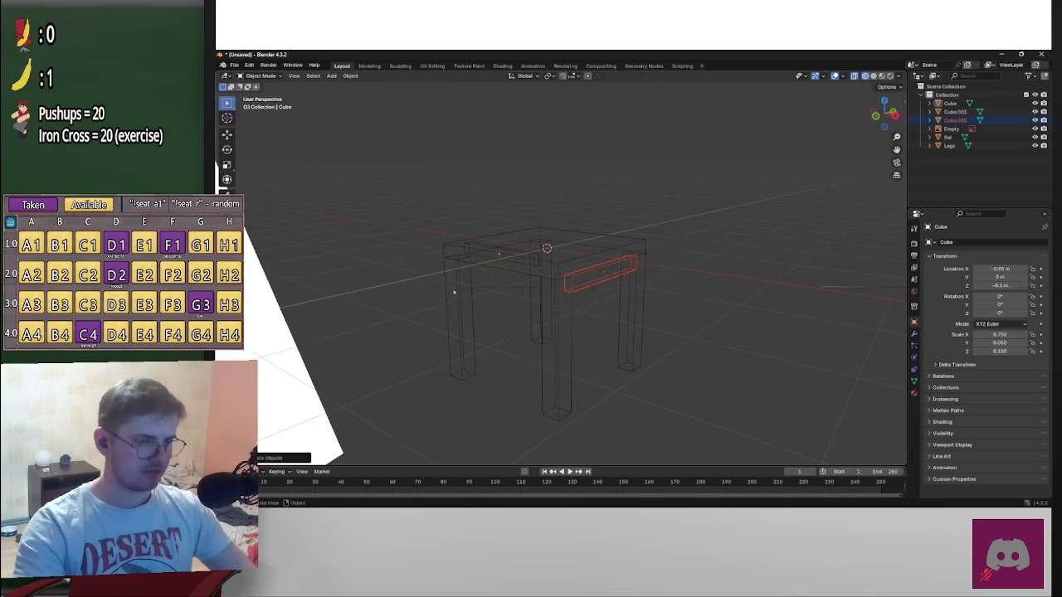
Select the other side rail, Cube.001, leaving it in place
key(g)
right_click(546, 304)
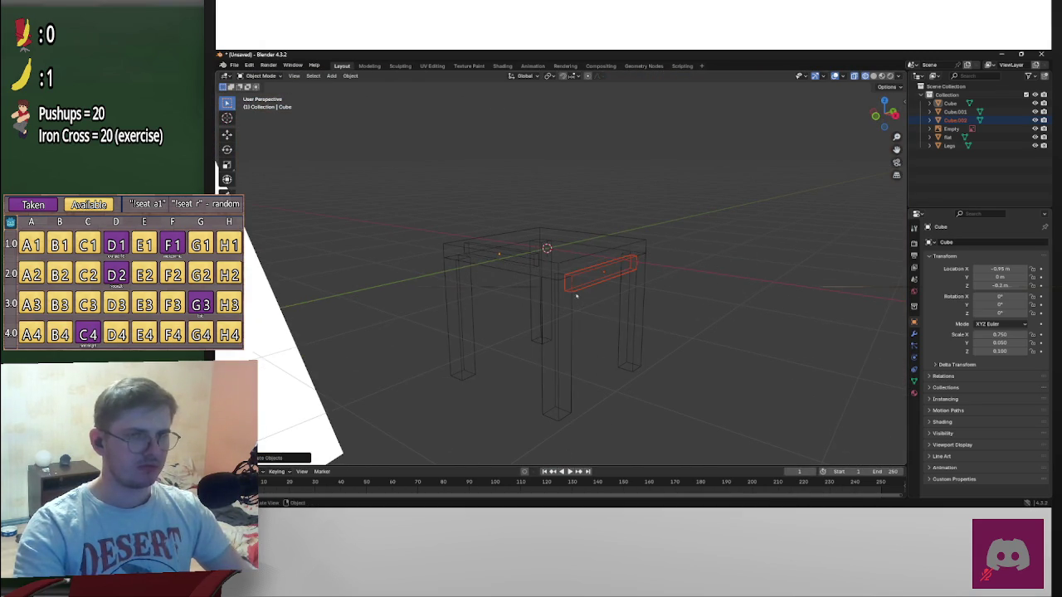
scroll(580, 299, down, 1)
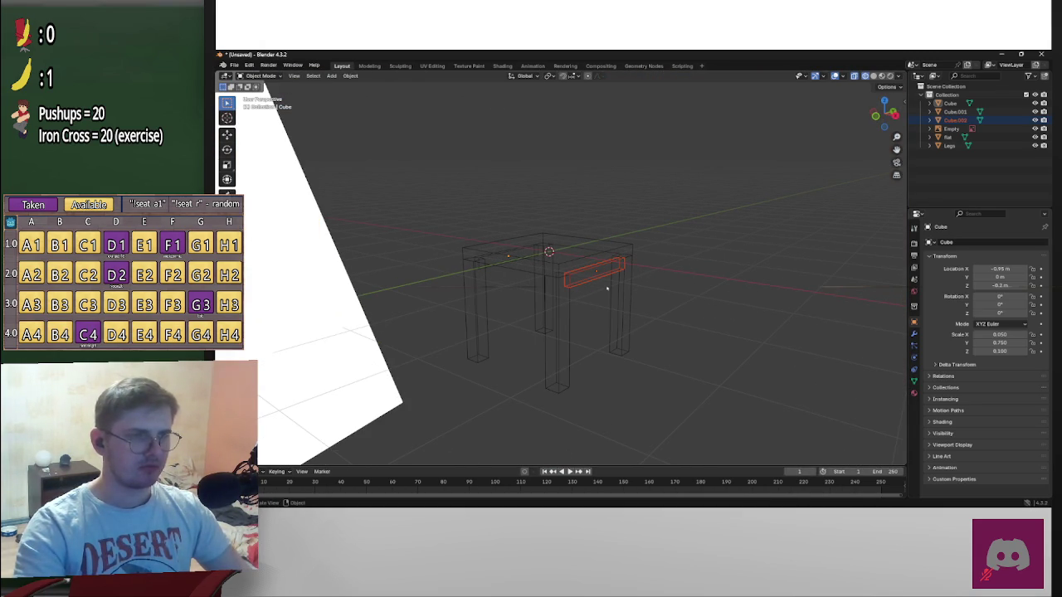
click(614, 267)
click(614, 267)
scroll(631, 270, up, 2)
scroll(639, 268, up, 2)
key(g)
right_click(780, 201)
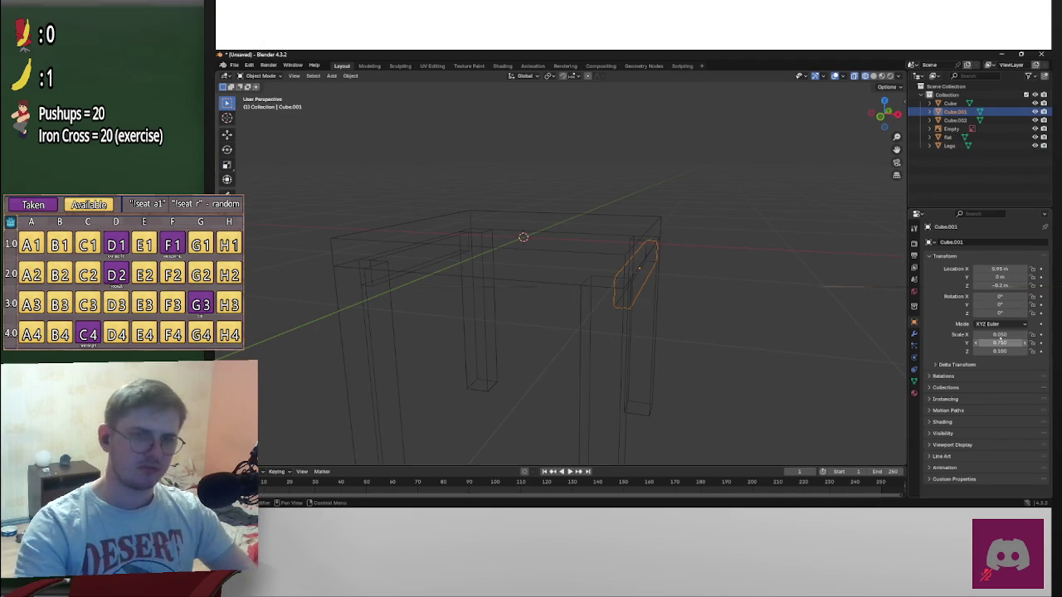
Set the rail's scale to Y 0.05 and X 0.75 to make a long thin beam
click(1002, 342)
text(0.05)
key(Return)
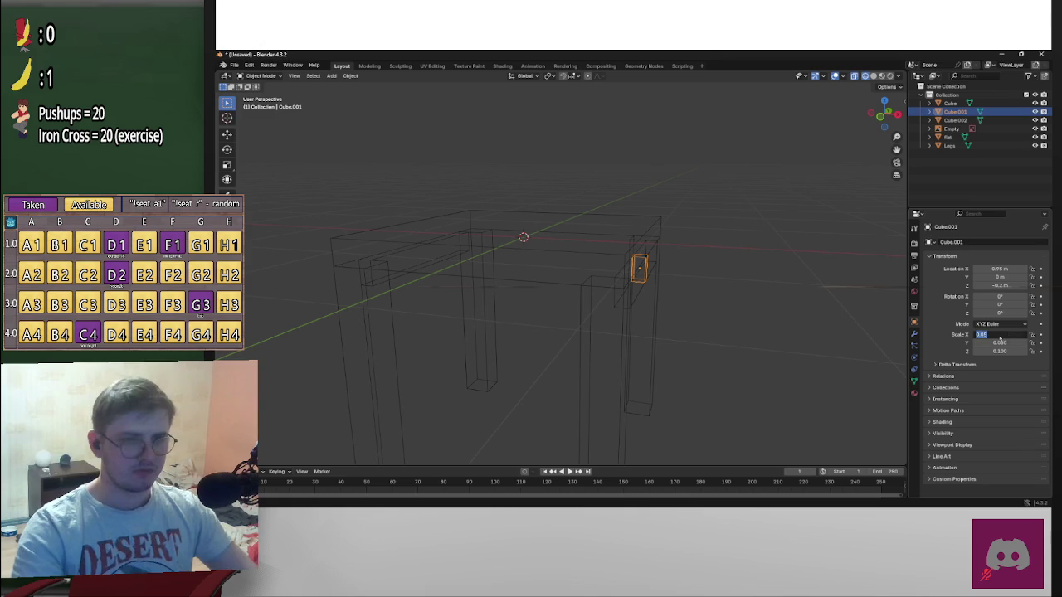
click(999, 335)
text(0.75)
key(Return)
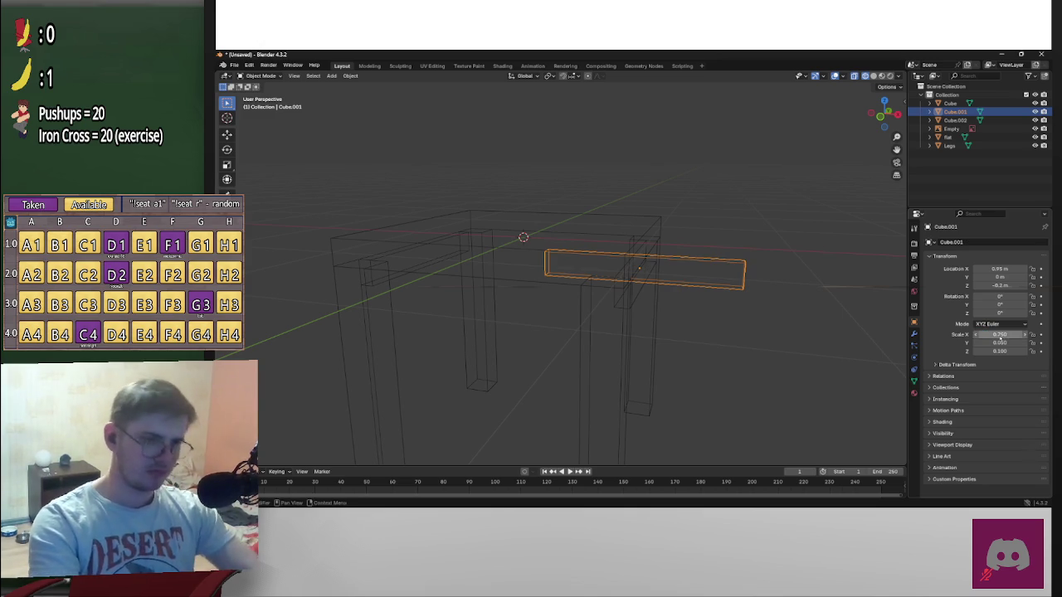
Centre the rail on X in front view and move it to Y -0.95
click(880, 116)
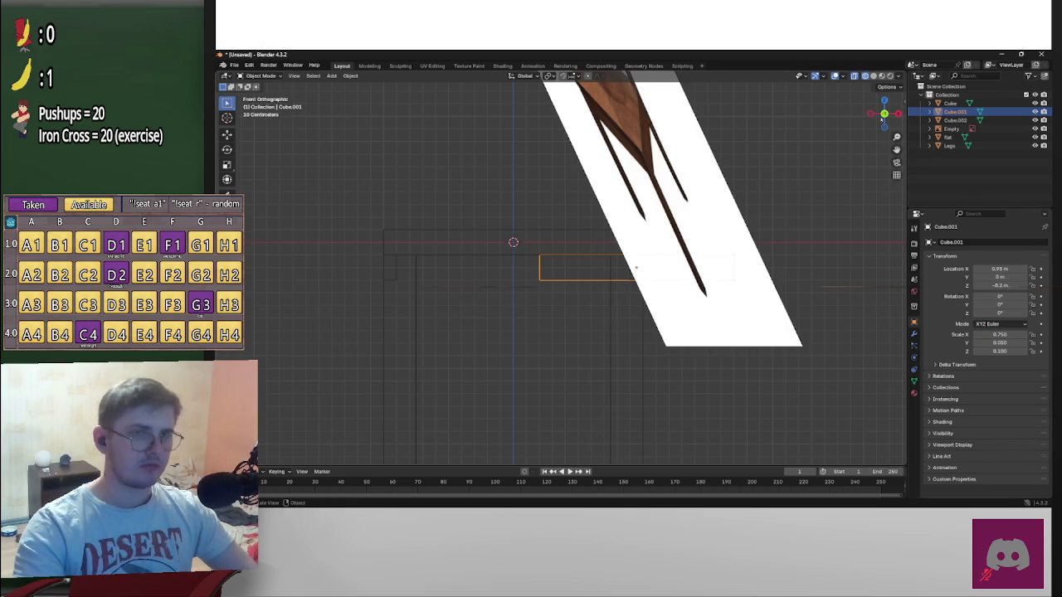
key(g)
key(y)
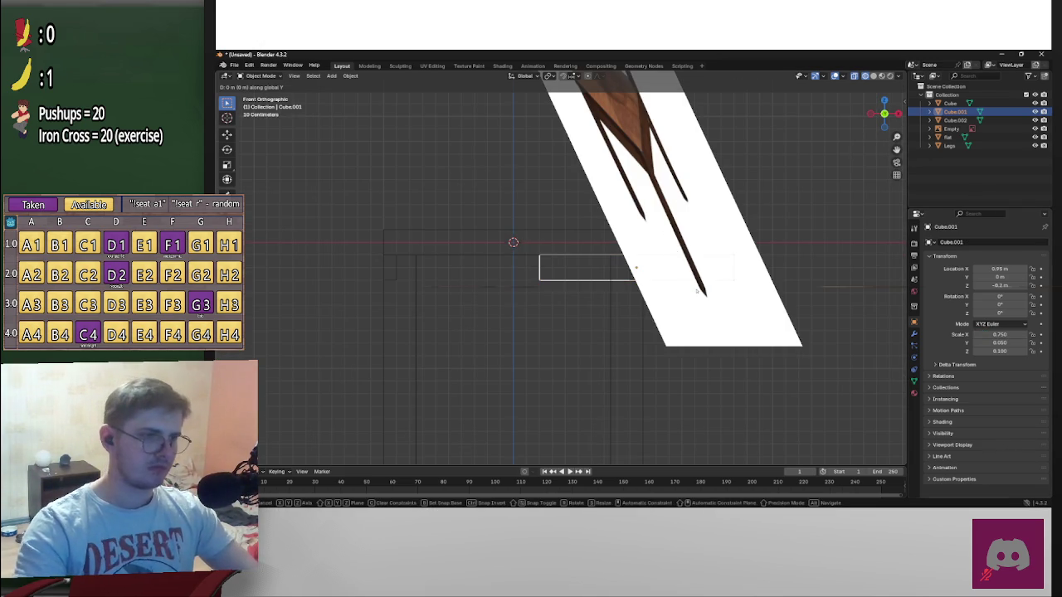
key(x)
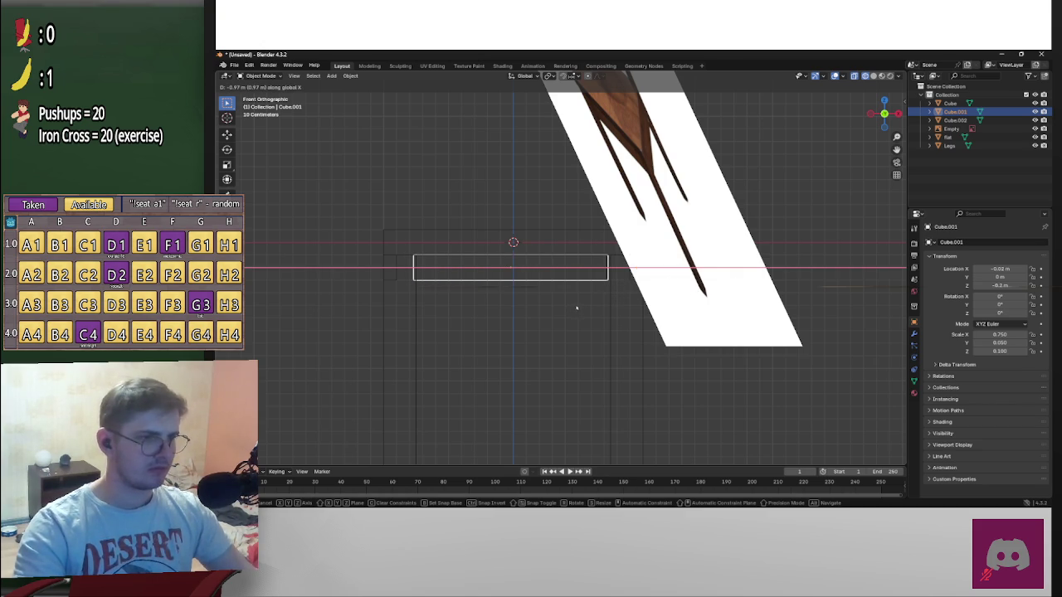
click(602, 308)
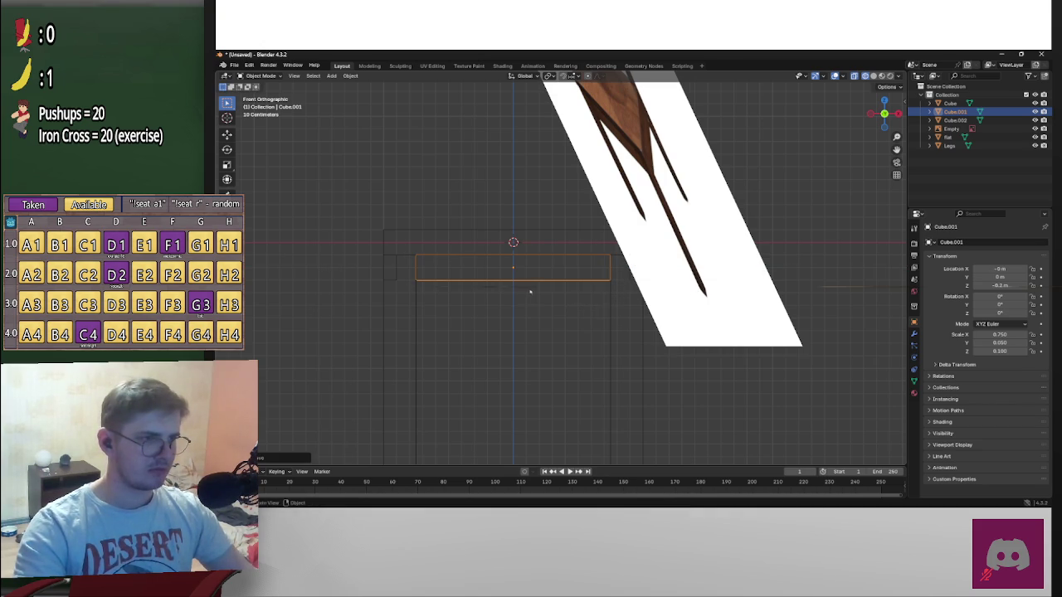
click(871, 113)
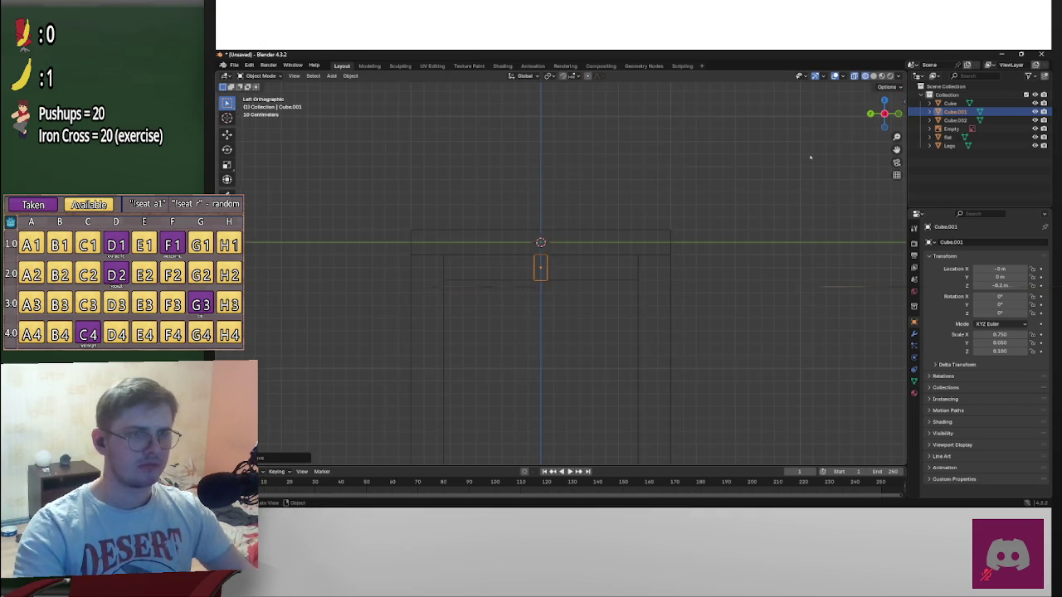
key(g)
key(y)
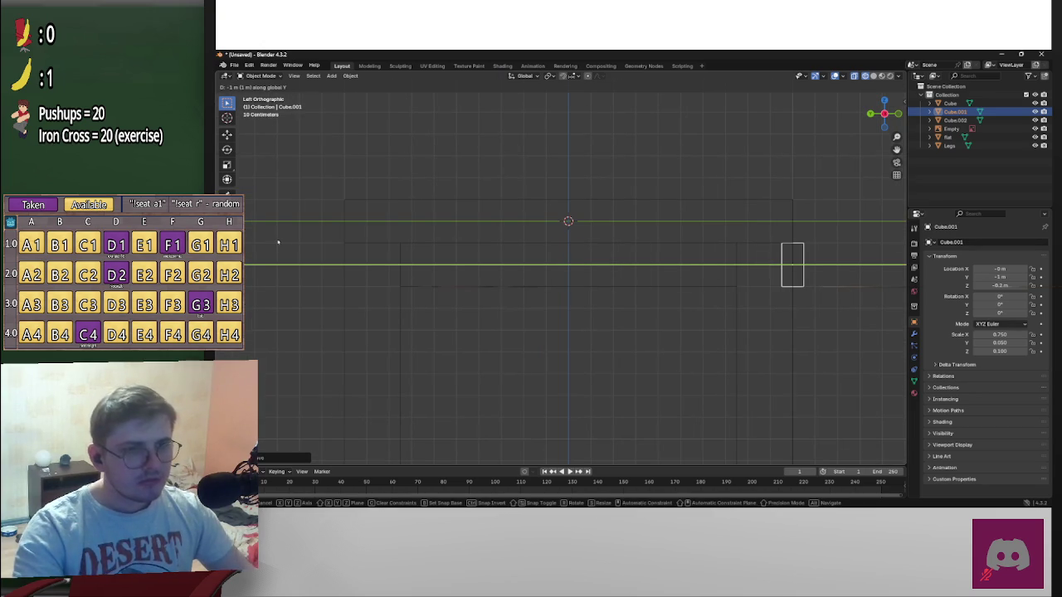
click(859, 261)
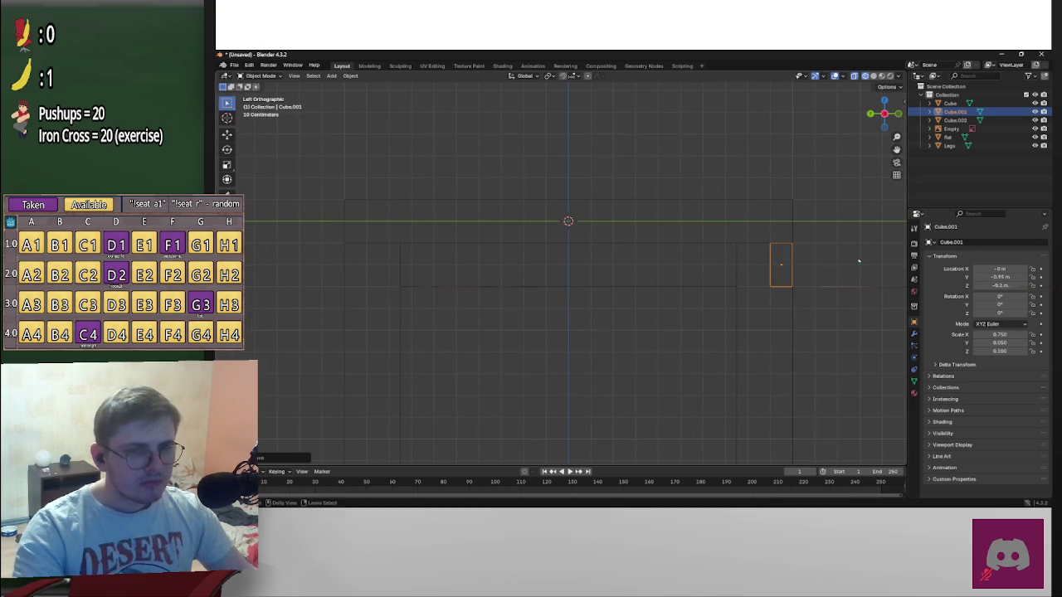
Paste a copy of the rail and move it along Y to the opposite legs
key(ctrl+v)
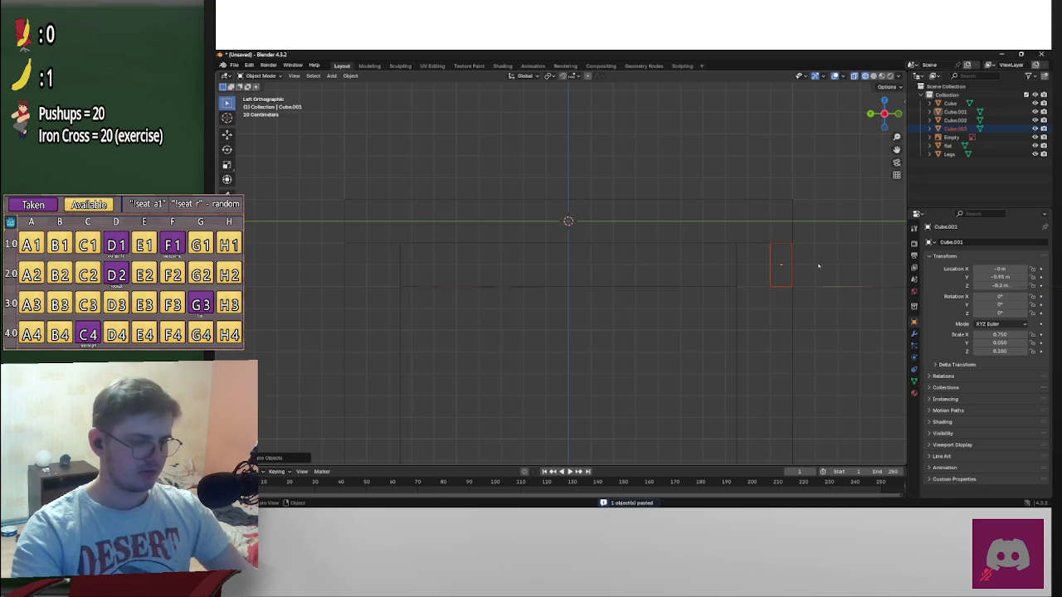
key(g)
key(y)
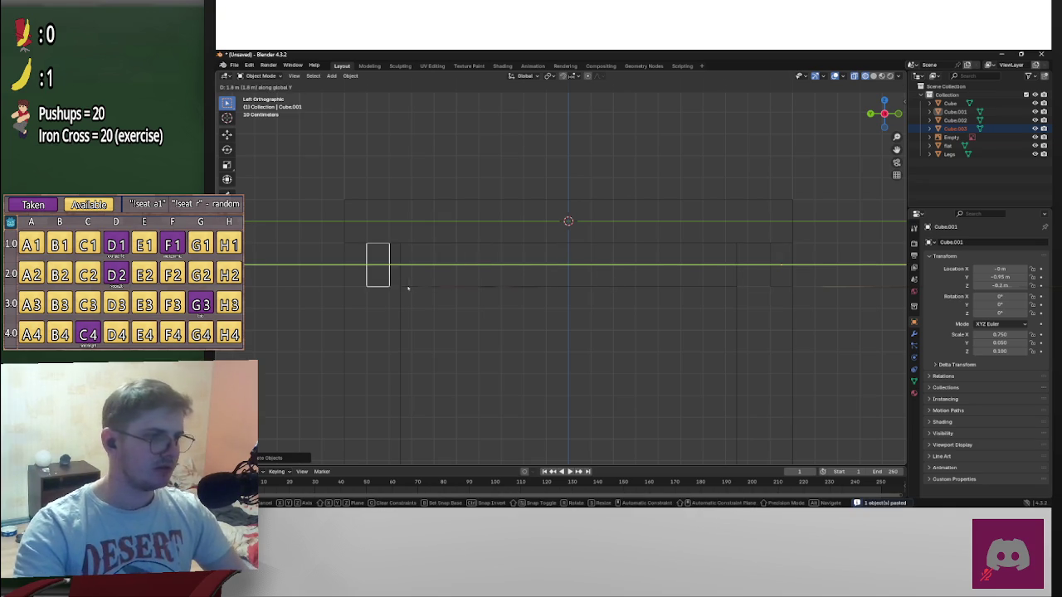
click(398, 282)
scroll(565, 257, down, 5)
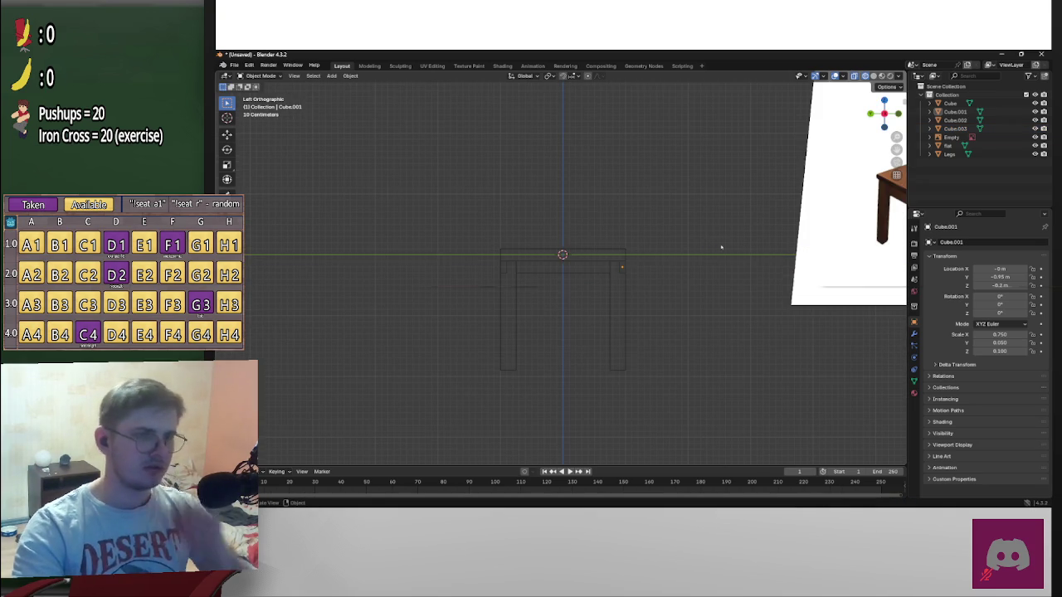
middle_drag(728, 241, 700, 249)
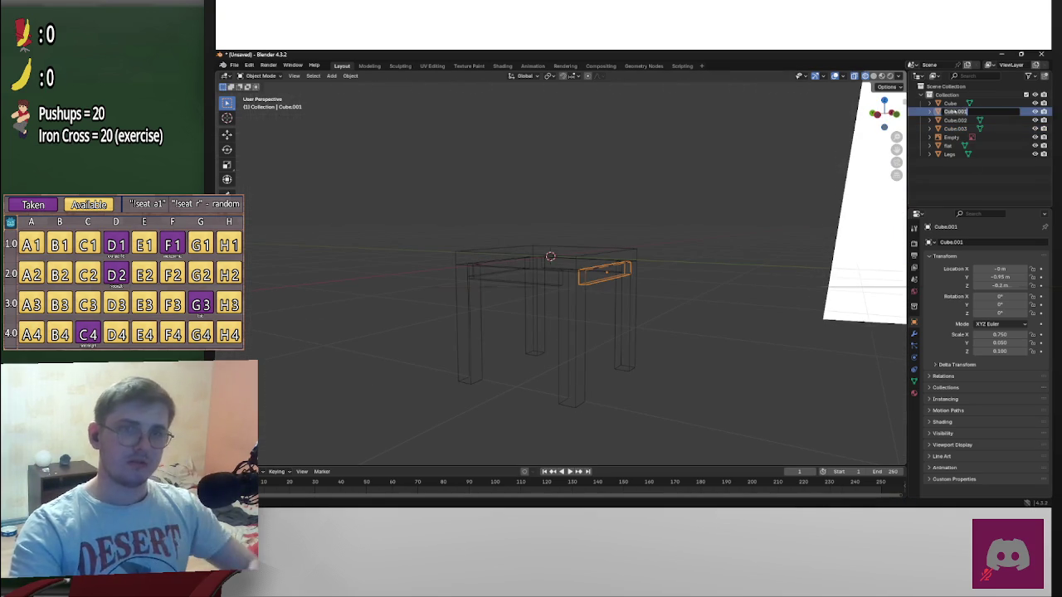
Name the first two rails Support2 and Support in the Outliner
text(Support2)
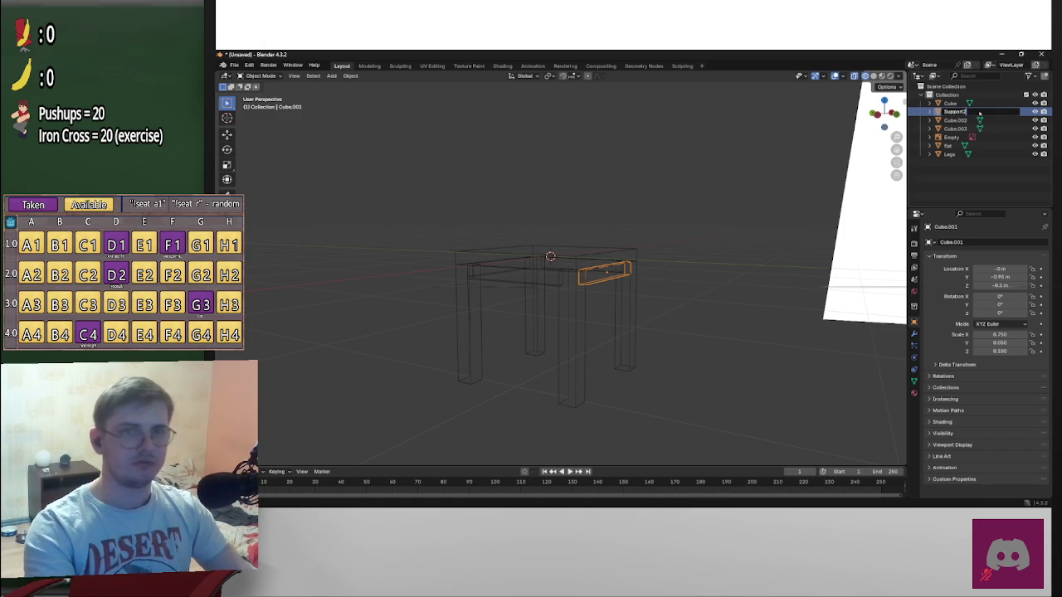
key(Return)
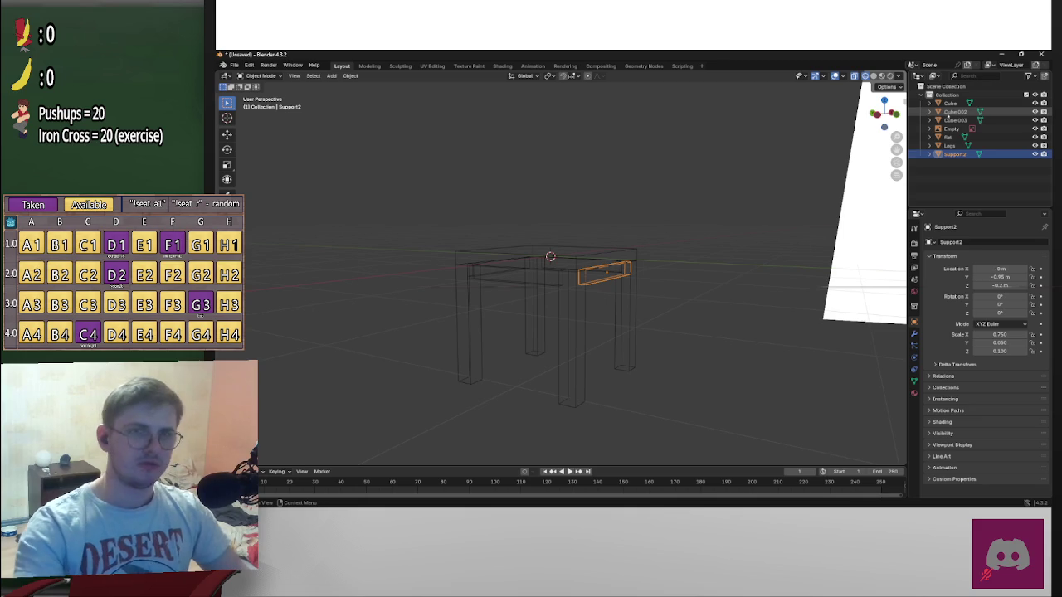
double_click(956, 155)
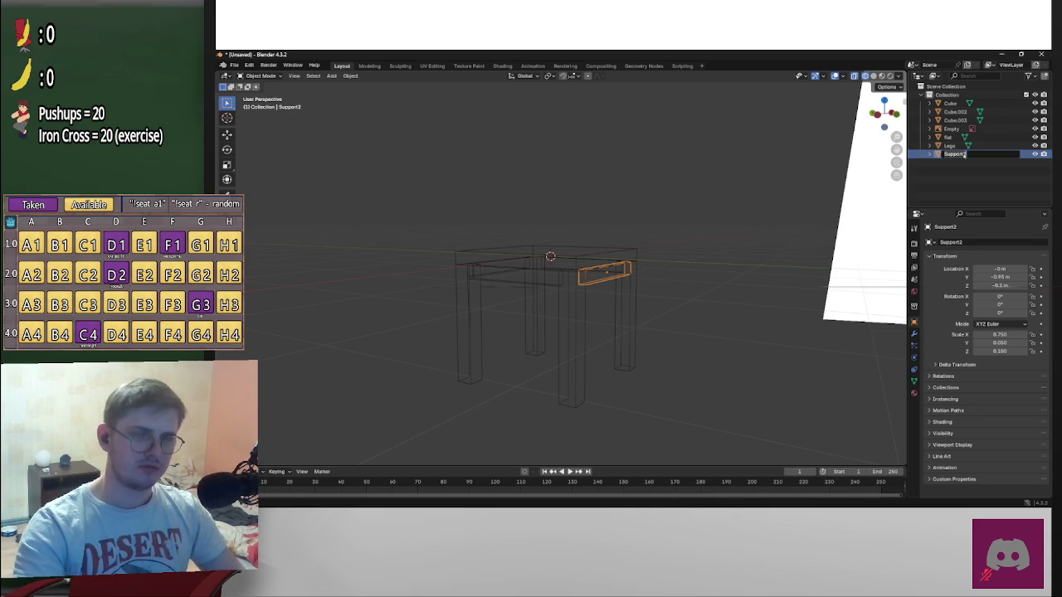
key(Escape)
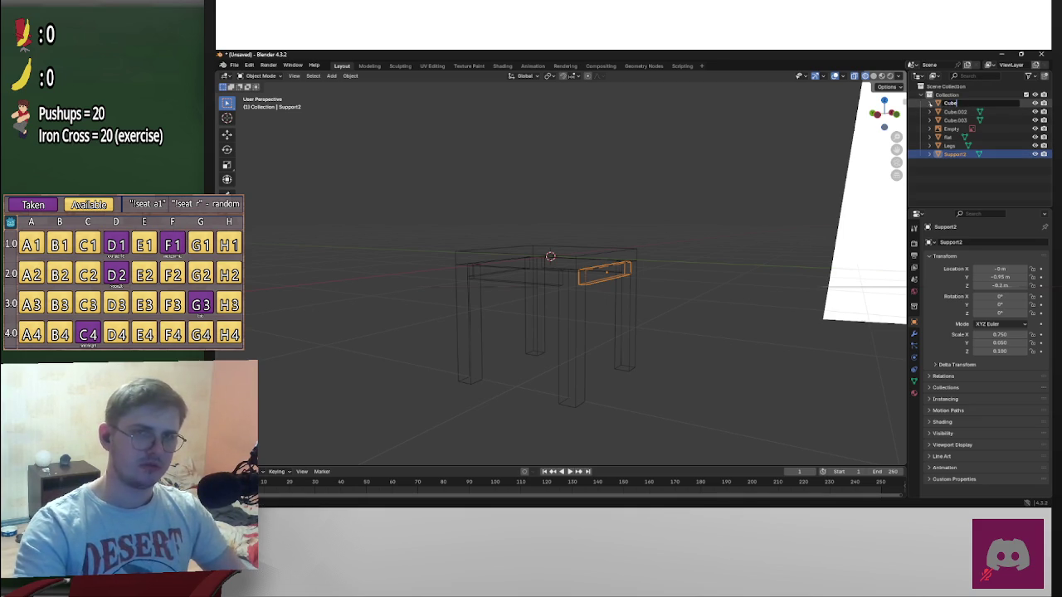
click(981, 103)
text(Support2)
key(Return)
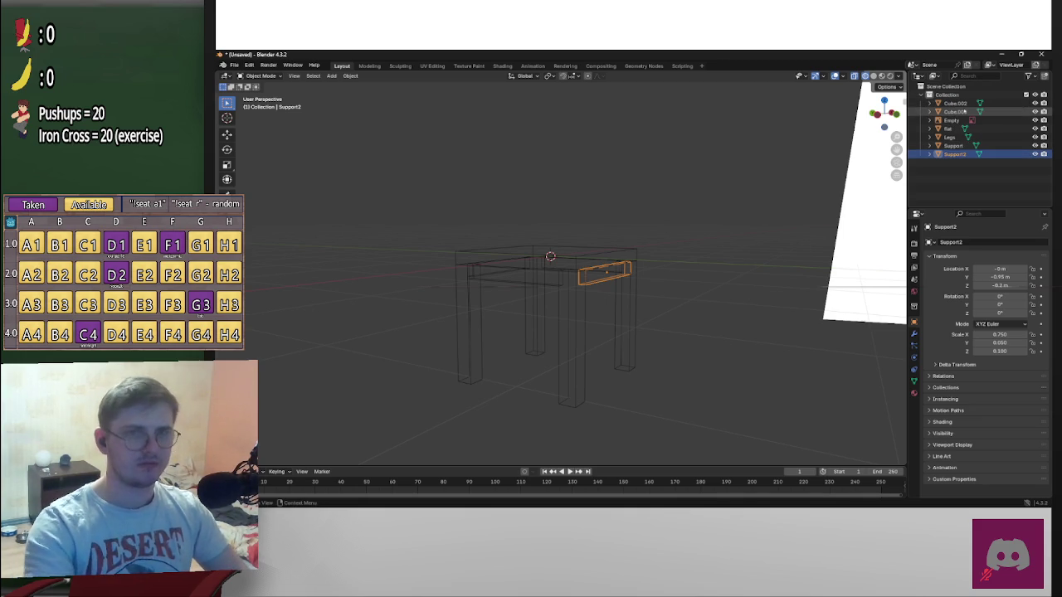
Rename Cube.002 to Support3 and Cube.003 to Support4
double_click(956, 102)
text(Support3)
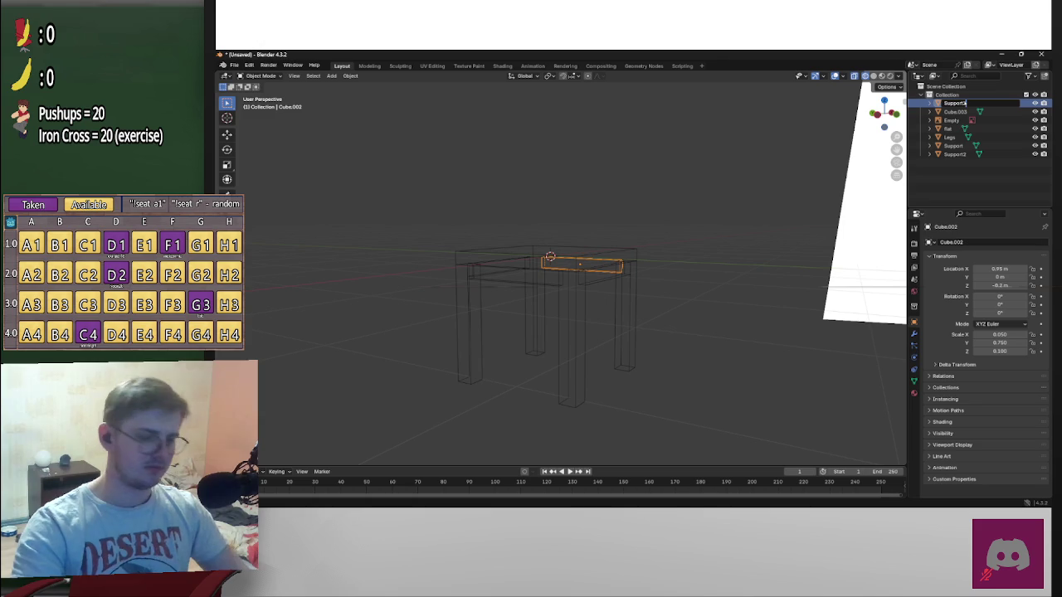
key(Return)
double_click(956, 103)
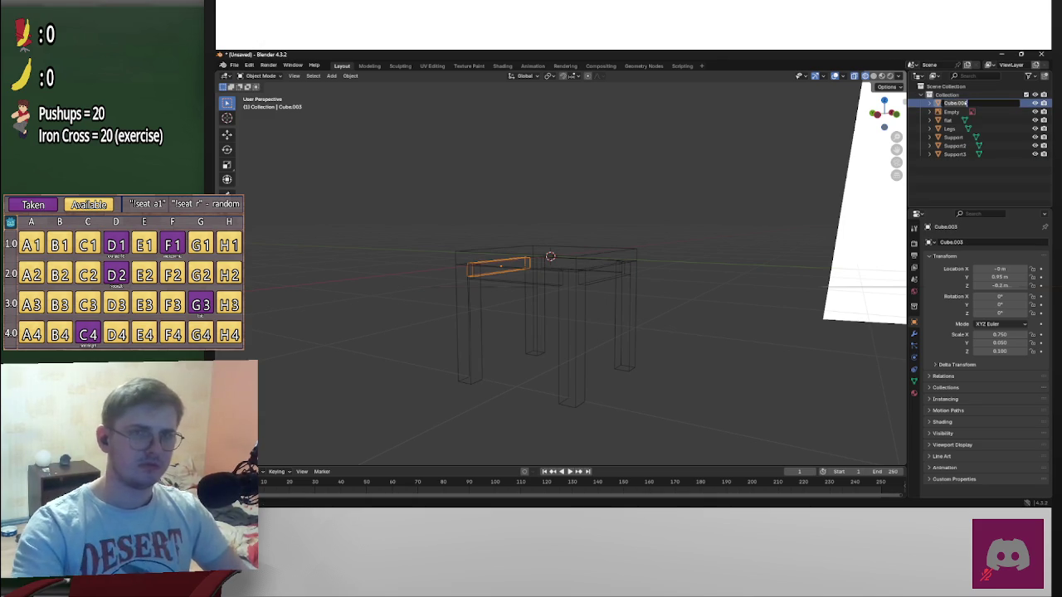
text(Support4)
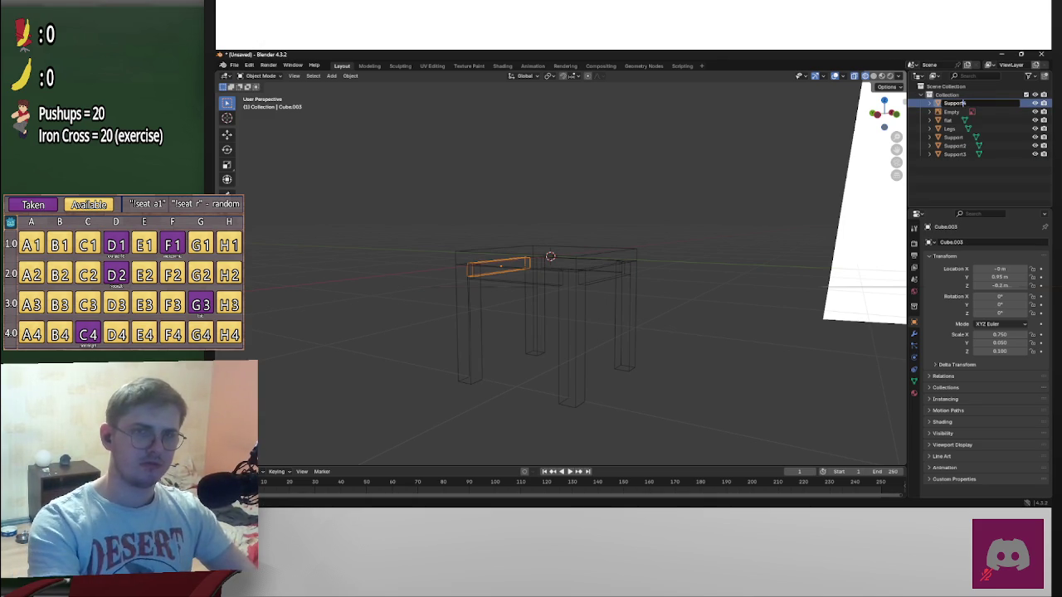
key(Return)
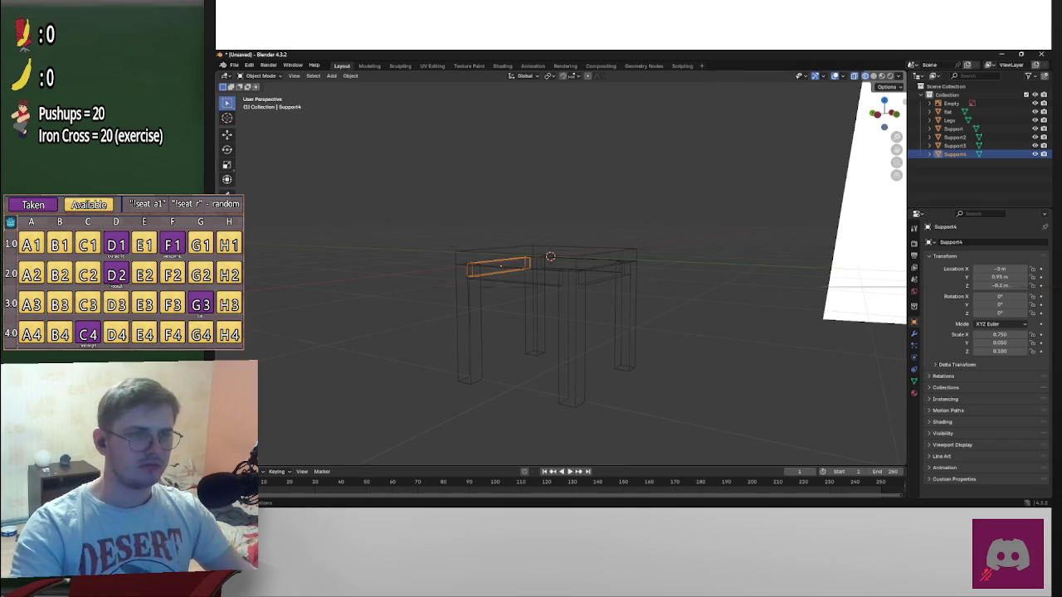
mouse_move(611, 218)
middle_down()
mouse_move(675, 220)
mouse_move(643, 255)
middle_up()
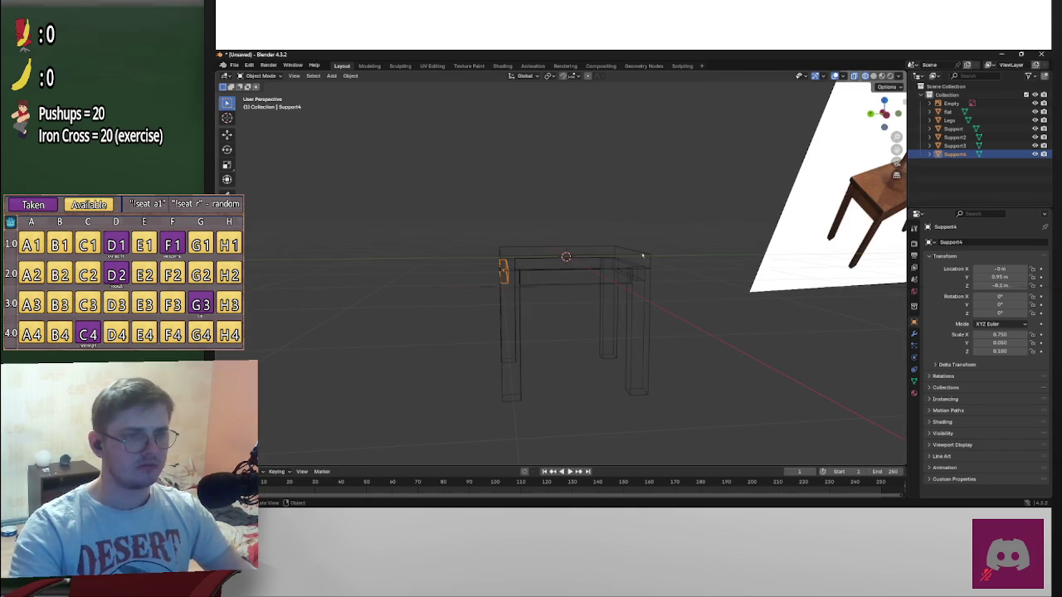
click(591, 282)
middle_drag(590, 282, 810, 200)
mouse_move(583, 268)
middle_down()
mouse_move(667, 274)
mouse_move(678, 271)
mouse_move(657, 263)
mouse_move(689, 263)
mouse_move(620, 263)
mouse_move(543, 305)
mouse_move(510, 292)
middle_up()
click(588, 271)
middle_drag(376, 304, 361, 304)
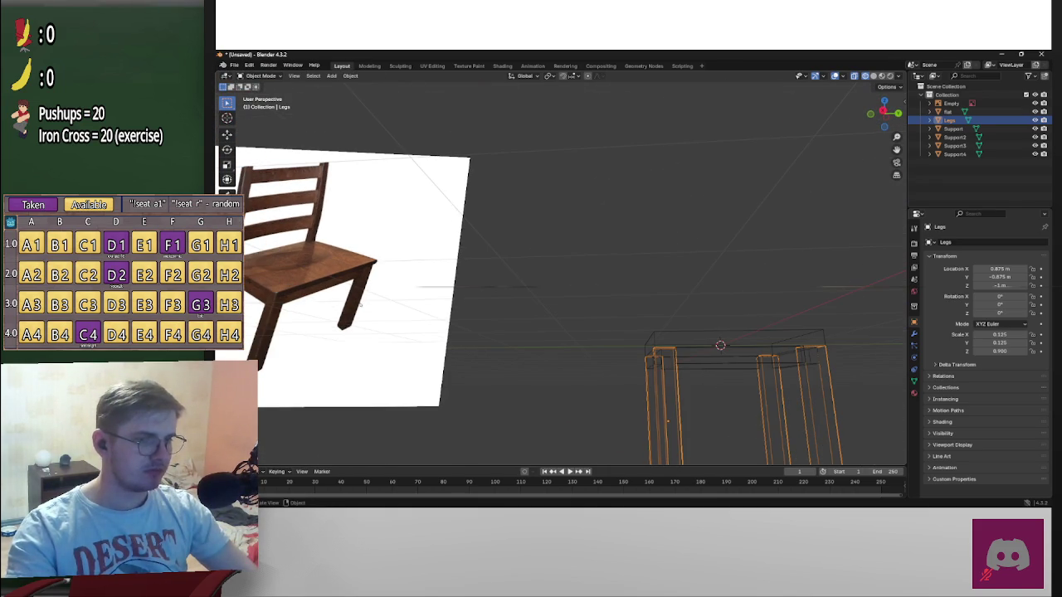
middle_drag(360, 304, 608, 306)
scroll(498, 305, up, 5)
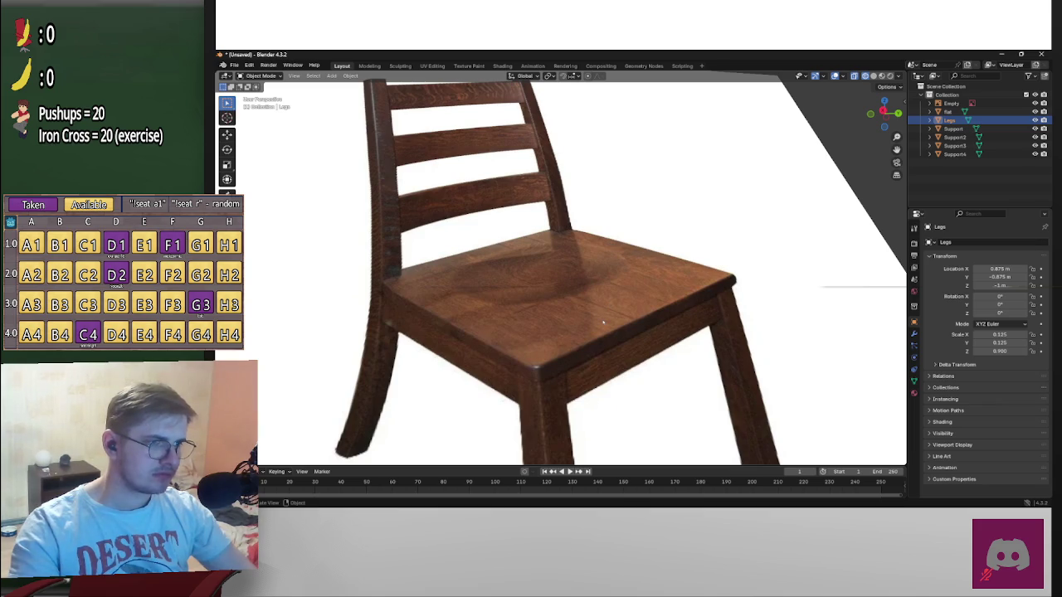
scroll(604, 322, down, 4)
mouse_move(603, 322)
middle_down()
mouse_move(805, 319)
mouse_move(611, 376)
middle_up()
scroll(826, 314, down, 3)
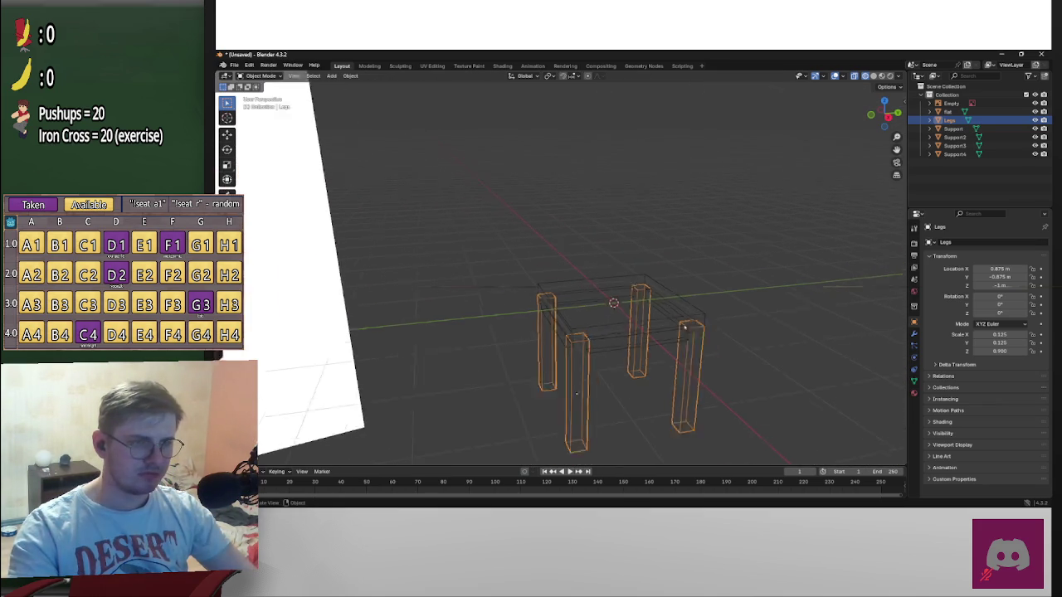
click(611, 376)
mouse_move(662, 344)
middle_down()
mouse_move(655, 296)
mouse_move(661, 315)
mouse_move(592, 283)
middle_up()
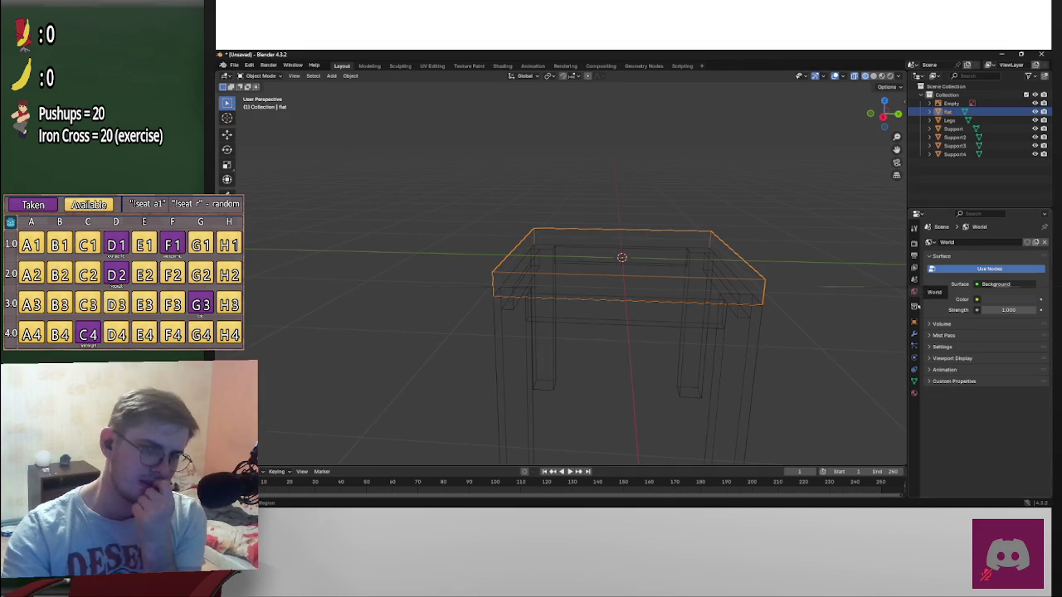
Add a Boolean modifier to the seat top with Legs as the cutter object
click(914, 333)
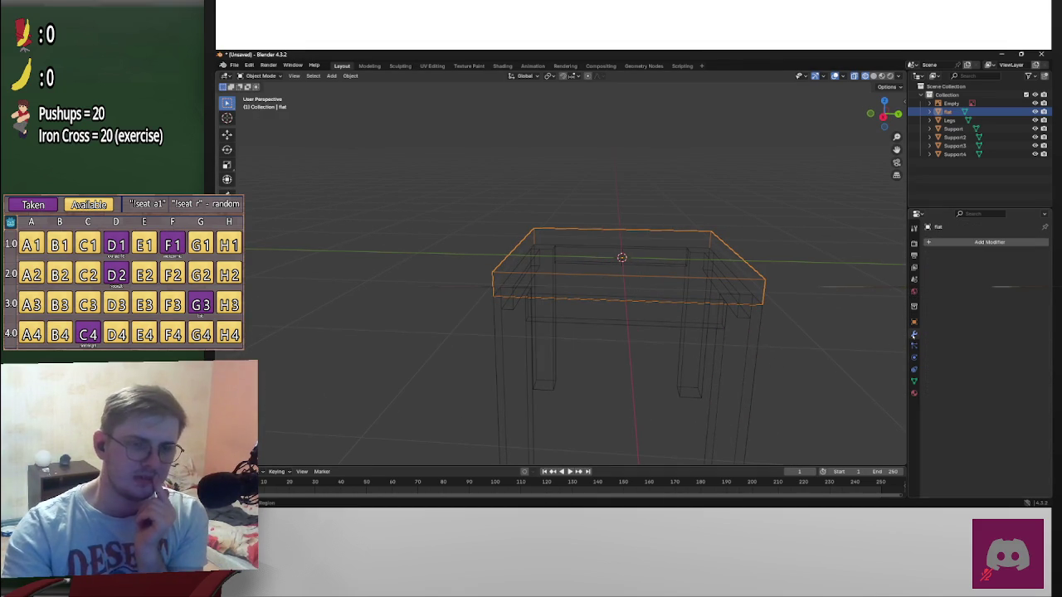
click(989, 242)
mouse_move(925, 269)
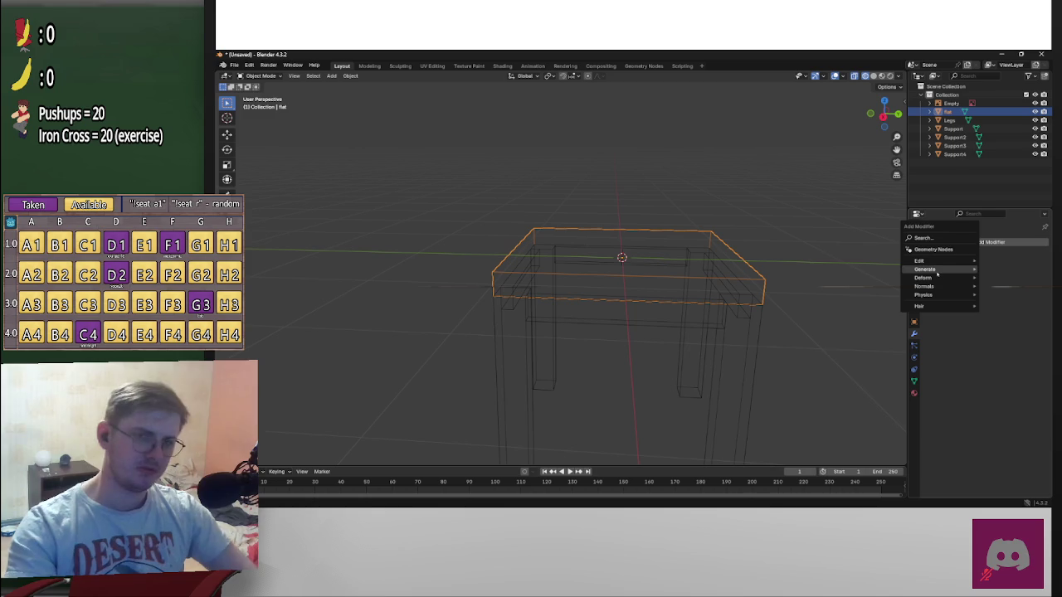
click(845, 286)
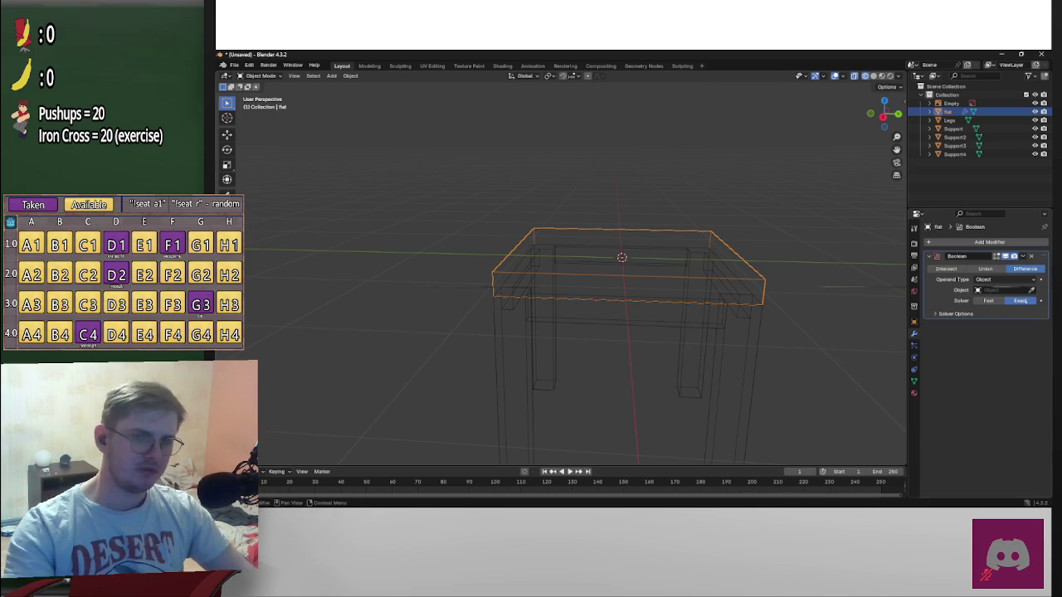
drag(950, 121, 995, 290)
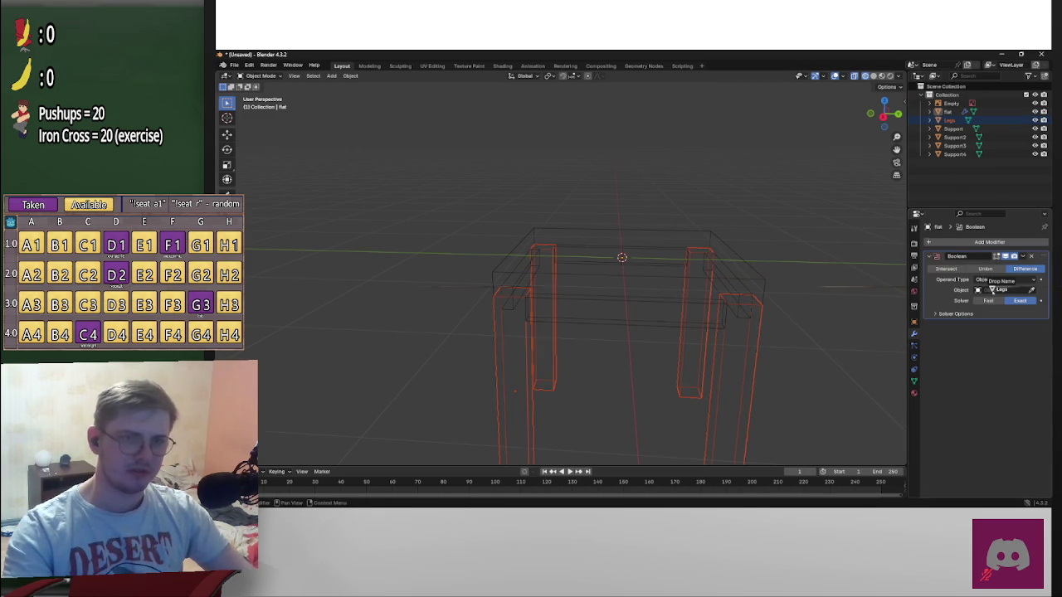
Switch from the seat top to Edit Mode on the Legs object
click(732, 355)
key(Tab)
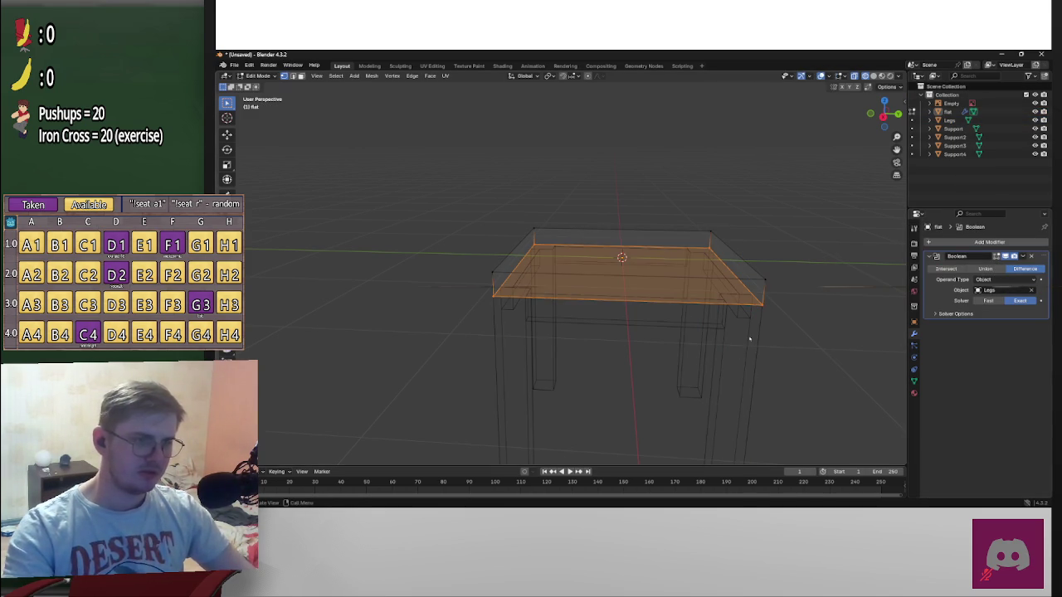
key(Tab)
click(749, 337)
key(Tab)
Select the top faces of the two back legs in face select mode
middle_drag(734, 341, 778, 355)
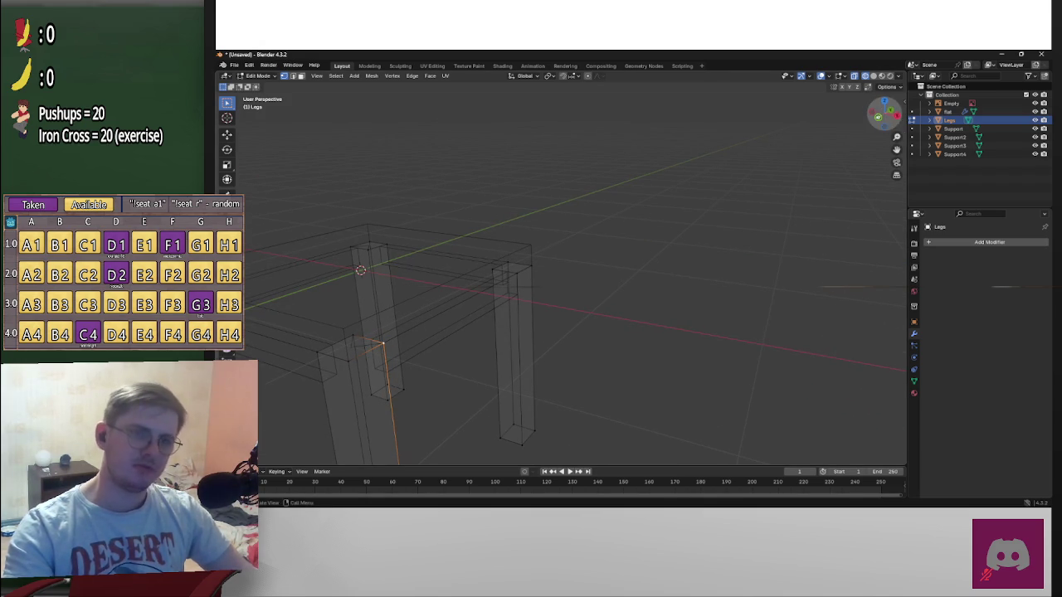
click(896, 115)
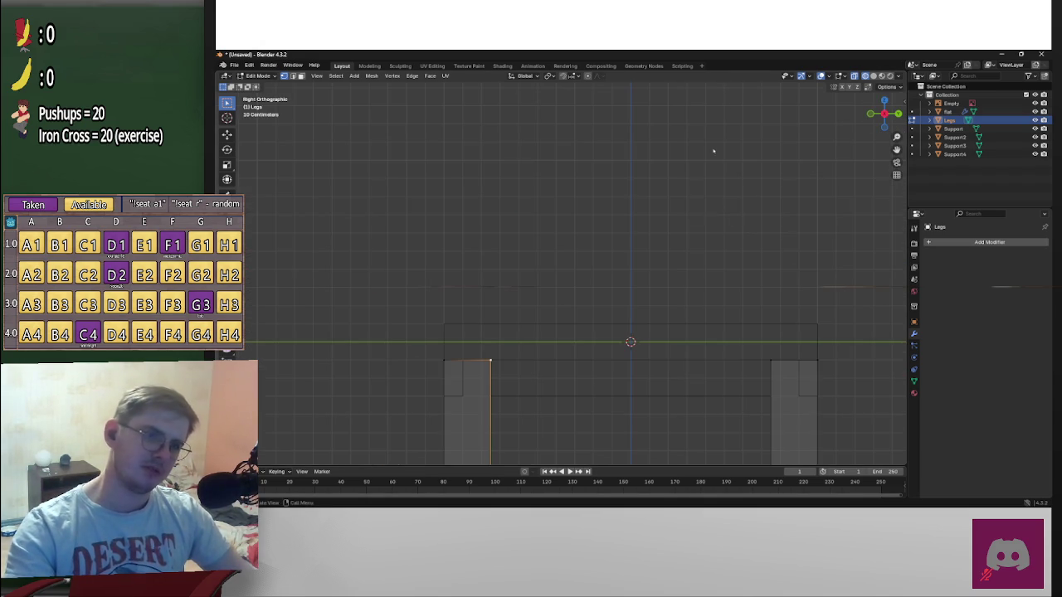
scroll(730, 190, down, 3)
mouse_move(772, 224)
middle_down()
mouse_move(621, 240)
mouse_move(661, 318)
middle_up()
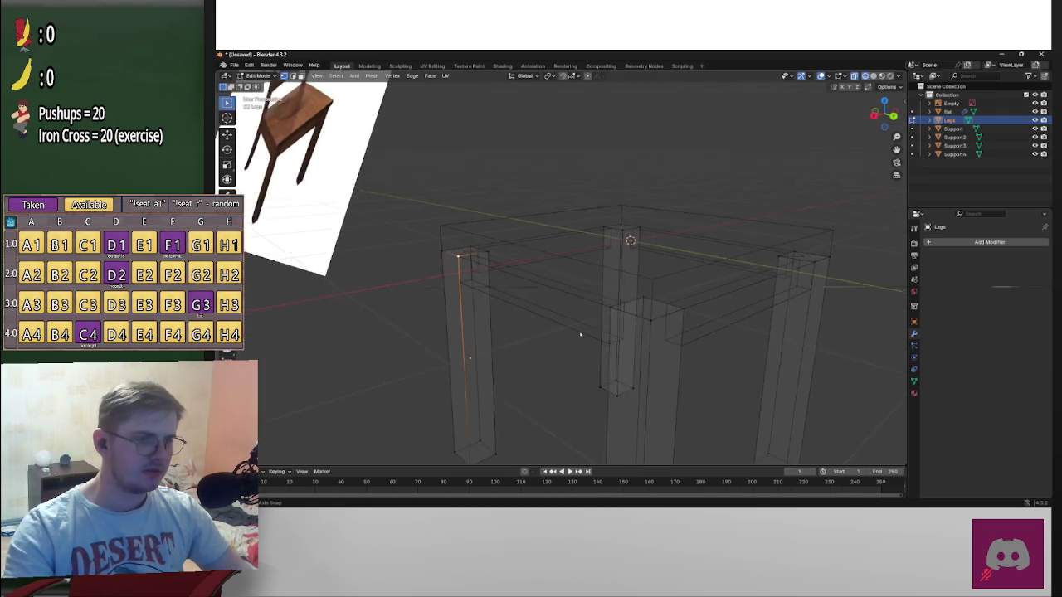
key(2)
key(3)
click(653, 327)
shift+click(463, 245)
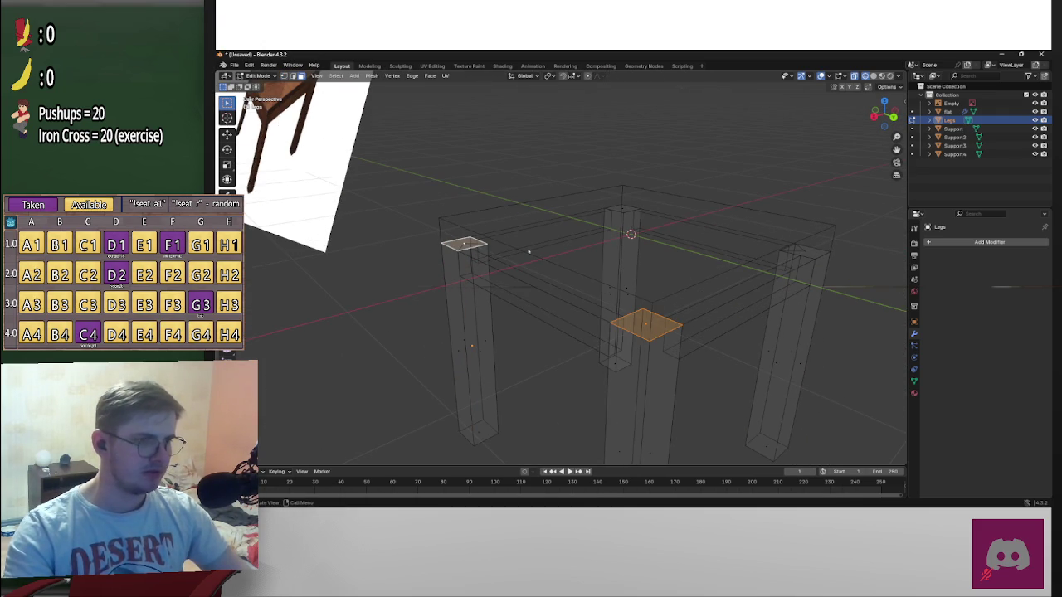
Try raising the back leg tops along Z, then undo the move
key(g)
key(z)
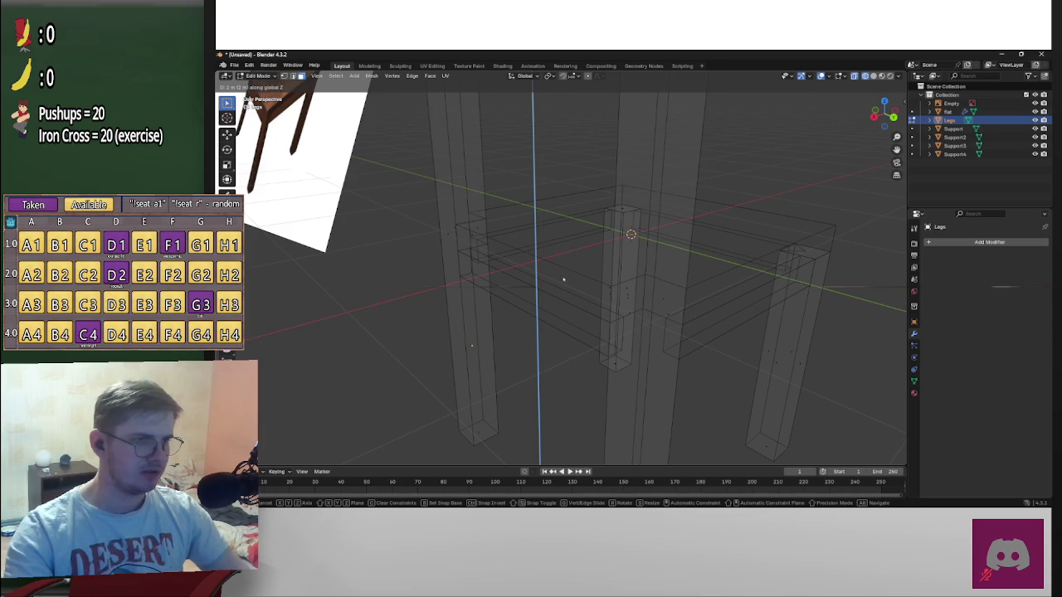
click(636, 361)
scroll(636, 362, down, 3)
scroll(636, 362, down, 3)
mouse_move(636, 362)
middle_down()
mouse_move(640, 411)
mouse_move(730, 379)
mouse_move(783, 398)
middle_up()
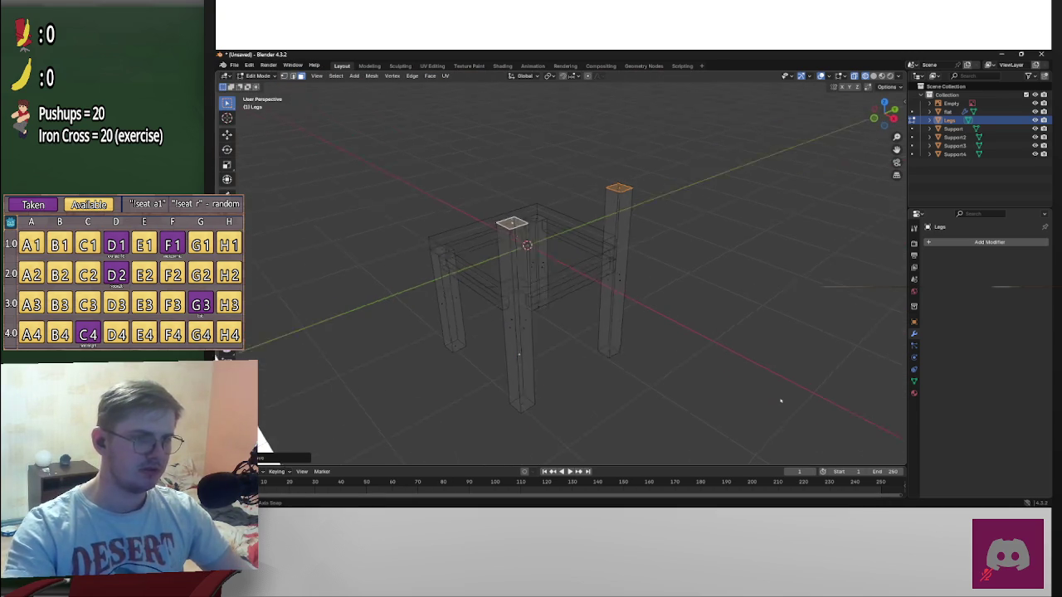
scroll(738, 202, up, 3)
scroll(739, 201, down, 3)
scroll(705, 224, down, 3)
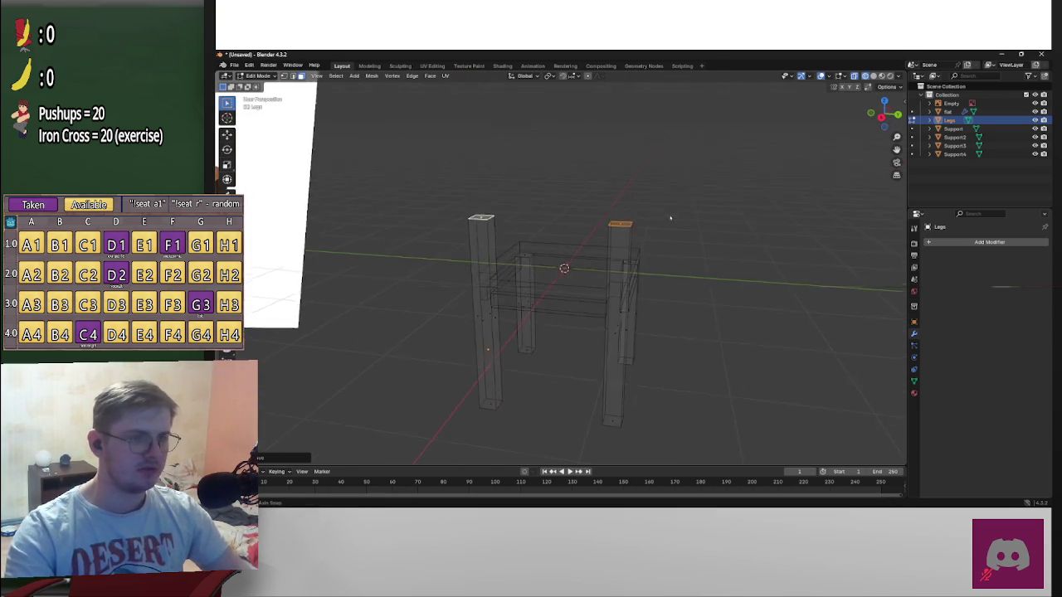
mouse_move(616, 220)
middle_down()
mouse_move(617, 248)
mouse_move(623, 221)
mouse_move(633, 228)
middle_up()
scroll(617, 248, up, 3)
key(ctrl+z)
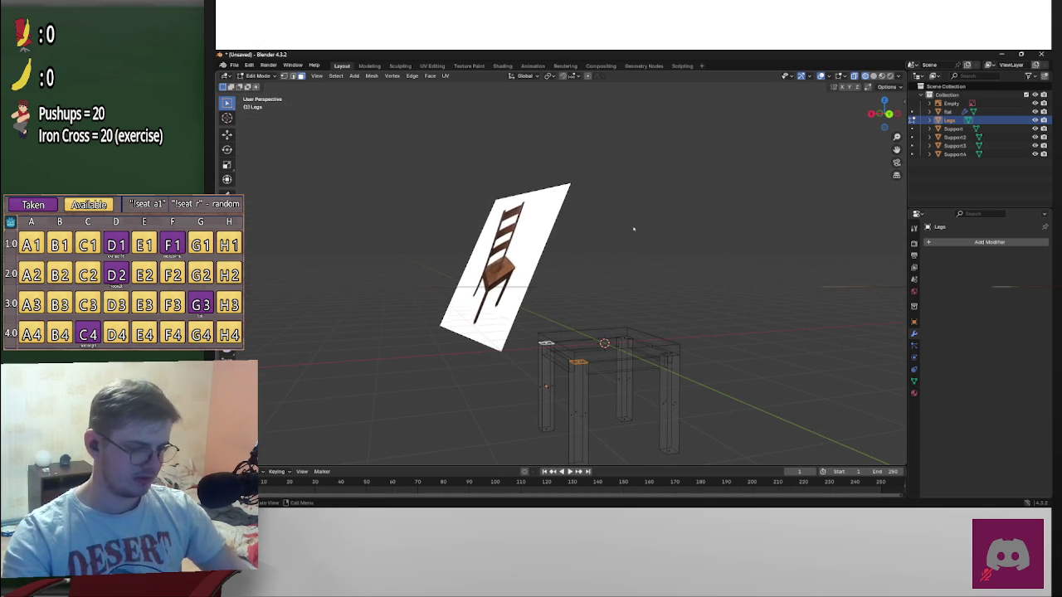
Extrude the back leg tops 1 m upward into back posts
key(e)
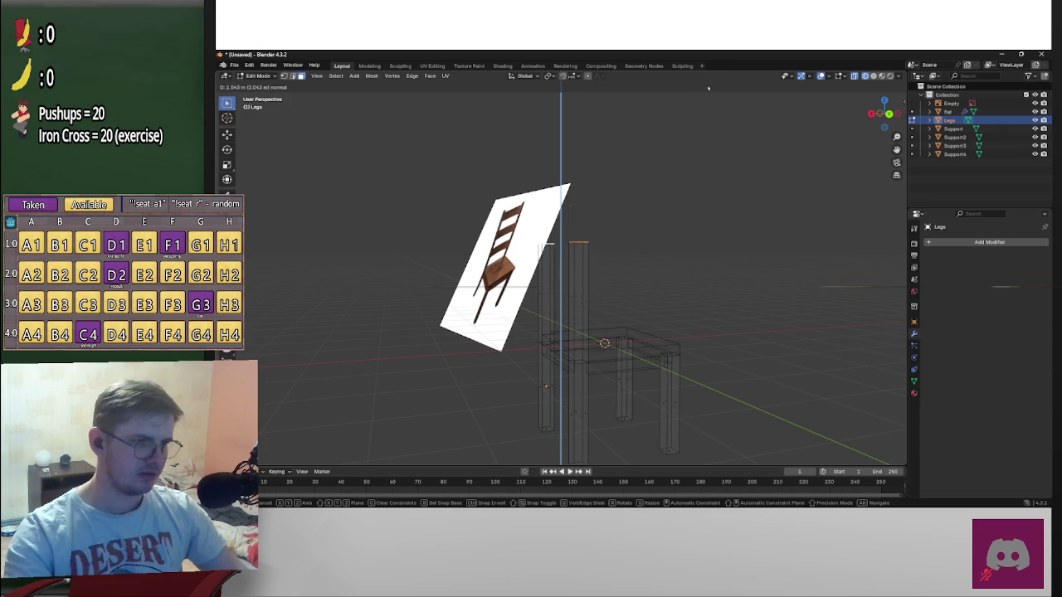
text(1)
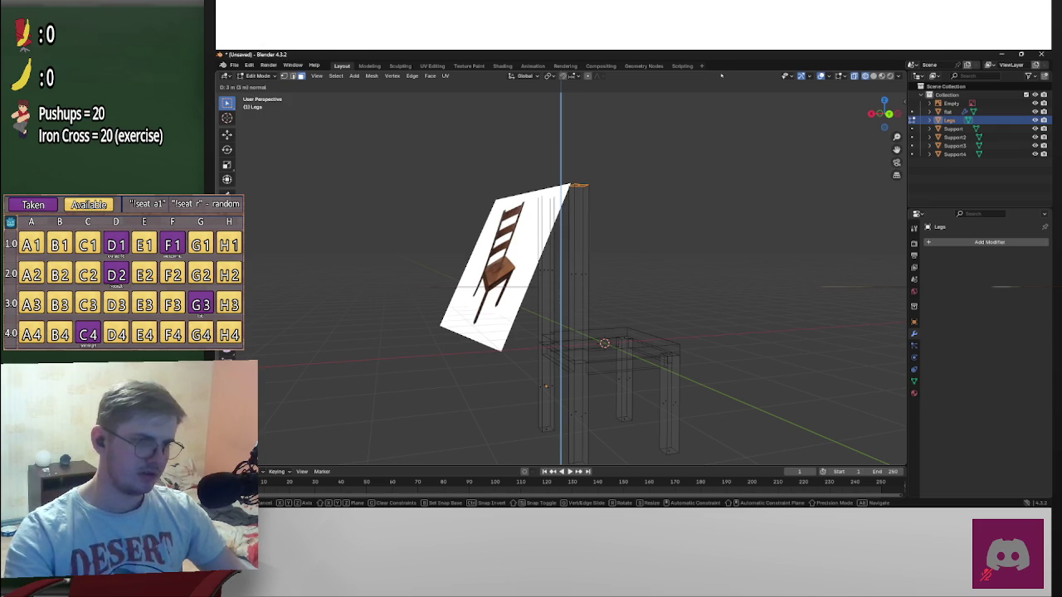
key(Return)
mouse_move(721, 75)
middle_down()
mouse_move(654, 144)
mouse_move(702, 161)
middle_up()
With proportional editing on, bend the post tops backward and return to Object Mode
click(588, 76)
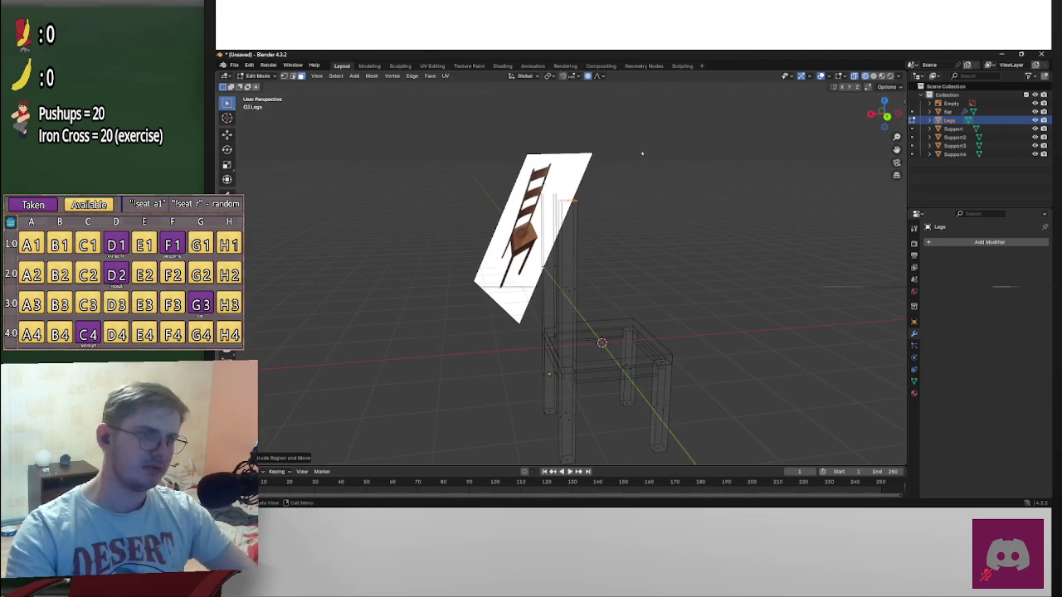
key(g)
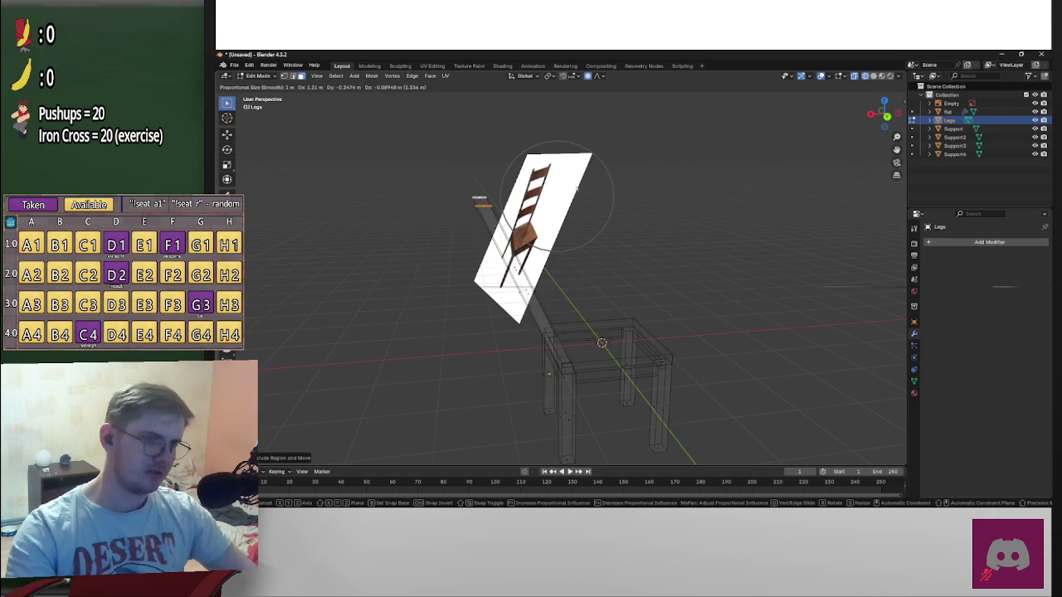
click(635, 188)
scroll(830, 208, up, 5)
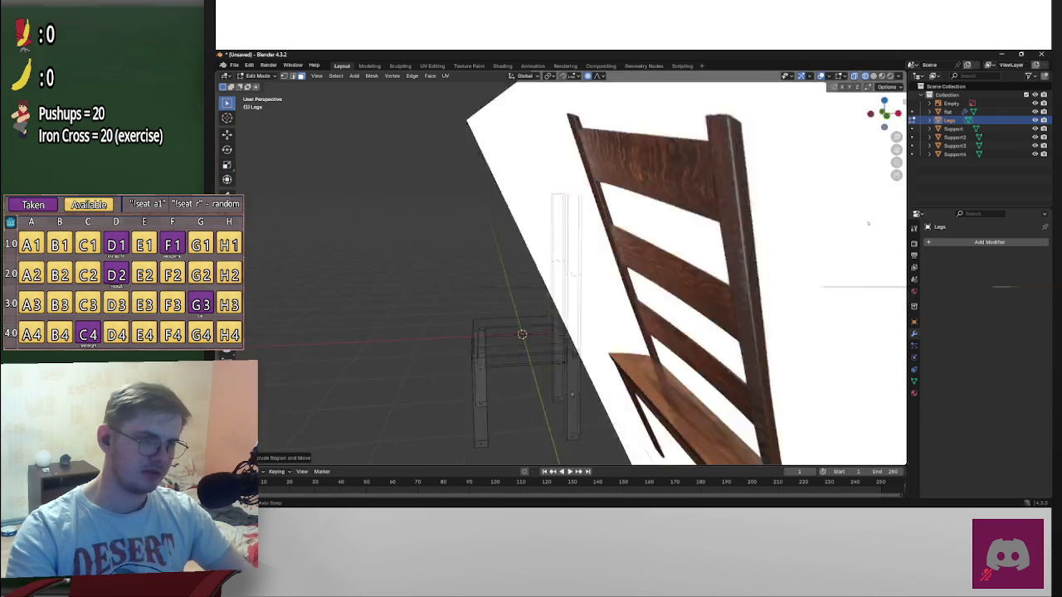
scroll(809, 206, down, 5)
scroll(801, 217, down, 3)
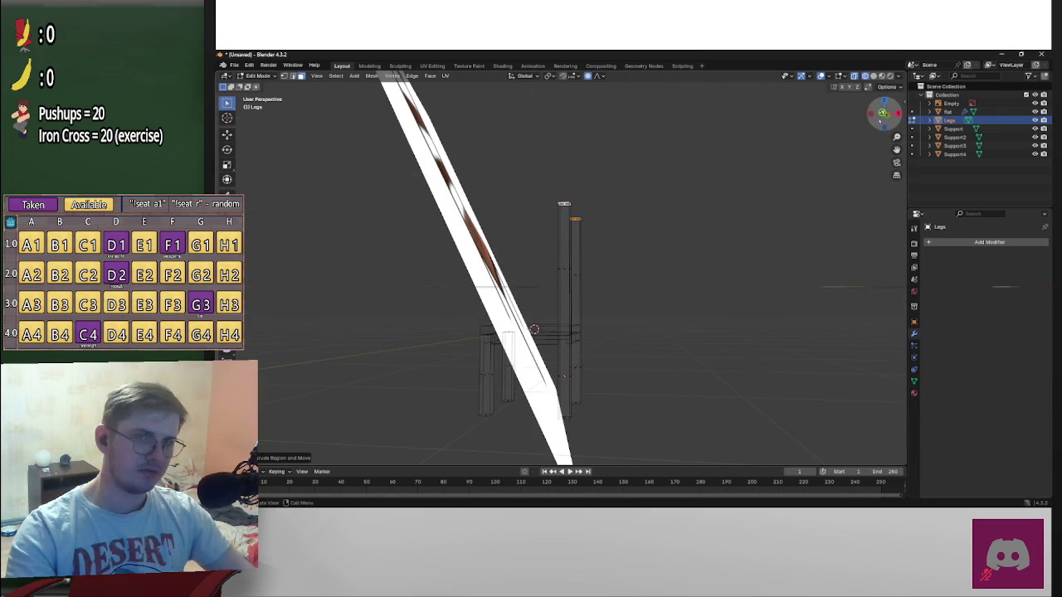
click(884, 114)
scroll(614, 355, up, 2)
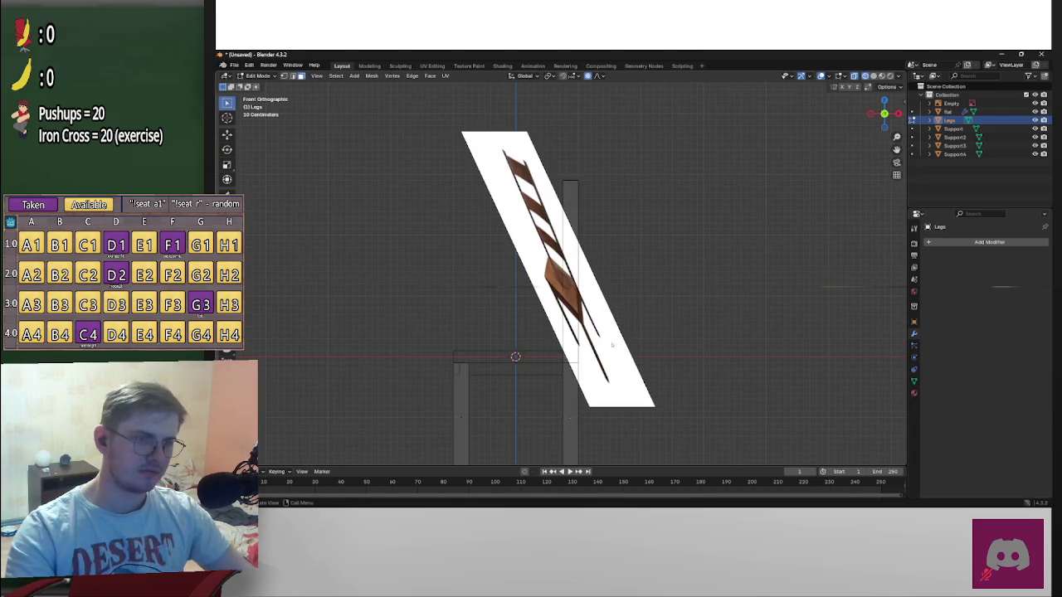
key(Tab)
click(559, 276)
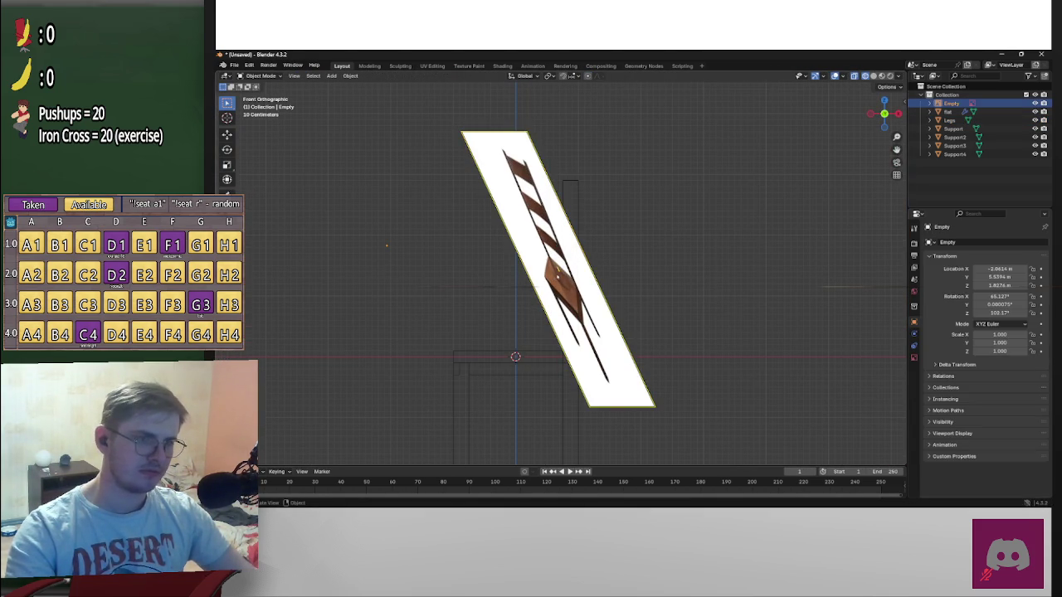
Move the reference image aside and select the back post's top edge on Legs
drag(559, 274, 828, 276)
scroll(632, 280, up, 2)
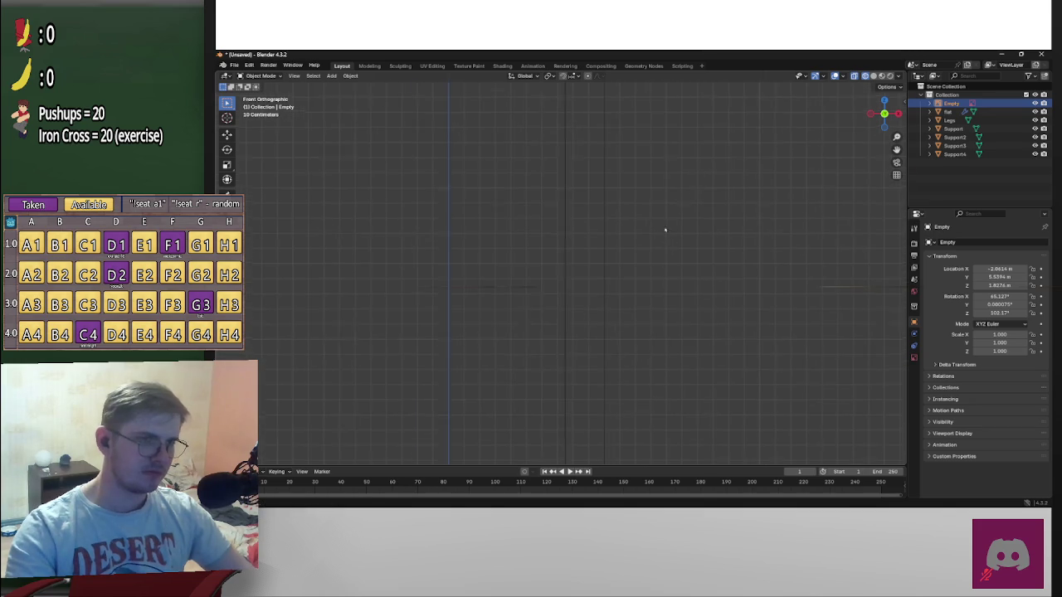
click(529, 204)
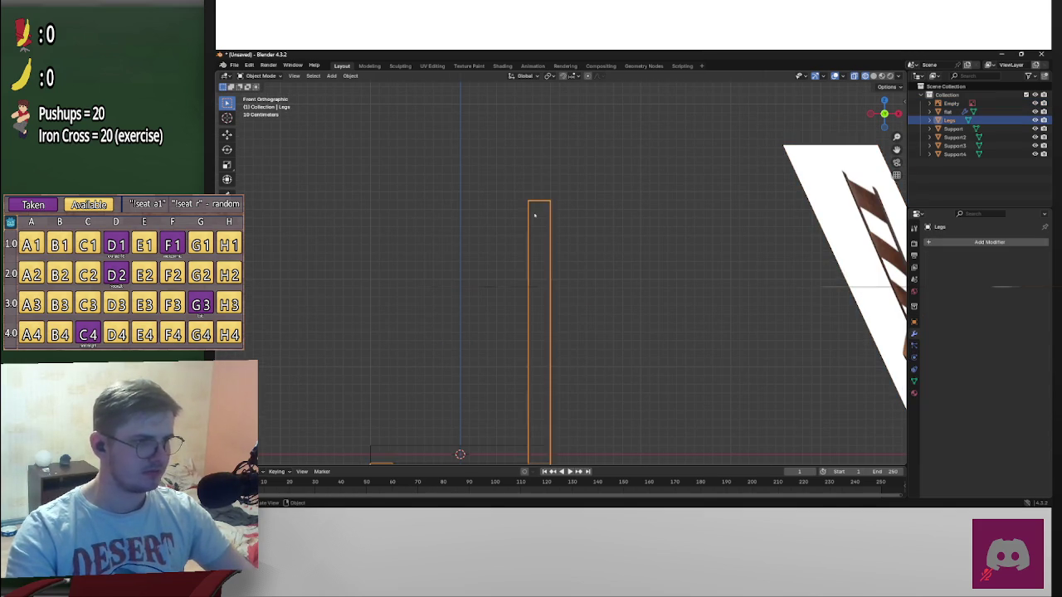
key(Tab)
drag(491, 185, 666, 223)
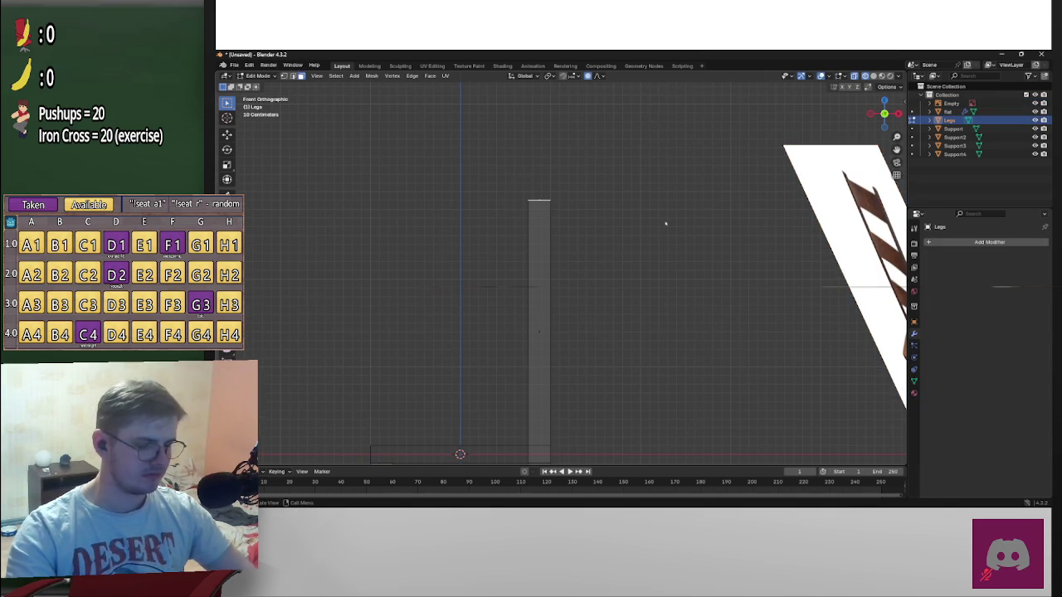
key(g)
key(r)
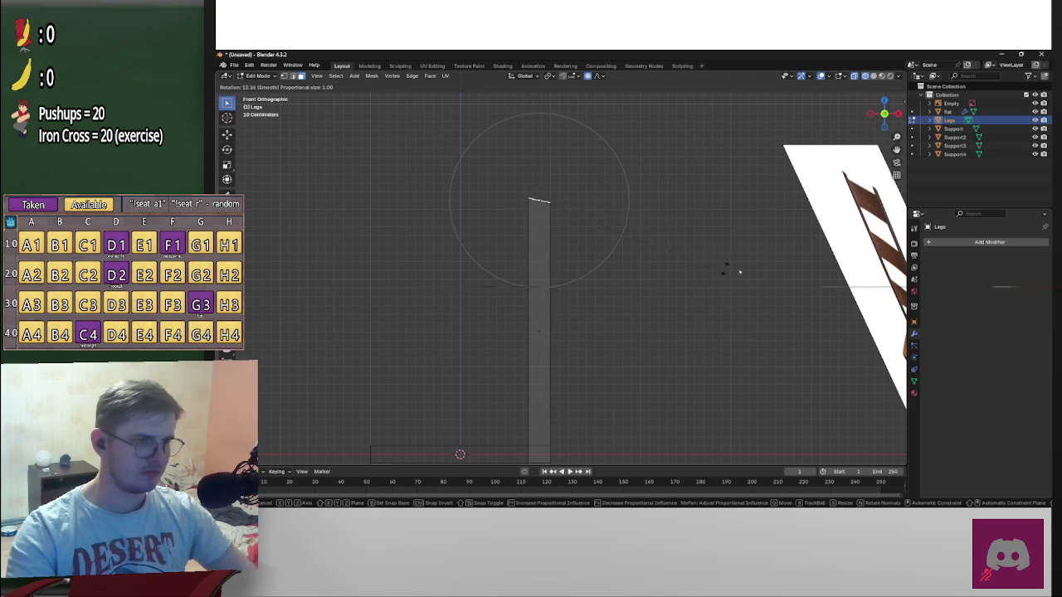
right_click(738, 273)
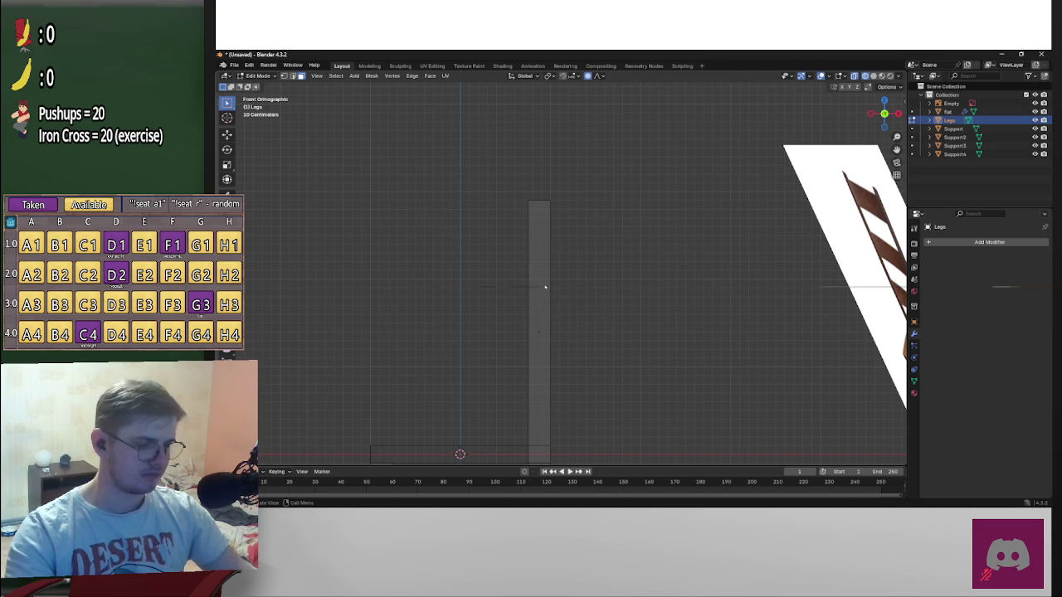
Add evenly spaced loop cuts along the back post, dividing it into 20 segments
drag(468, 283, 691, 380)
middle_drag(674, 354, 672, 359)
key(KP_1)
scroll(641, 305, up, 2)
key(ctrl+r)
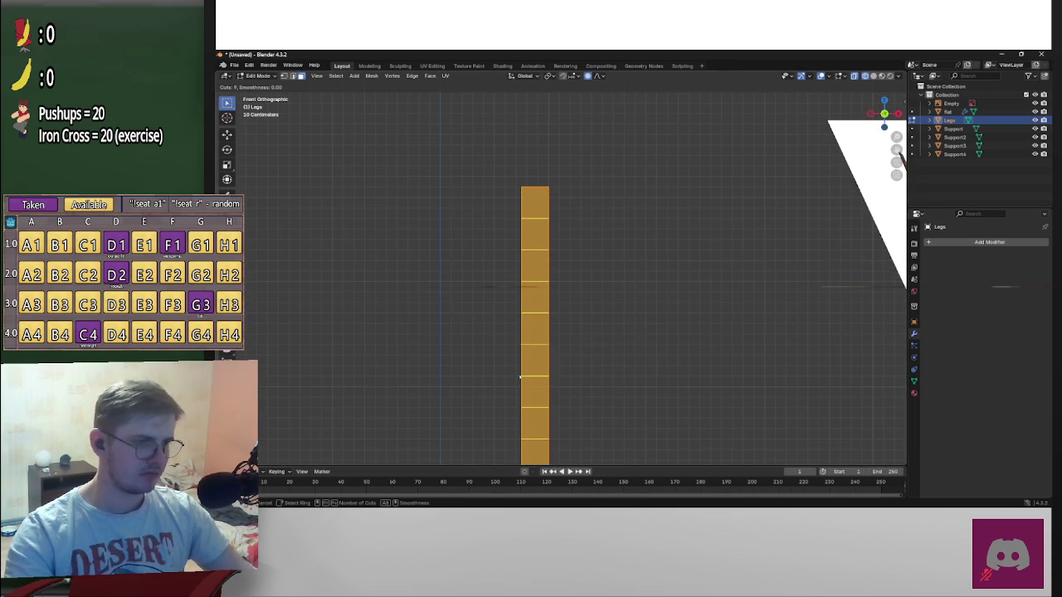
scroll(528, 374, up, 3)
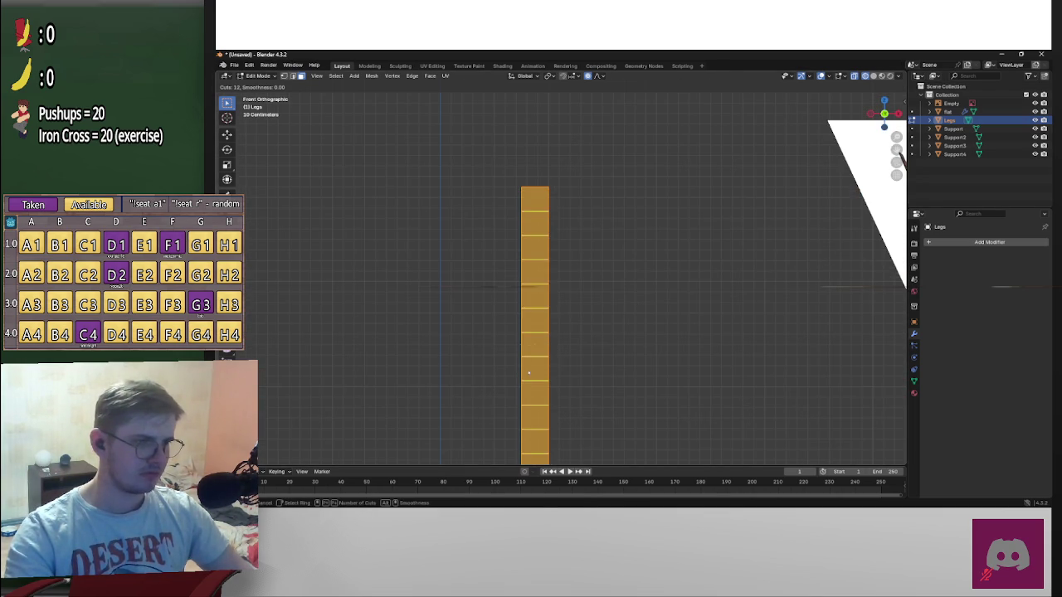
click(536, 369)
right_click(576, 212)
Select the right post's top face and test bending it, cancelling each attempt
alt+click(535, 188)
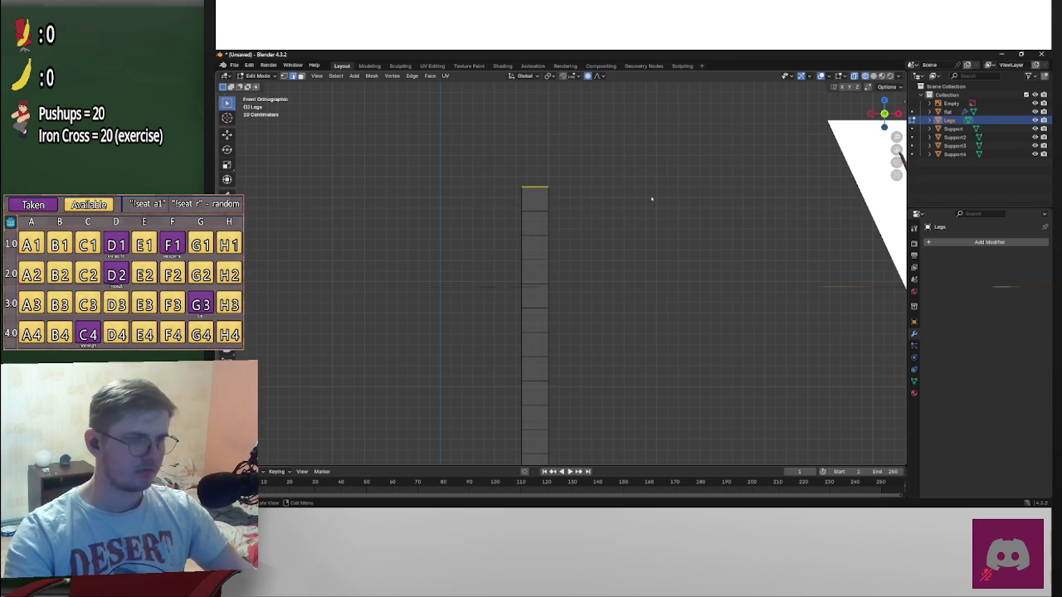
key(g)
key(Escape)
mouse_move(675, 230)
middle_down()
mouse_move(636, 246)
mouse_move(707, 241)
mouse_move(680, 243)
middle_up()
drag(521, 164, 640, 198)
key(KP_1)
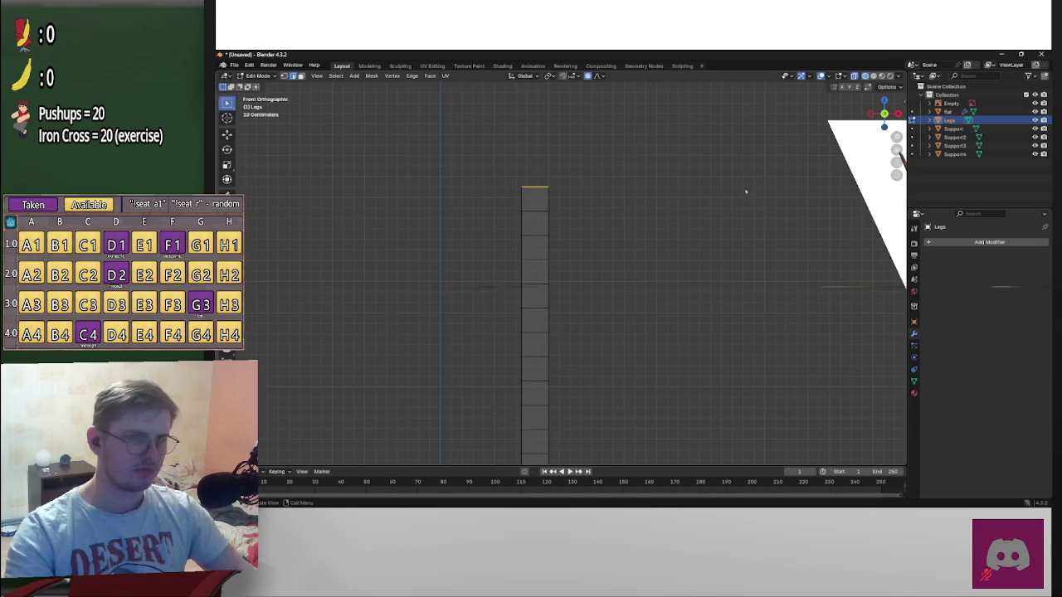
key(g)
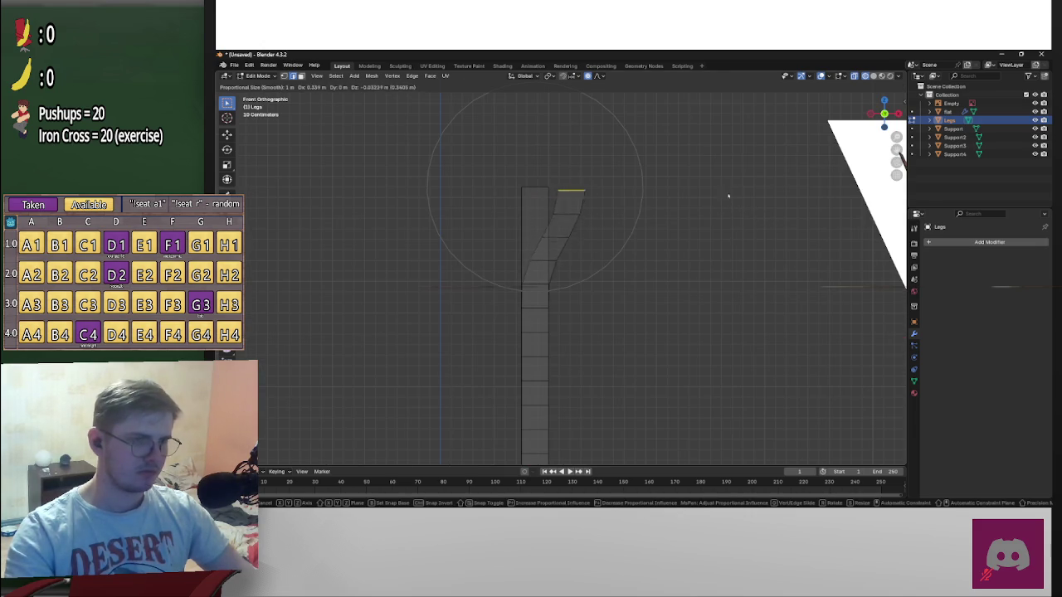
key(Escape)
Undo an accidental extrusion of the post top and try rotating it, then cancel
key(e)
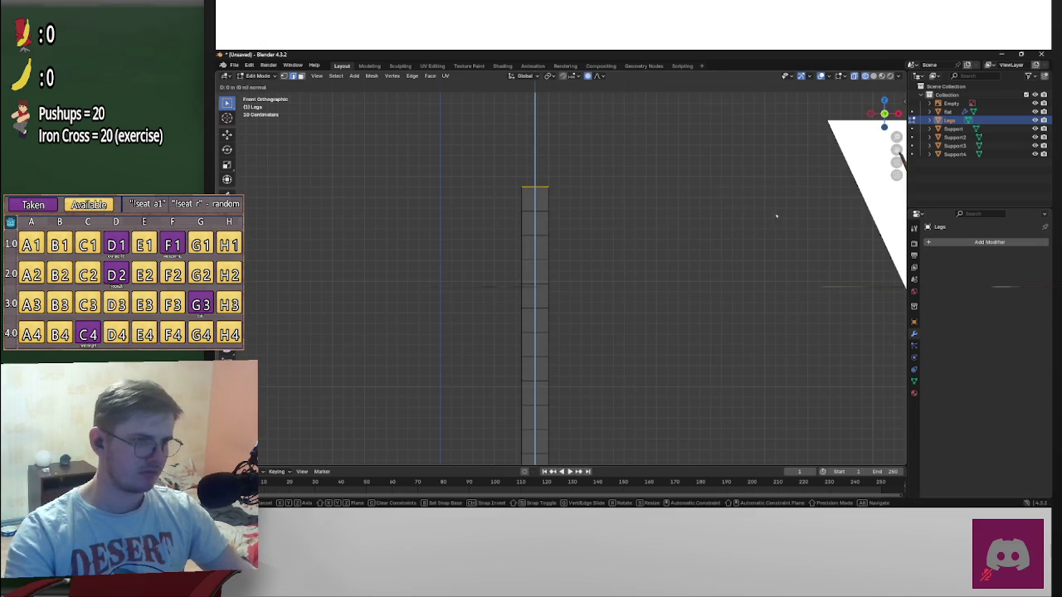
click(785, 212)
key(ctrl+z)
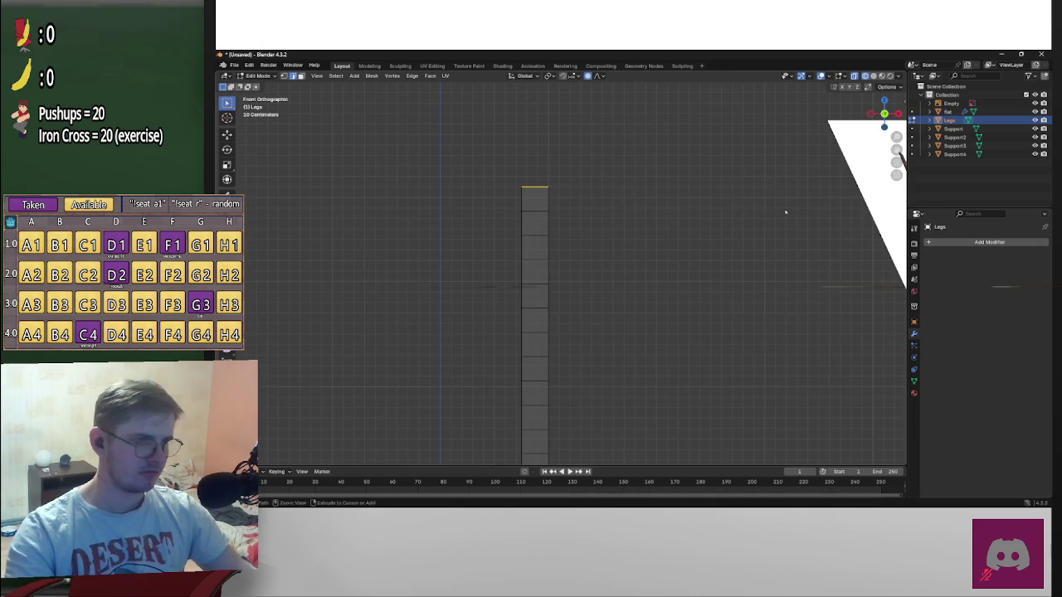
key(r)
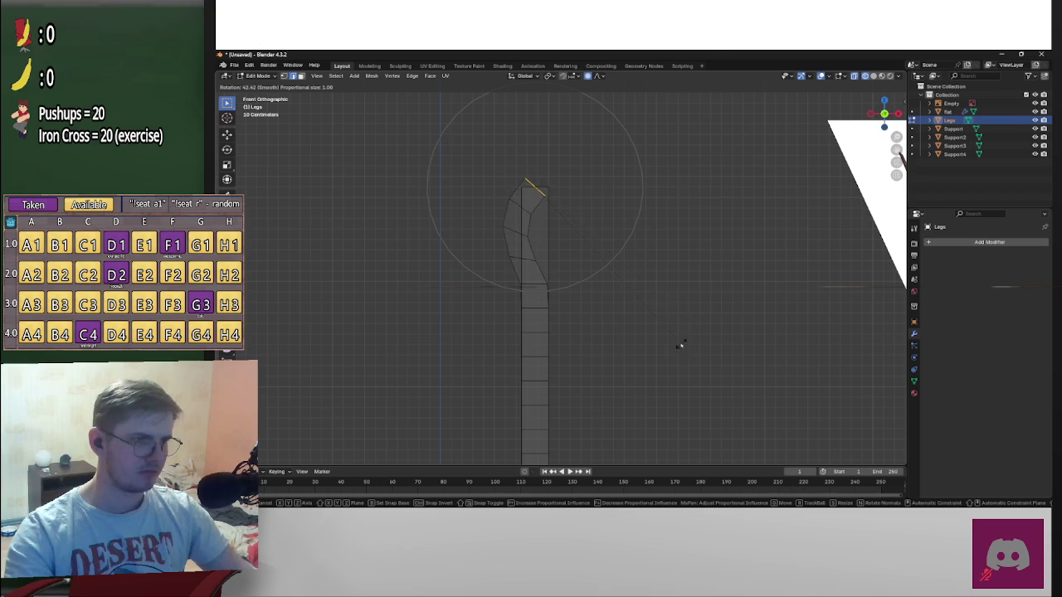
key(Escape)
key(r)
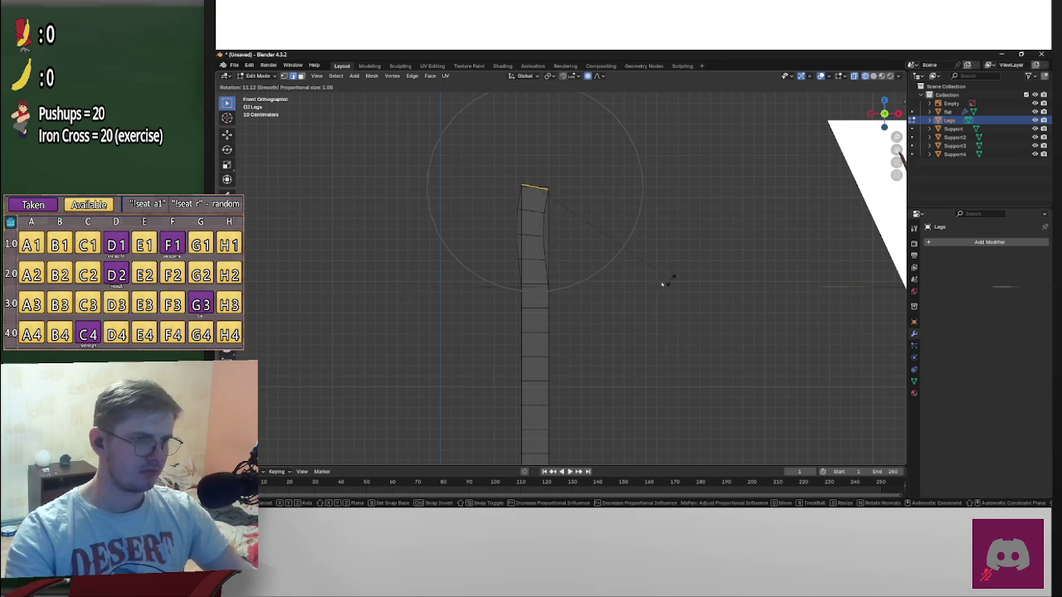
scroll(657, 279, down, 9)
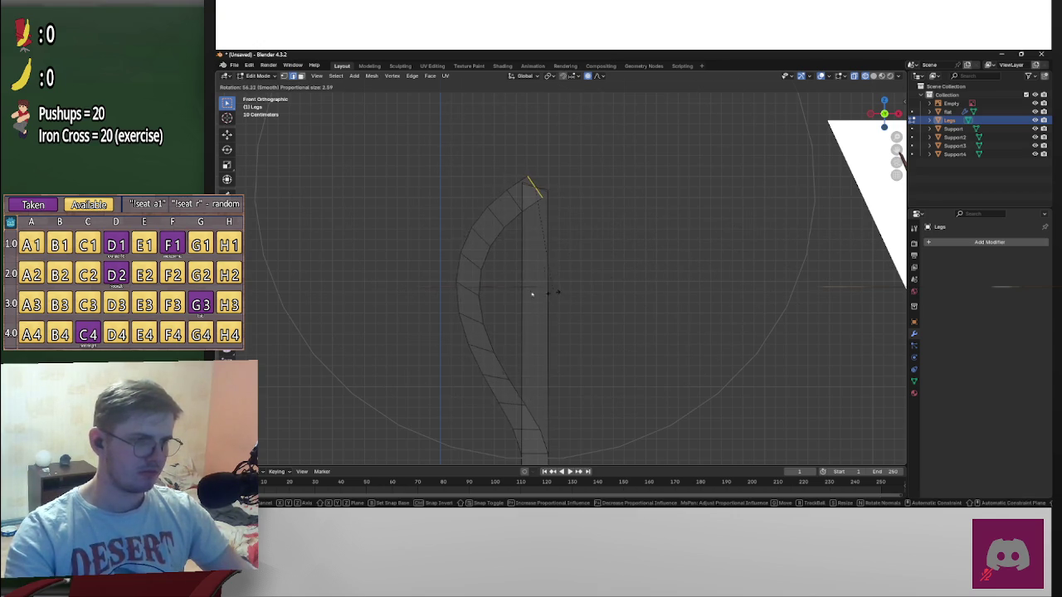
key(Escape)
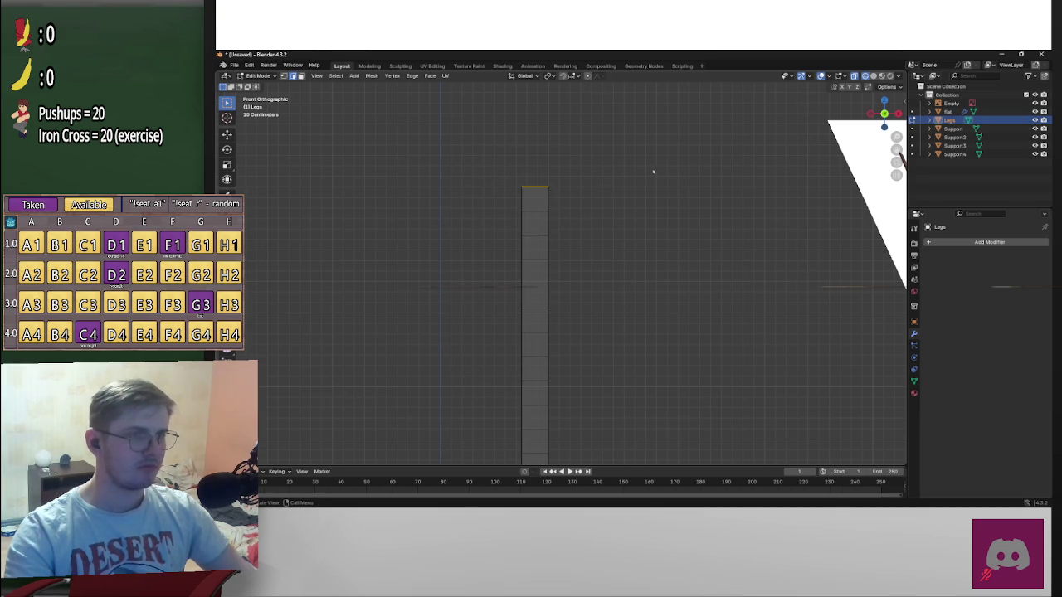
Bend the post by shifting its top right and rotating it backward
key(g)
key(Escape)
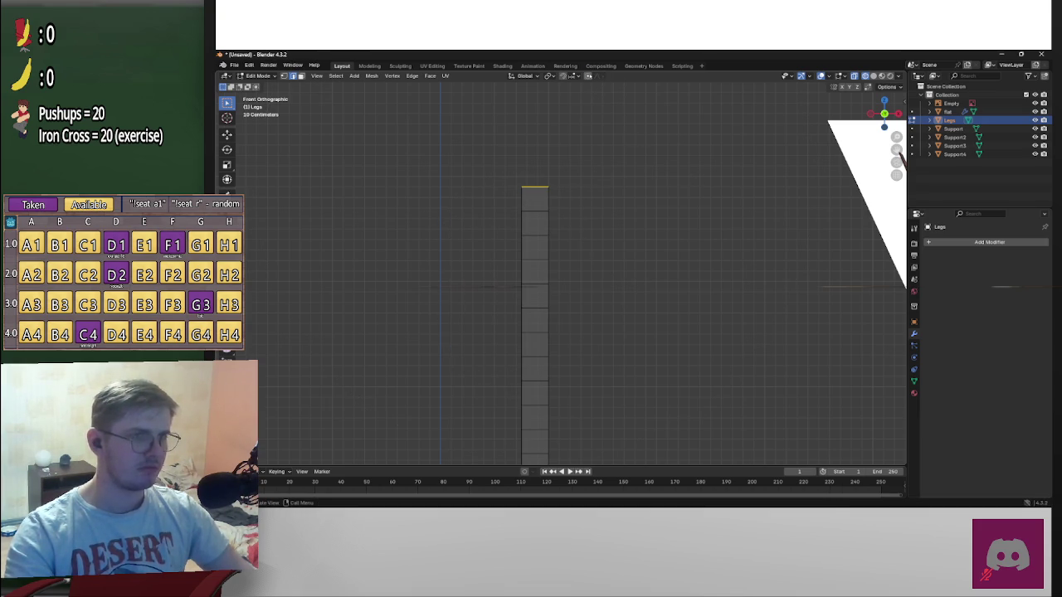
key(g)
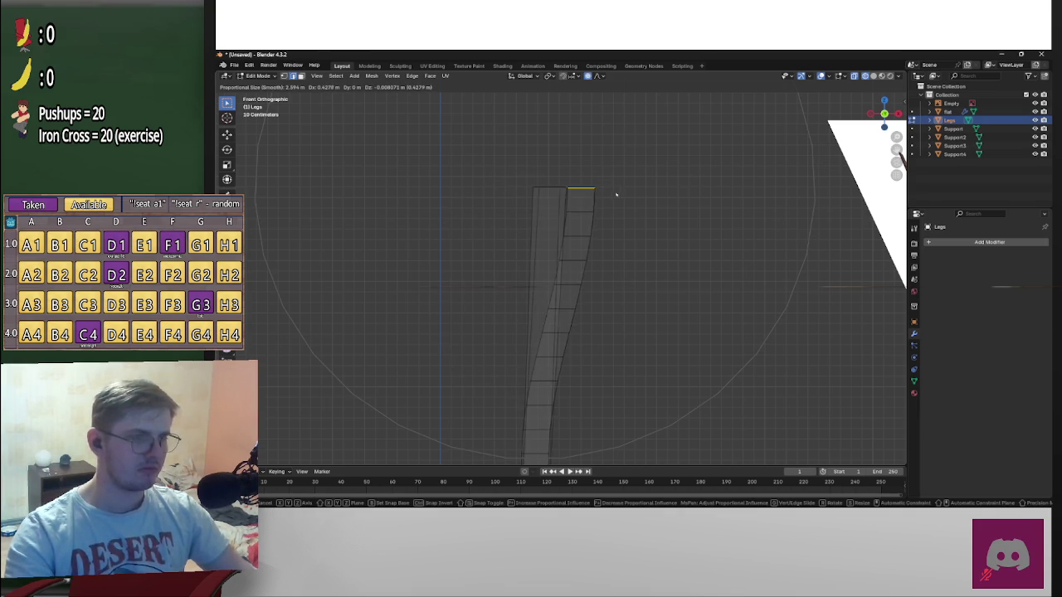
click(629, 195)
key(r)
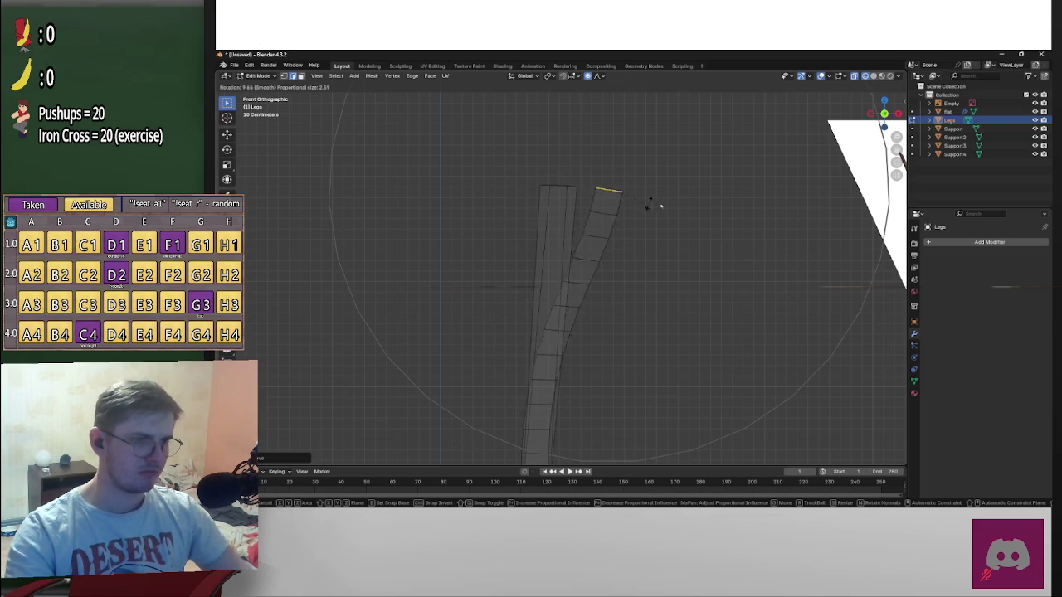
click(718, 204)
mouse_move(650, 304)
middle_down()
mouse_move(797, 335)
mouse_move(722, 349)
mouse_move(731, 326)
middle_up()
scroll(711, 322, up, 3)
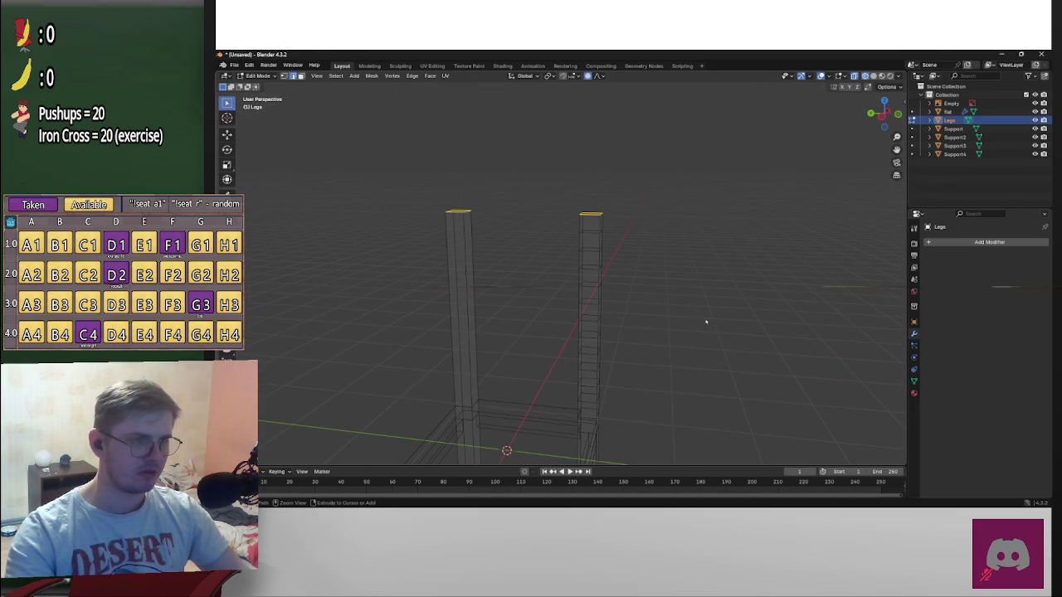
Select both back posts and add seven evenly spaced loop cuts to the right post
key(ctrl+l)
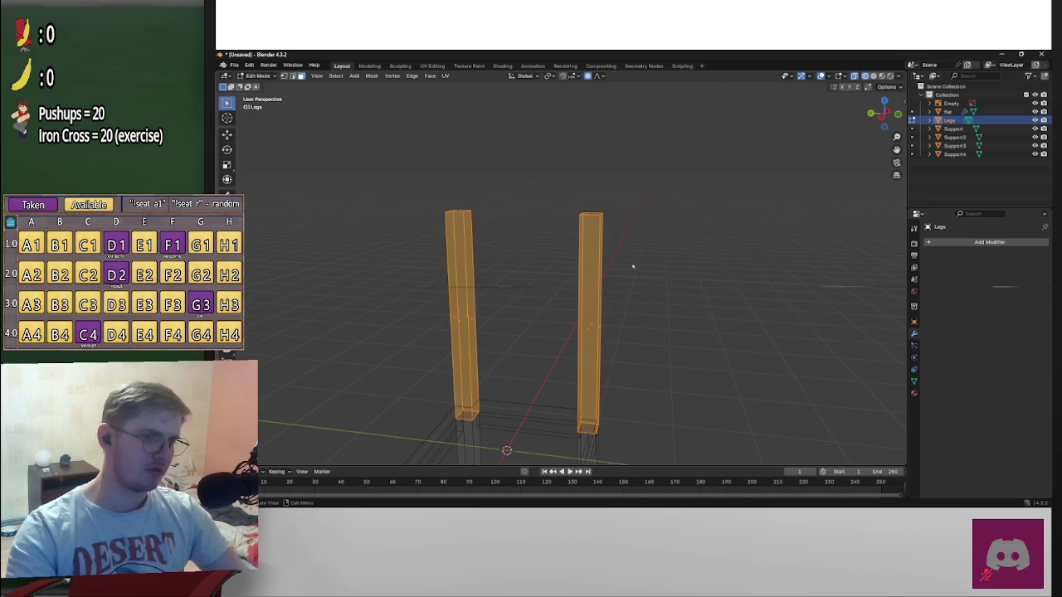
key(ctrl+r)
scroll(584, 303, up, 1)
key(Escape)
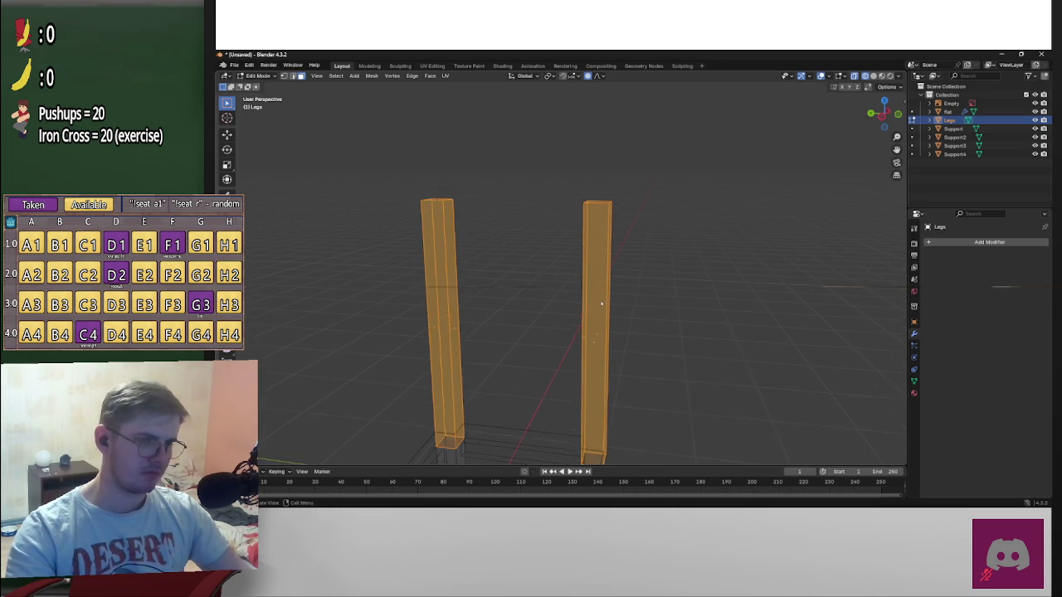
key(ctrl+r)
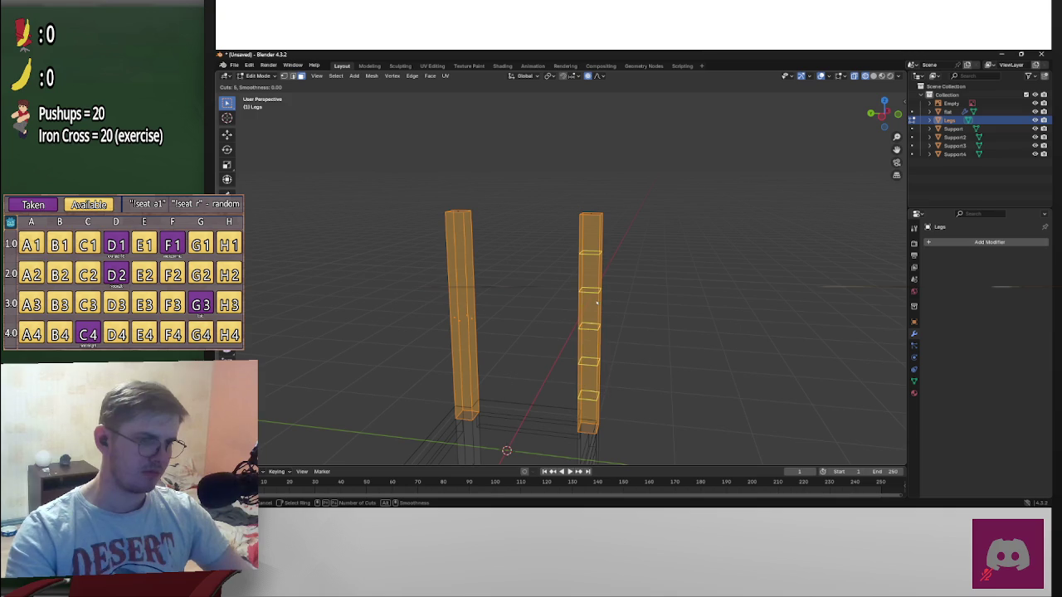
scroll(598, 303, up, 1)
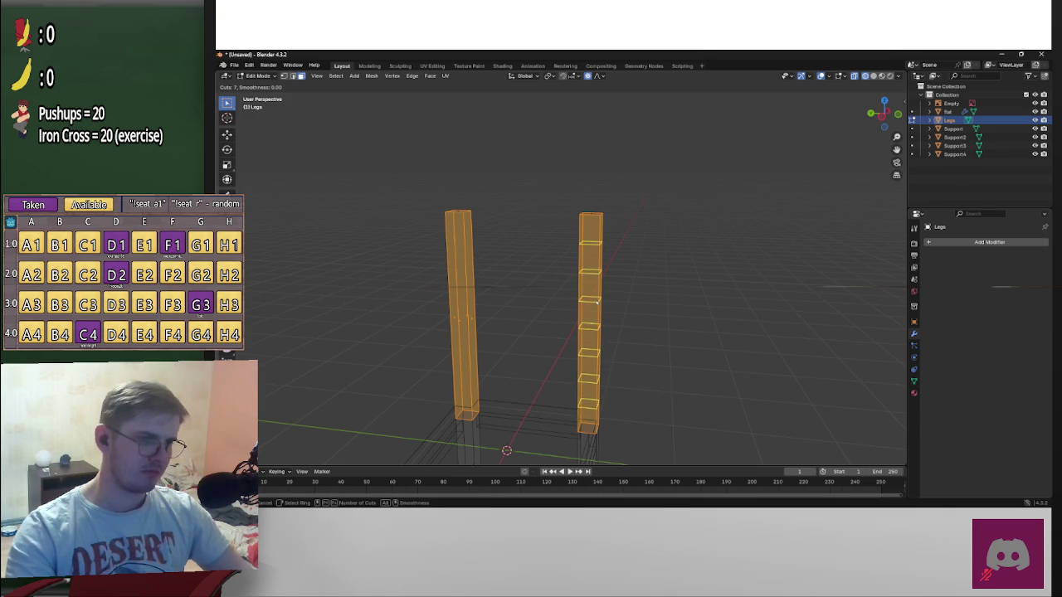
click(598, 302)
right_click(455, 299)
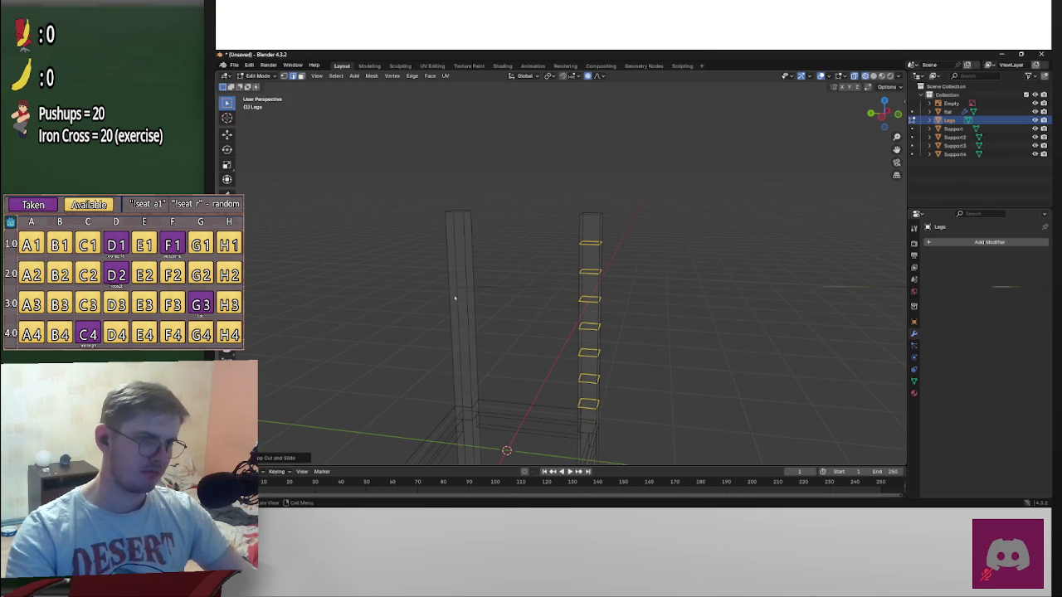
Add seven evenly spaced loop cuts to the left back post and check it from the front
drag(355, 244, 492, 343)
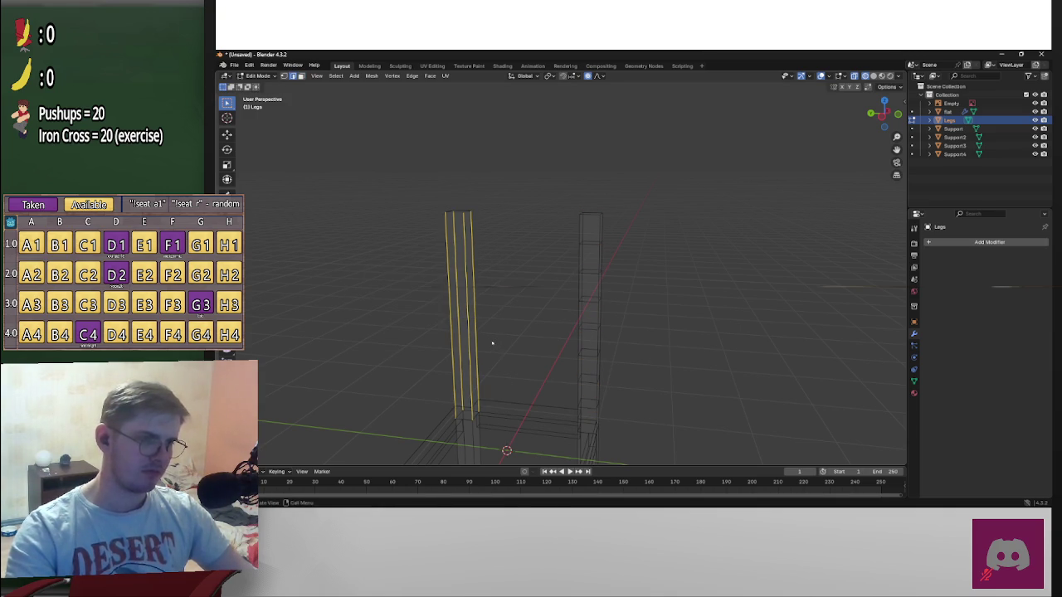
key(ctrl+r)
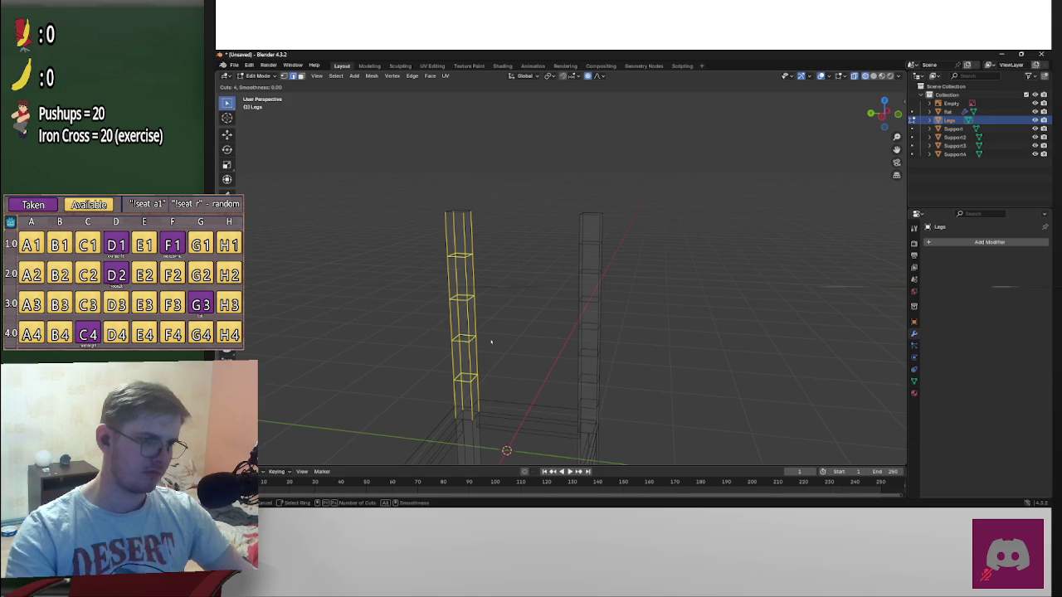
scroll(491, 340, up, 1)
click(489, 340)
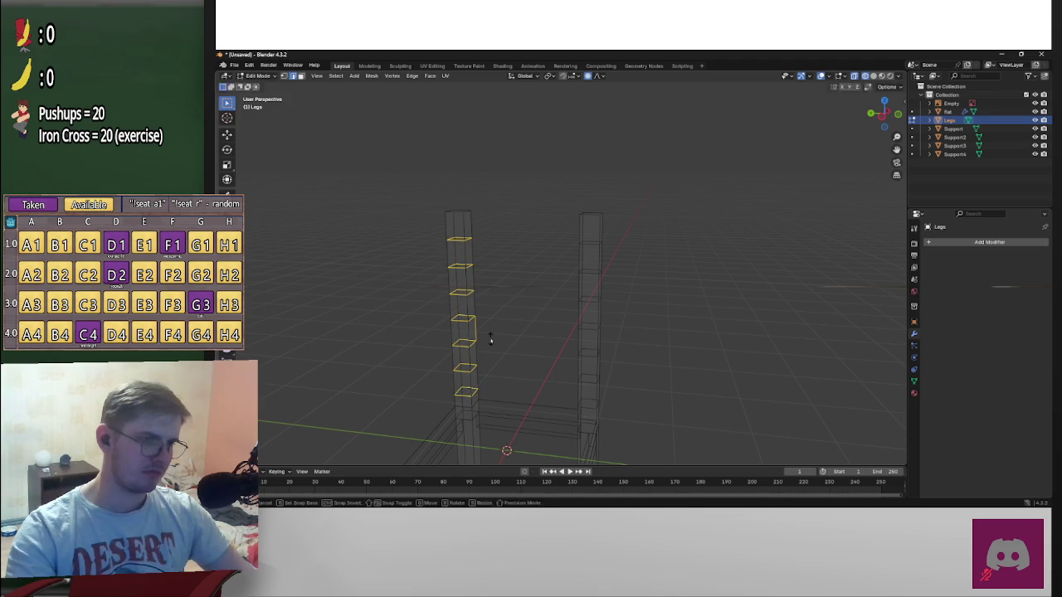
right_click(605, 246)
middle_drag(783, 195, 725, 221)
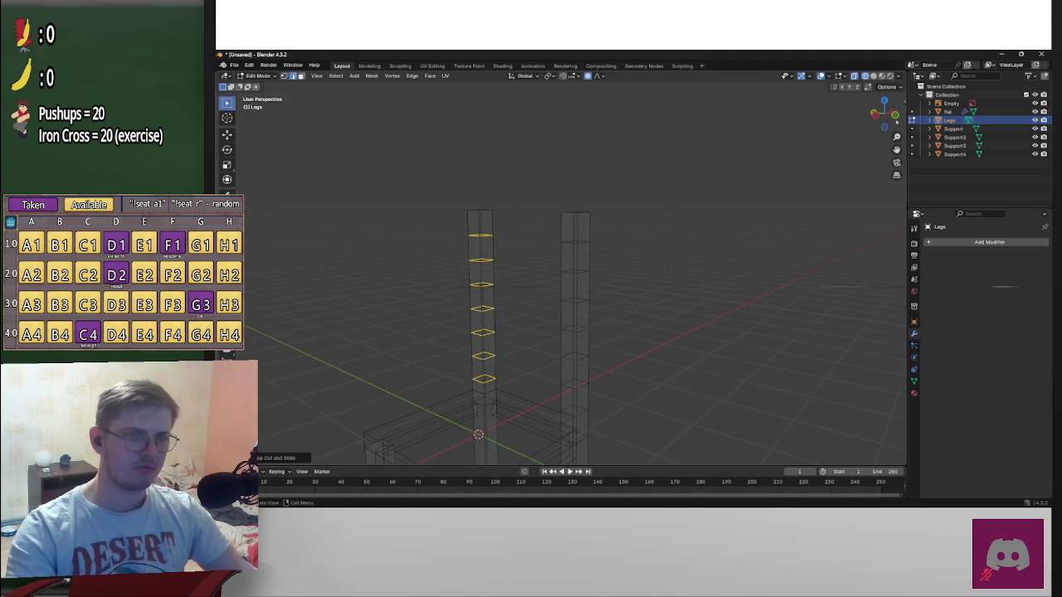
key(KP_1)
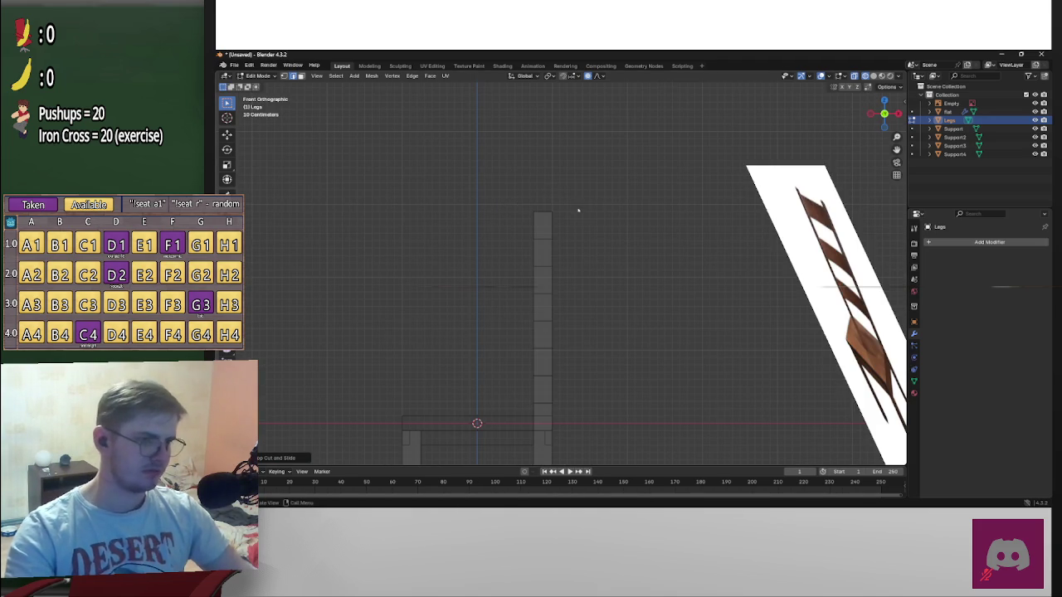
middle_drag(575, 208, 638, 220)
Redo the cuts as eight evenly spaced loop cuts on each back post, viewed from the front
key(ctrl+z)
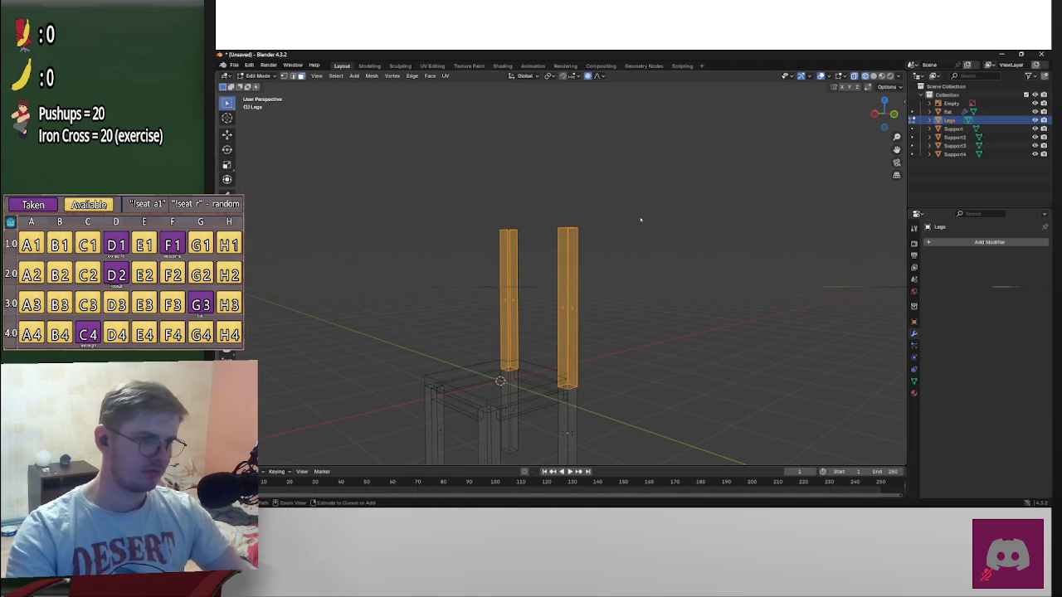
key(ctrl+r)
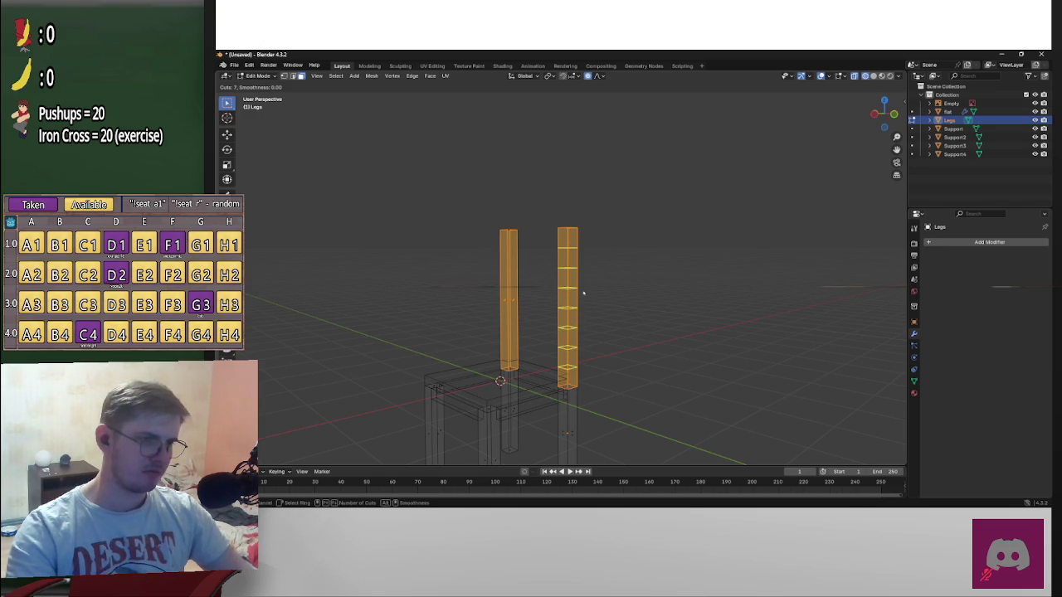
click(583, 292)
right_click(583, 292)
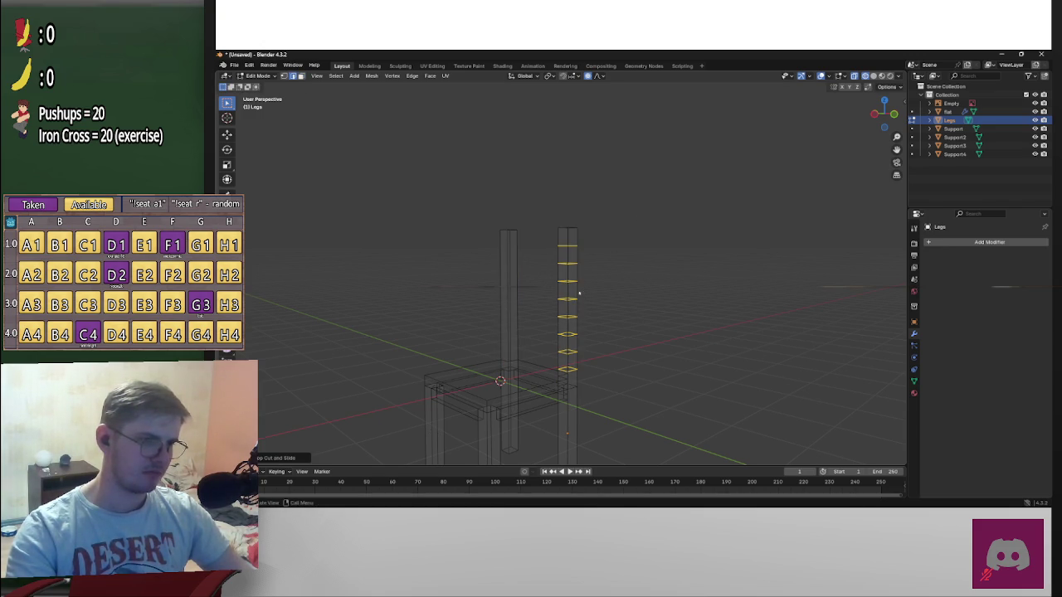
key(ctrl+r)
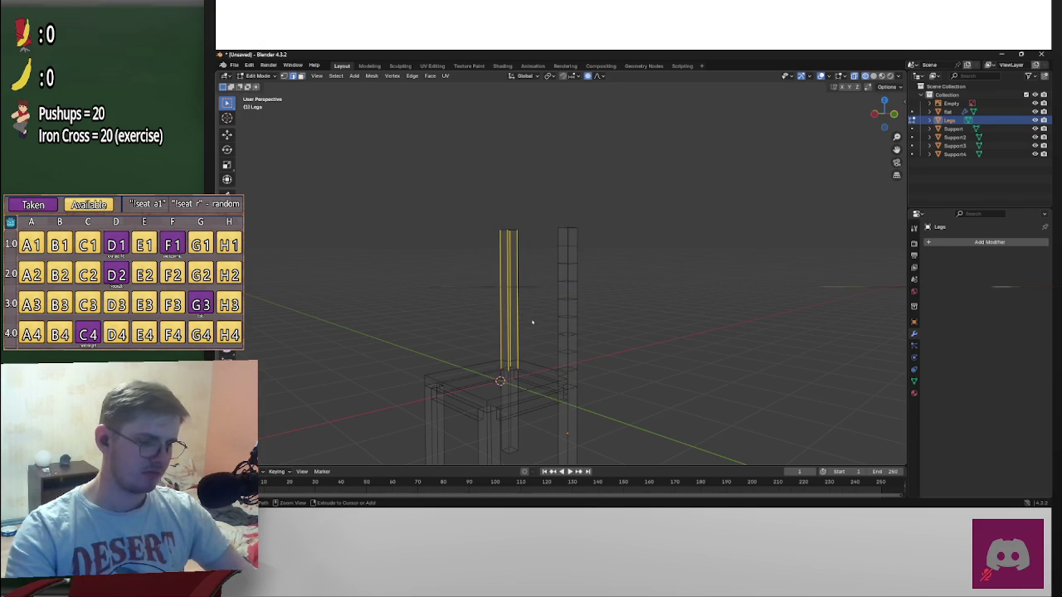
key(ctrl+r)
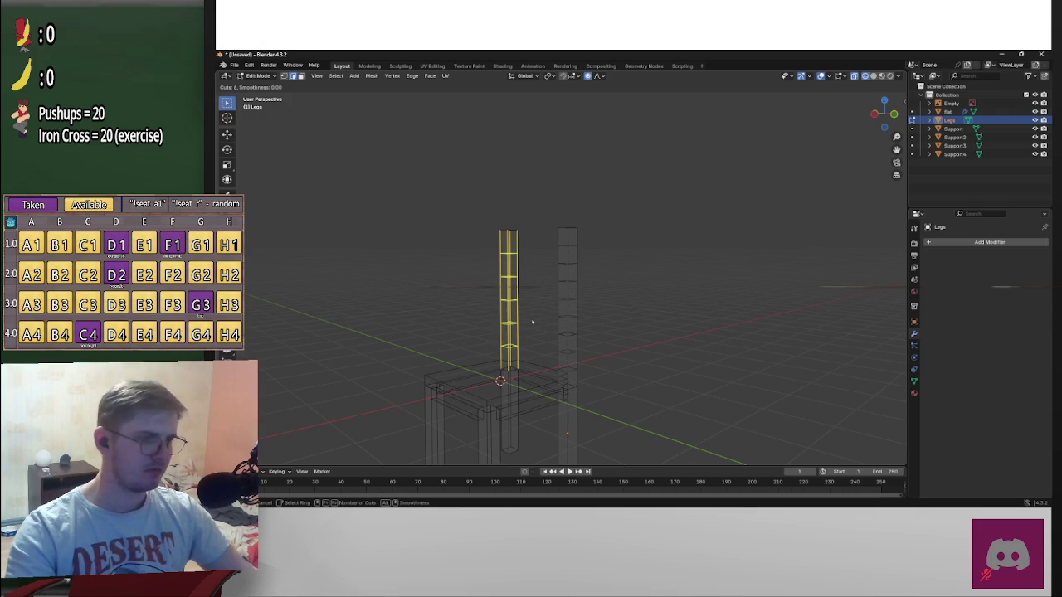
click(533, 322)
right_click(619, 304)
click(883, 128)
mouse_move(654, 194)
middle_down()
mouse_move(754, 240)
mouse_move(592, 252)
mouse_move(849, 234)
mouse_move(710, 271)
mouse_move(493, 249)
mouse_move(680, 249)
middle_up()
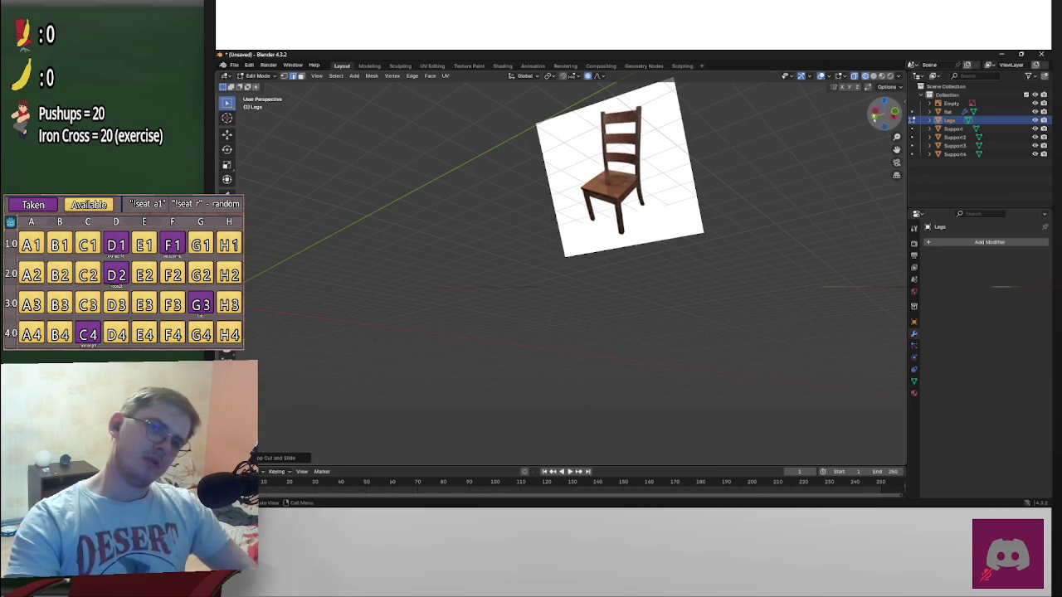
click(878, 113)
Select the upper part of the back posts and move it with proportional falloff
scroll(484, 268, up, 3)
ctrl+scroll(498, 267, down, 3)
scroll(521, 267, up, 3)
scroll(871, 290, down, 2)
scroll(705, 294, down, 2)
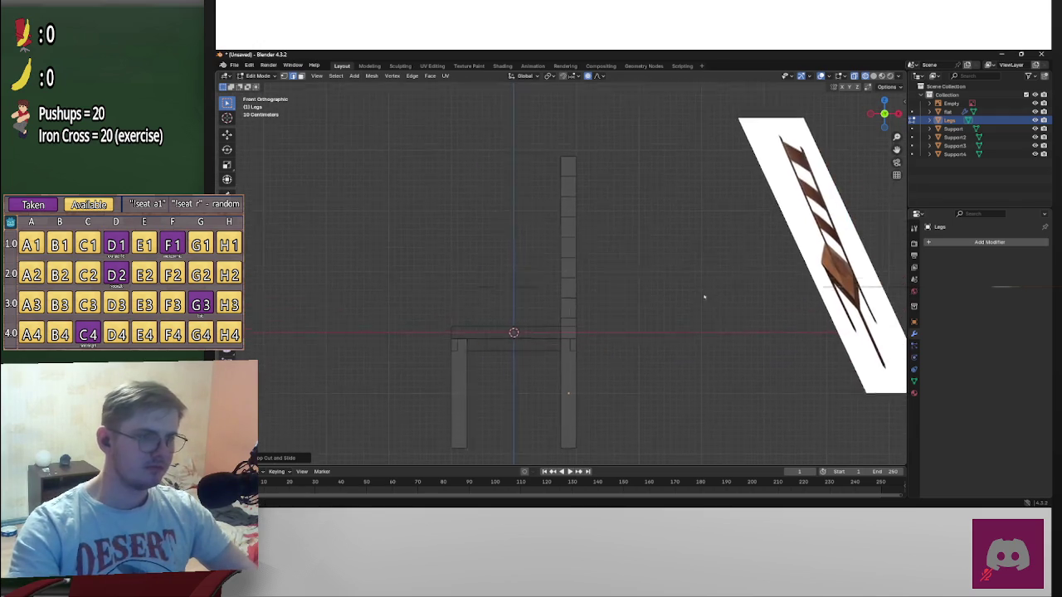
scroll(672, 212, up, 2)
shift+middle_drag(672, 212, 644, 282)
mouse_move(490, 176)
mouse_down()
mouse_move(602, 212)
mouse_move(619, 408)
mouse_up()
key(g)
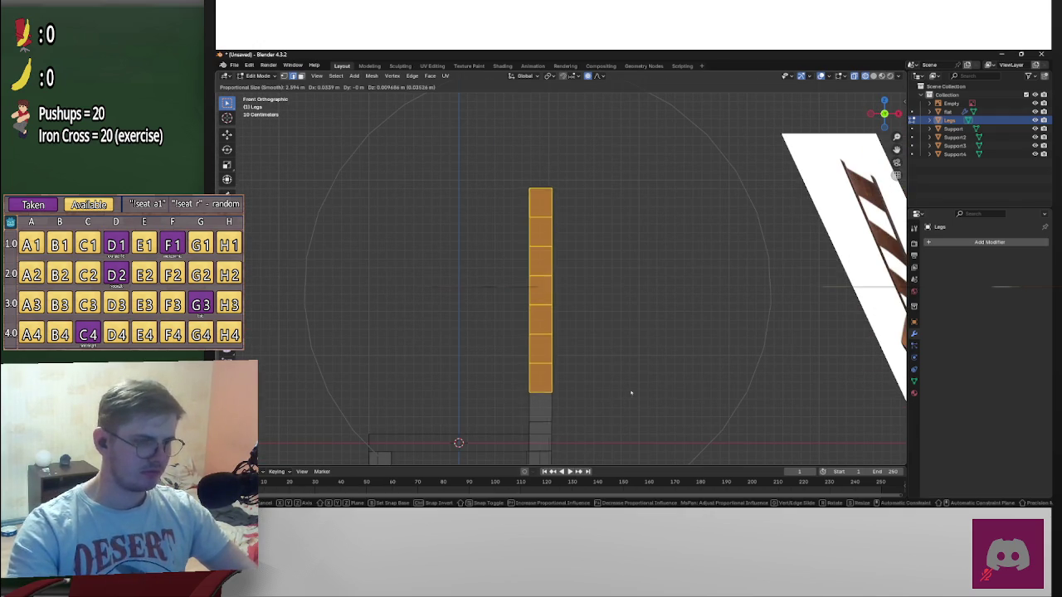
scroll(646, 391, up, 4)
scroll(645, 391, up, 4)
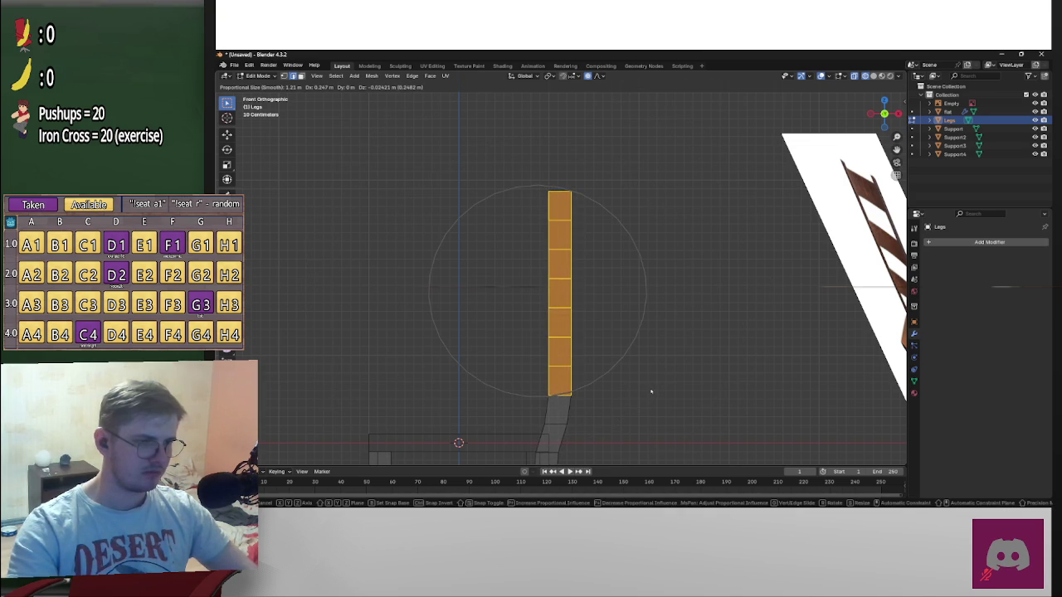
click(651, 391)
Tilt the upper posts backward, then tilt and shift the top two segments further over
key(r)
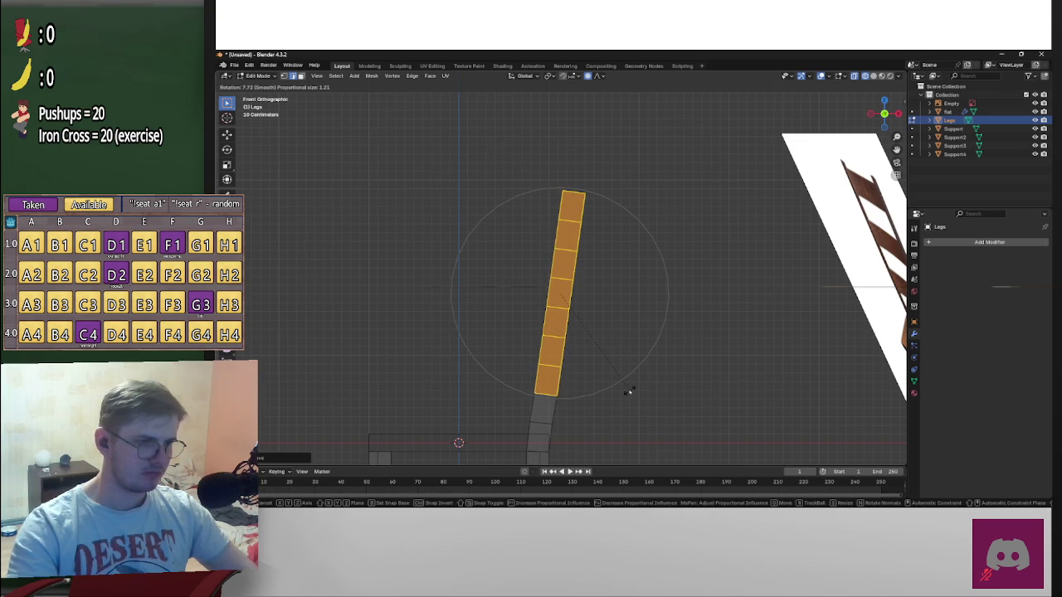
click(633, 392)
key(ctrl+z)
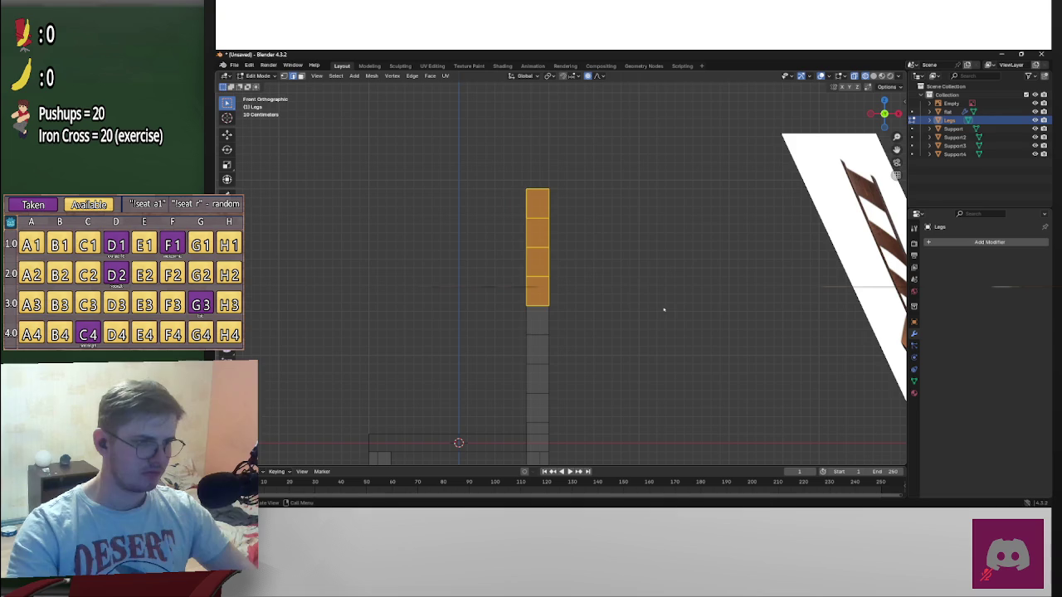
key(r)
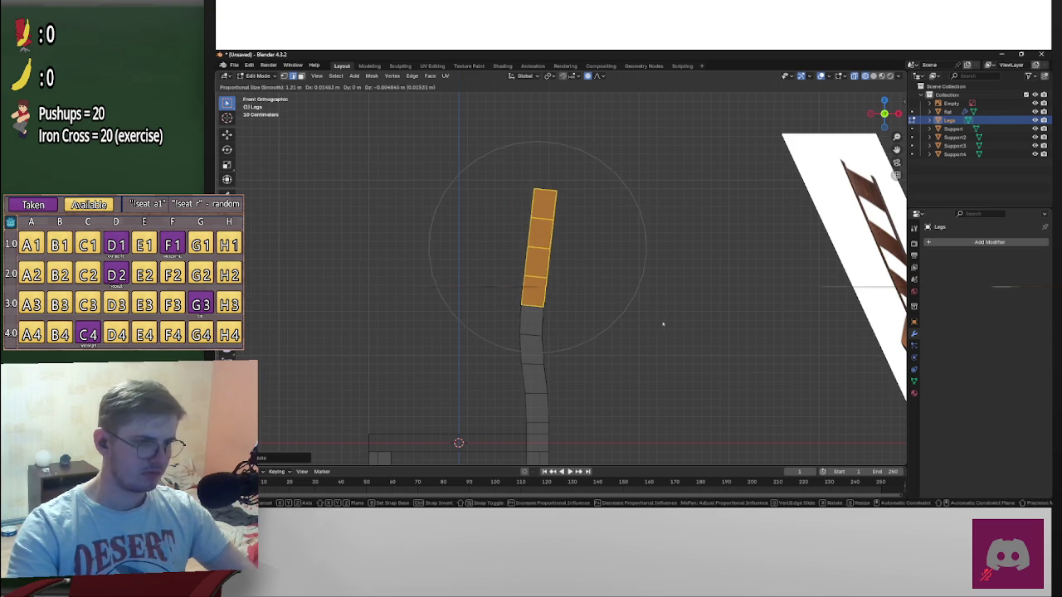
click(678, 325)
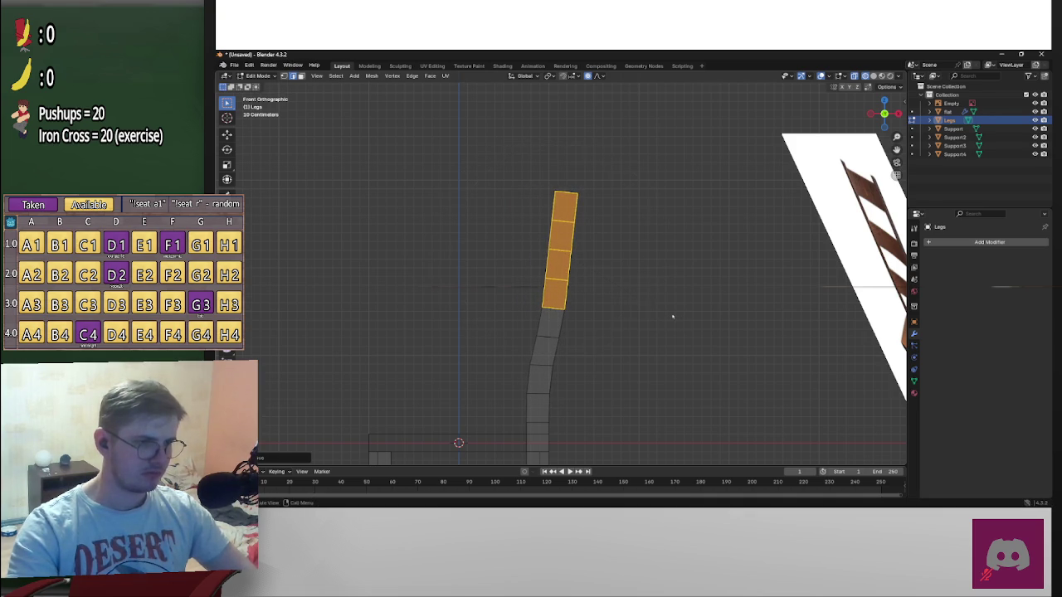
drag(541, 193, 621, 256)
key(r)
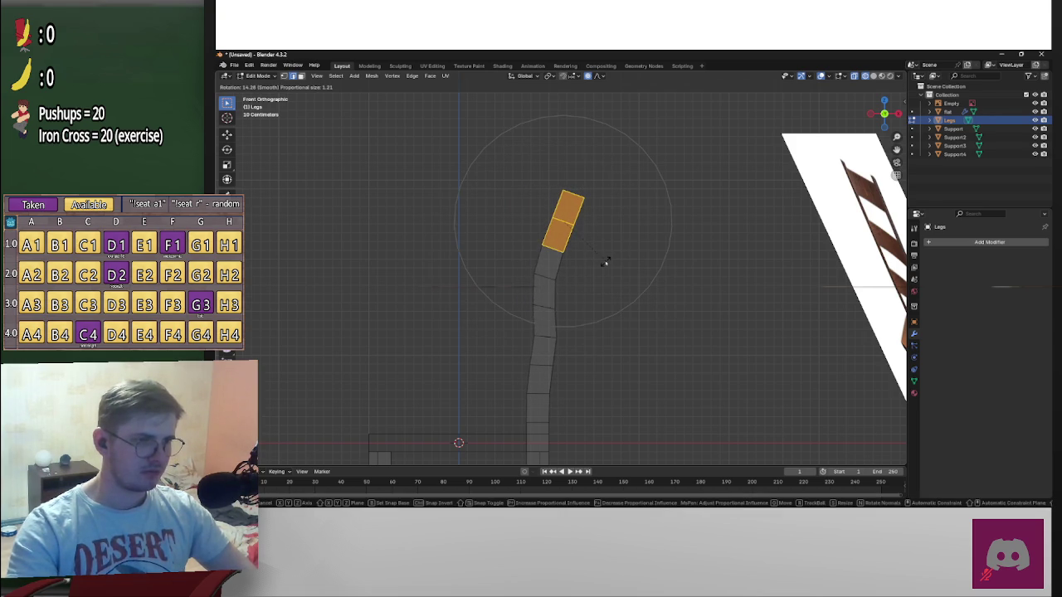
click(610, 264)
key(g)
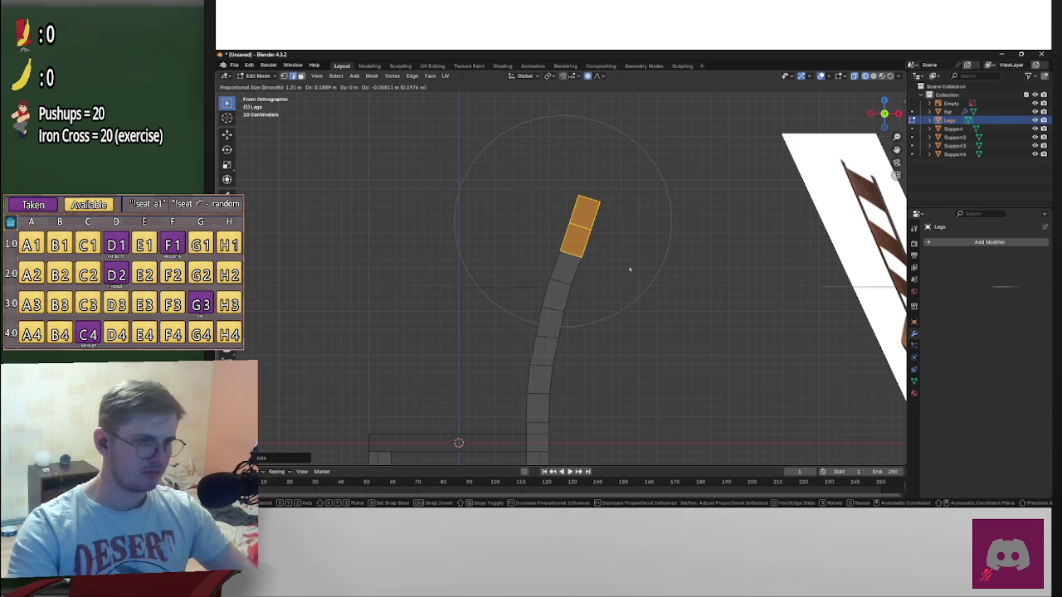
click(632, 269)
Rotate and nudge the topmost segment further back, then inspect the curve from the side
drag(555, 175, 603, 223)
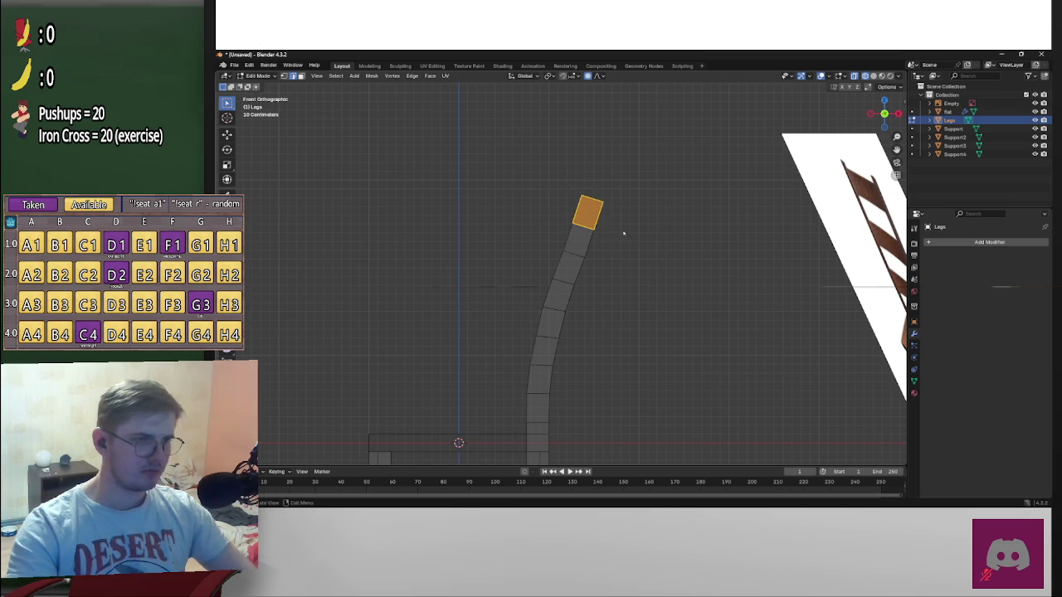
key(r)
click(615, 236)
key(g)
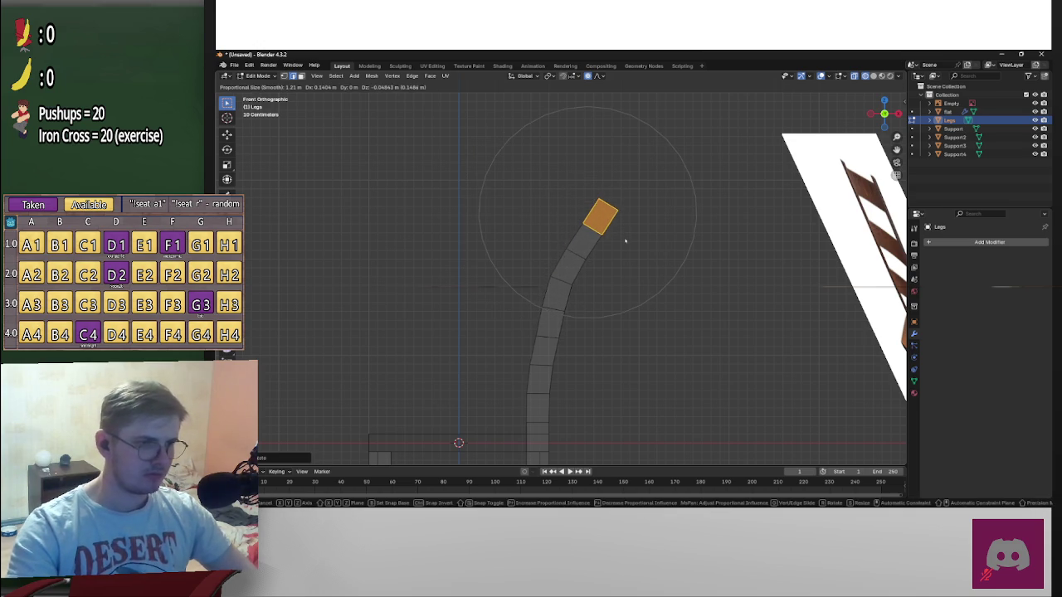
click(631, 243)
mouse_move(631, 243)
middle_down()
mouse_move(683, 290)
mouse_move(625, 272)
middle_up()
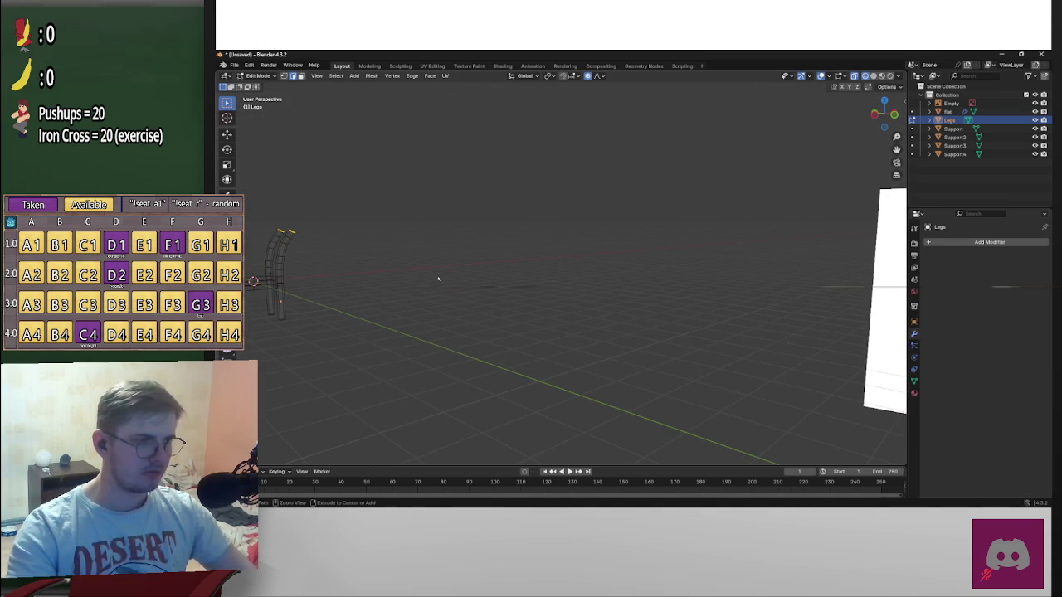
mouse_move(440, 278)
middle_down()
mouse_move(415, 277)
mouse_move(457, 318)
mouse_move(815, 326)
mouse_move(484, 327)
mouse_move(595, 318)
mouse_move(479, 303)
mouse_move(711, 307)
mouse_move(608, 316)
mouse_move(681, 290)
mouse_move(410, 303)
mouse_move(621, 307)
mouse_move(453, 306)
mouse_move(387, 287)
mouse_move(417, 304)
middle_up()
scroll(680, 303, up, 5)
scroll(608, 316, down, 5)
mouse_move(572, 262)
middle_down()
mouse_move(630, 266)
mouse_move(714, 249)
mouse_move(830, 166)
middle_up()
Undo the previous bend so the back post is straight again in front view
scroll(848, 157, up, 3)
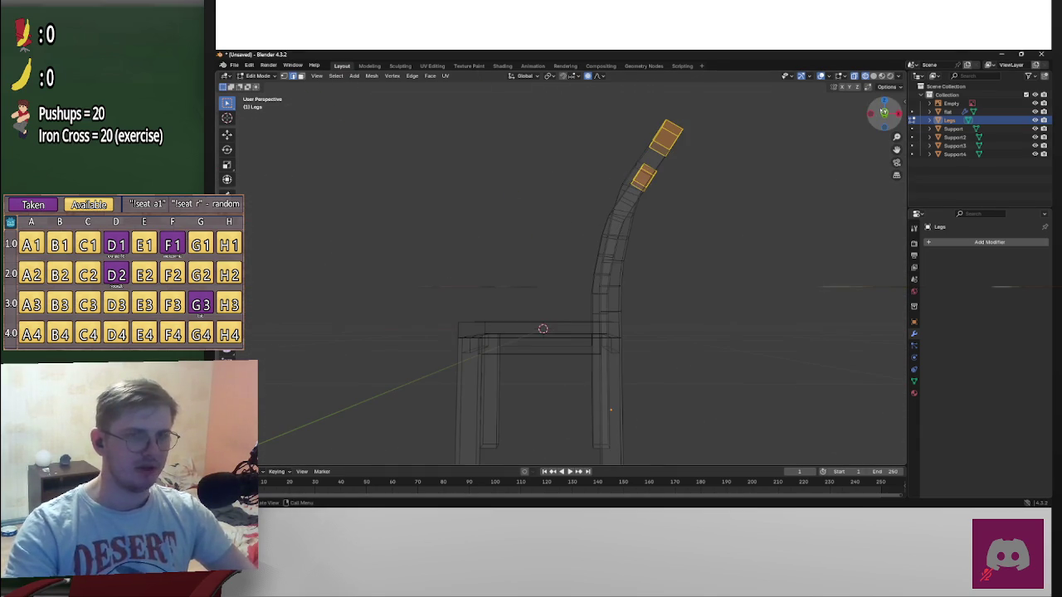
click(885, 115)
key(ctrl+z)
key(ctrl+z)
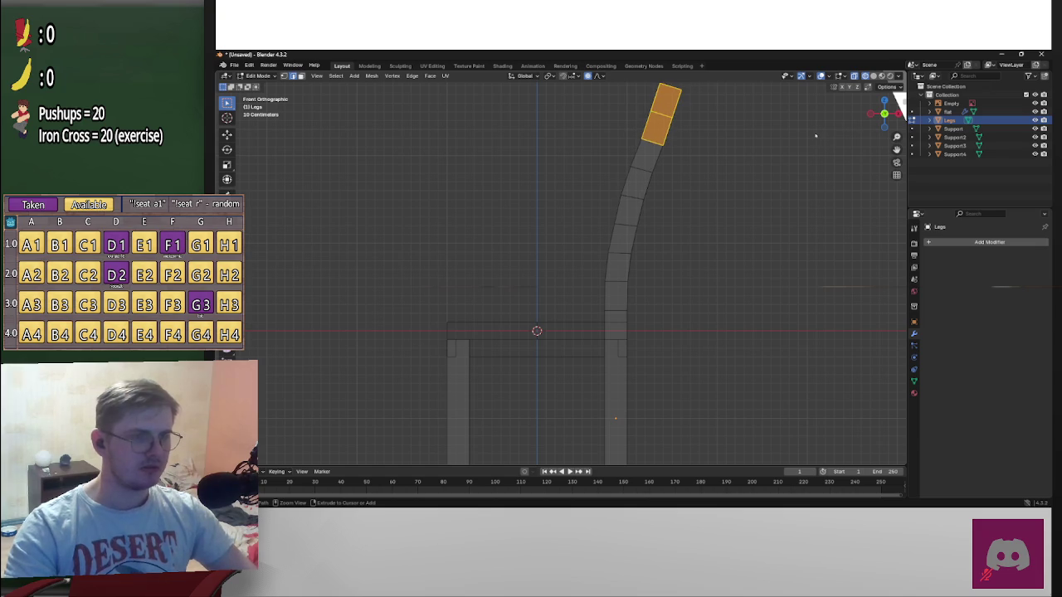
key(ctrl+z)
key(ctrl+z)
key(ctrl+z)
key(ctrl+z)
key(ctrl+z)
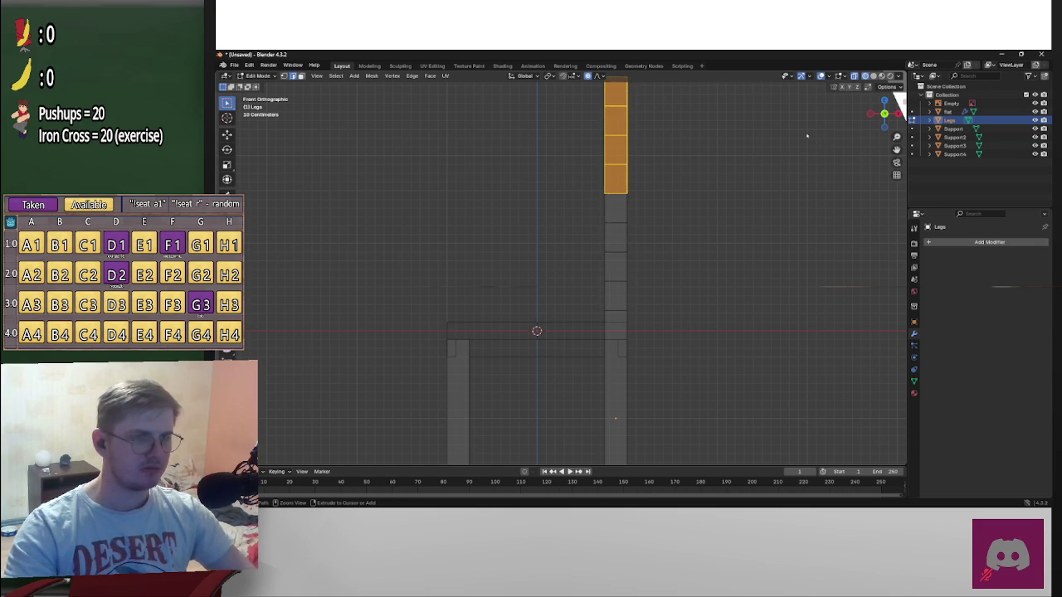
key(ctrl+z)
shift+middle_drag(788, 133, 766, 188)
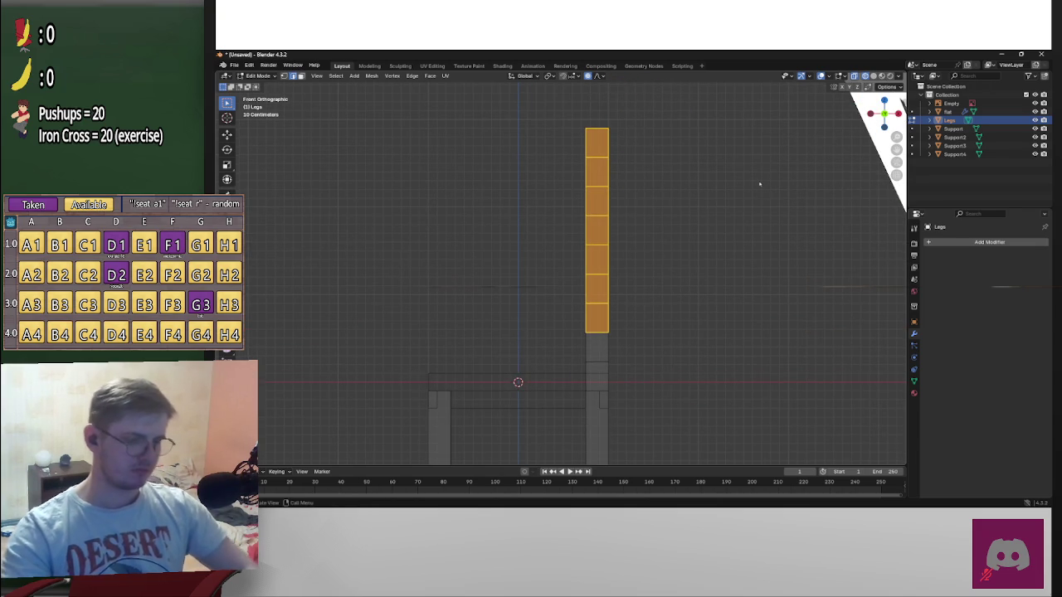
key(g)
key(z)
key(z)
right_click(759, 183)
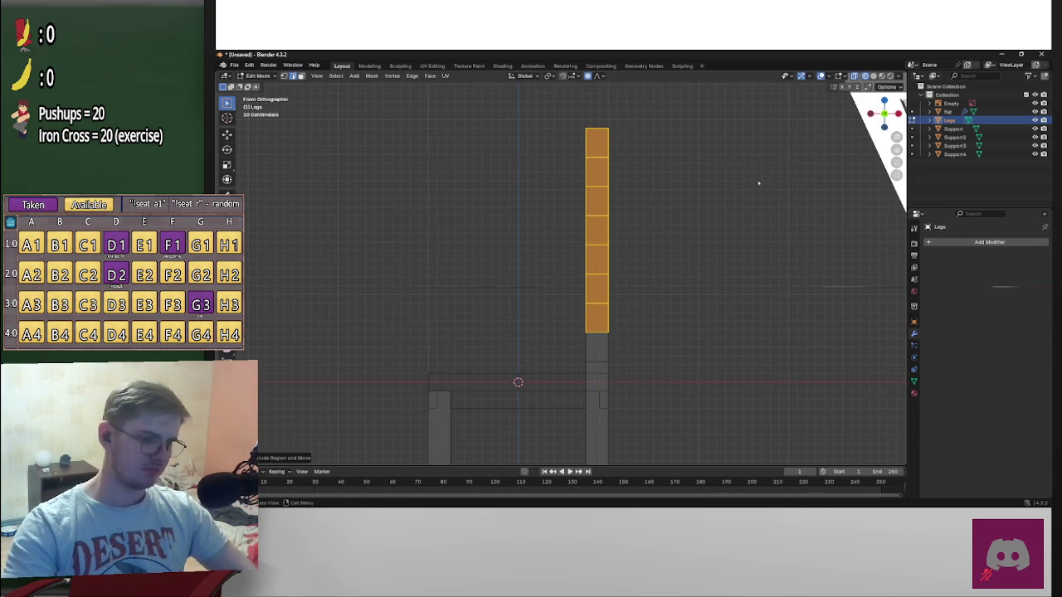
key(r)
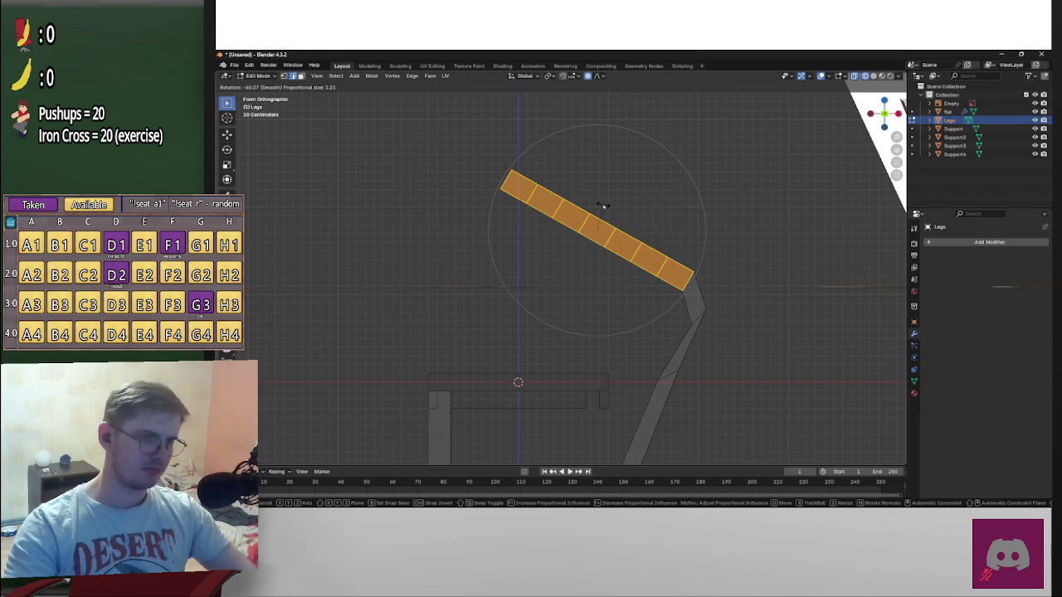
right_click(655, 217)
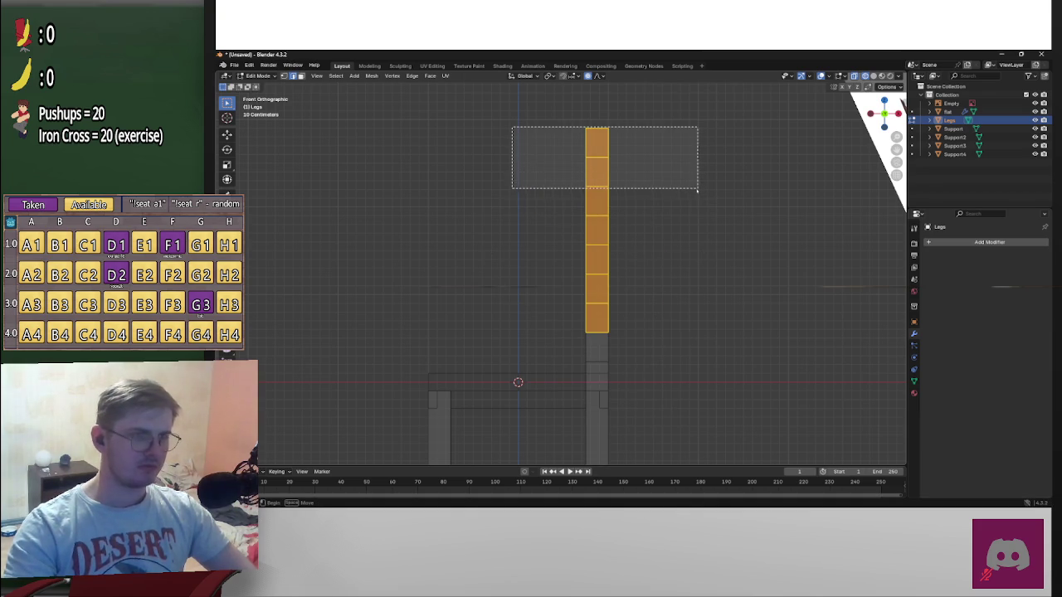
Bend the top two post segments with a proportional rotation, undoing the extra shift
drag(512, 130, 700, 191)
key(r)
scroll(644, 200, up, 2)
scroll(639, 200, down, 9)
scroll(640, 199, down, 2)
click(640, 199)
key(g)
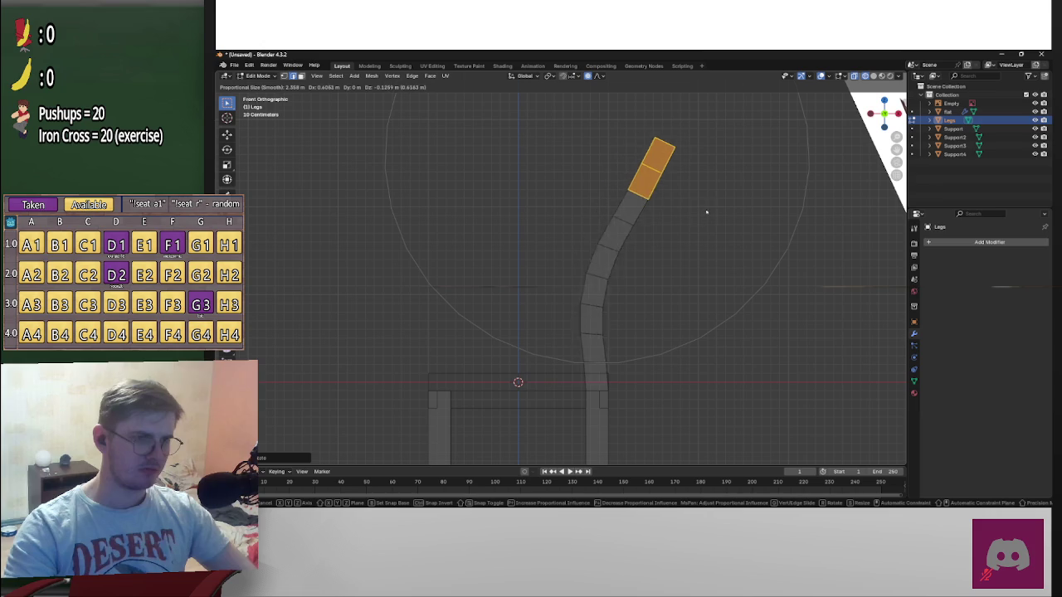
click(730, 203)
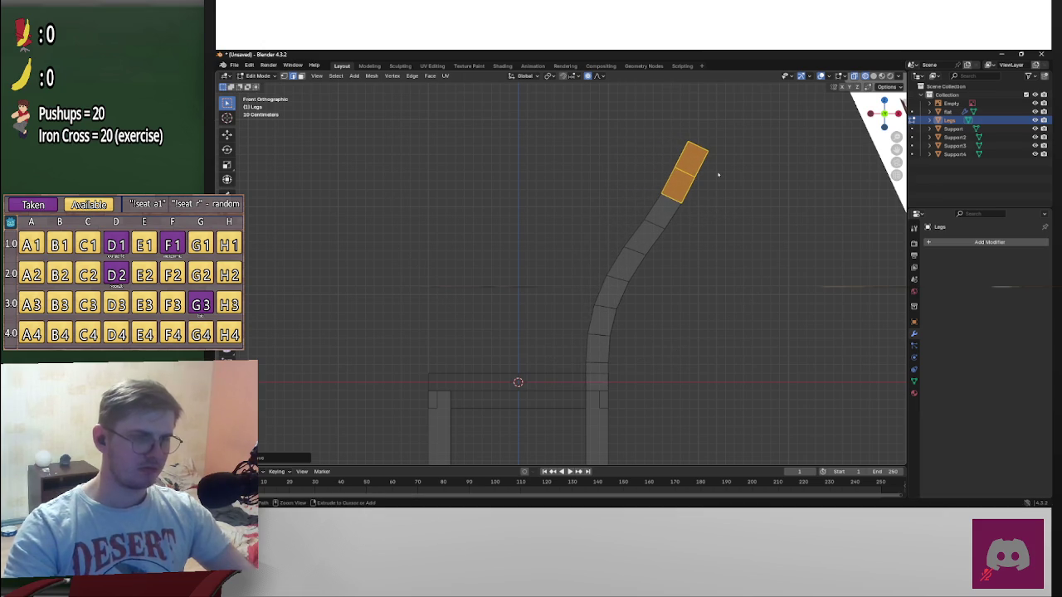
key(ctrl+z)
Curve the post by rotating its topmost segment, check it in perspective, then undo
drag(566, 124, 658, 159)
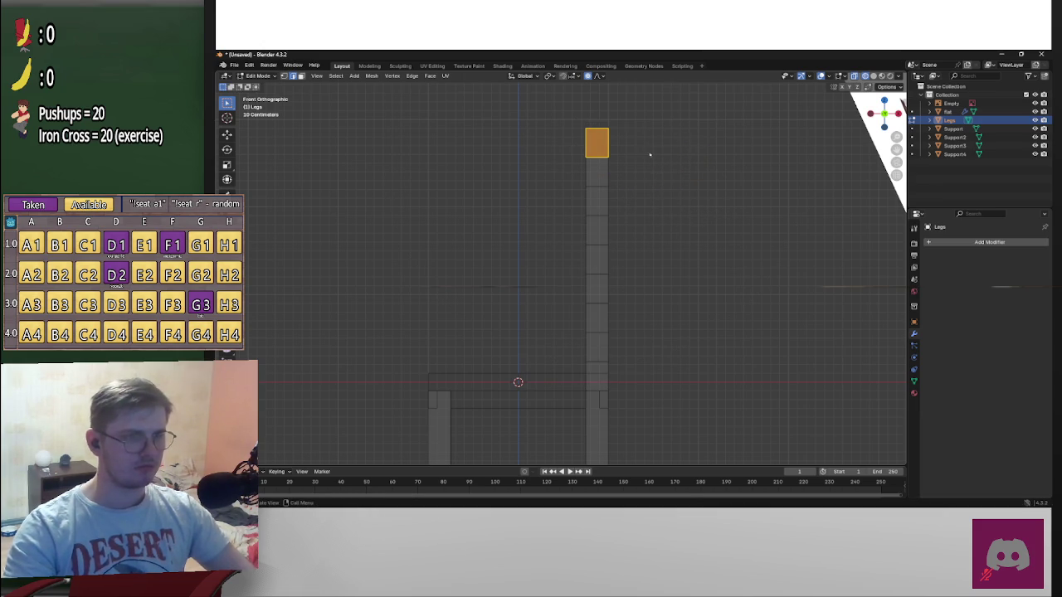
key(r)
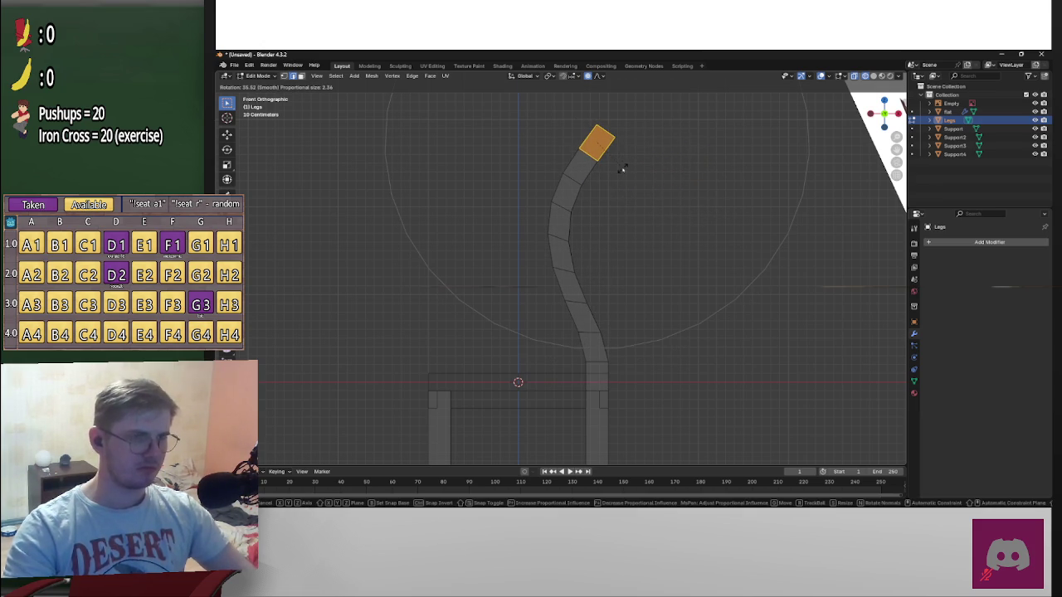
click(718, 193)
key(g)
key(Escape)
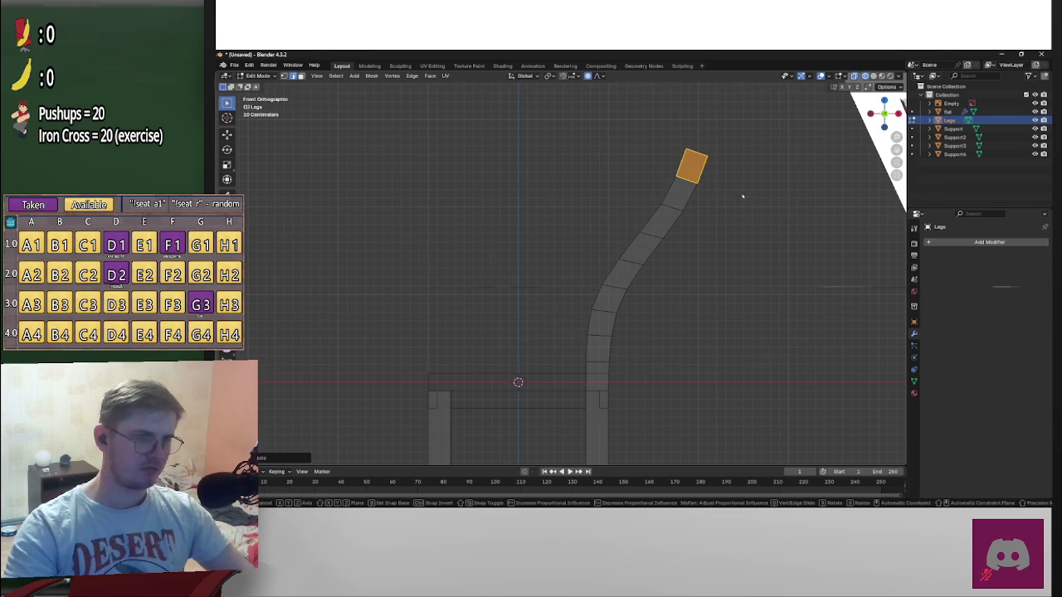
key(g)
key(Escape)
key(r)
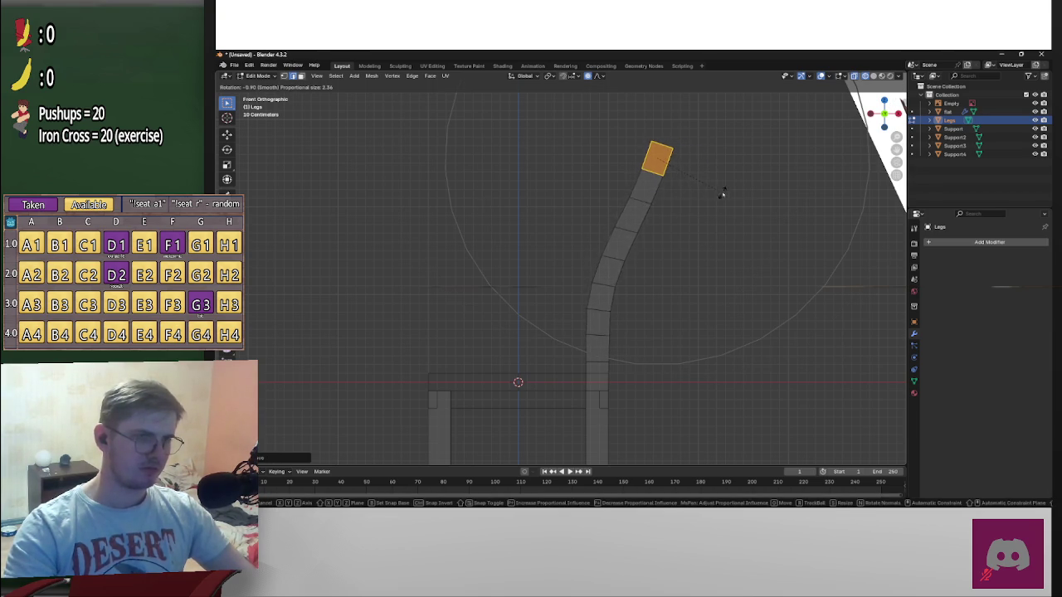
click(743, 194)
mouse_move(742, 197)
middle_down()
mouse_move(723, 213)
mouse_move(771, 230)
mouse_move(885, 223)
mouse_move(847, 226)
middle_up()
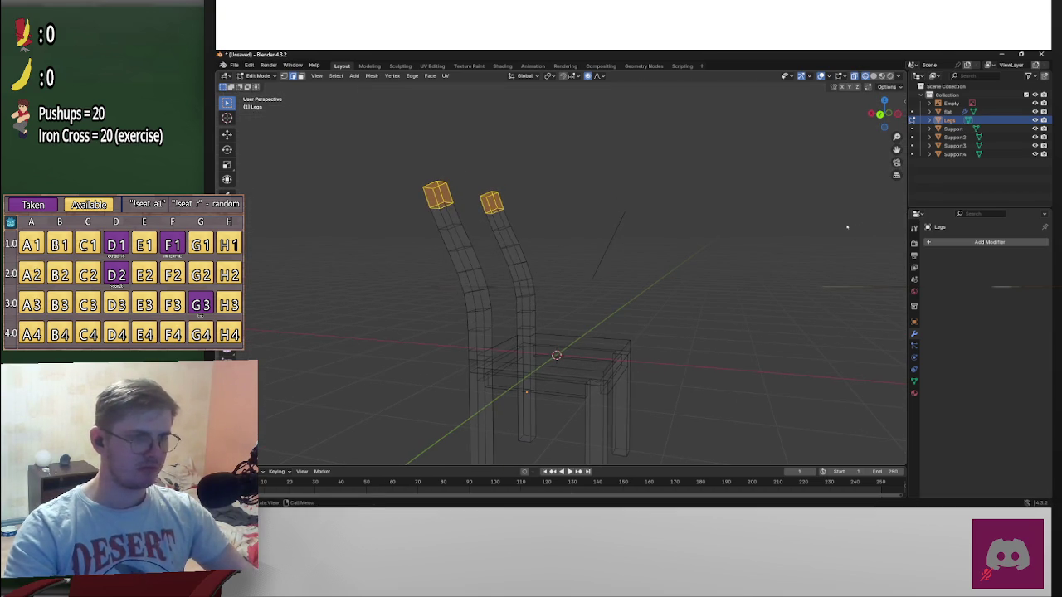
key(ctrl+z)
key(ctrl+z)
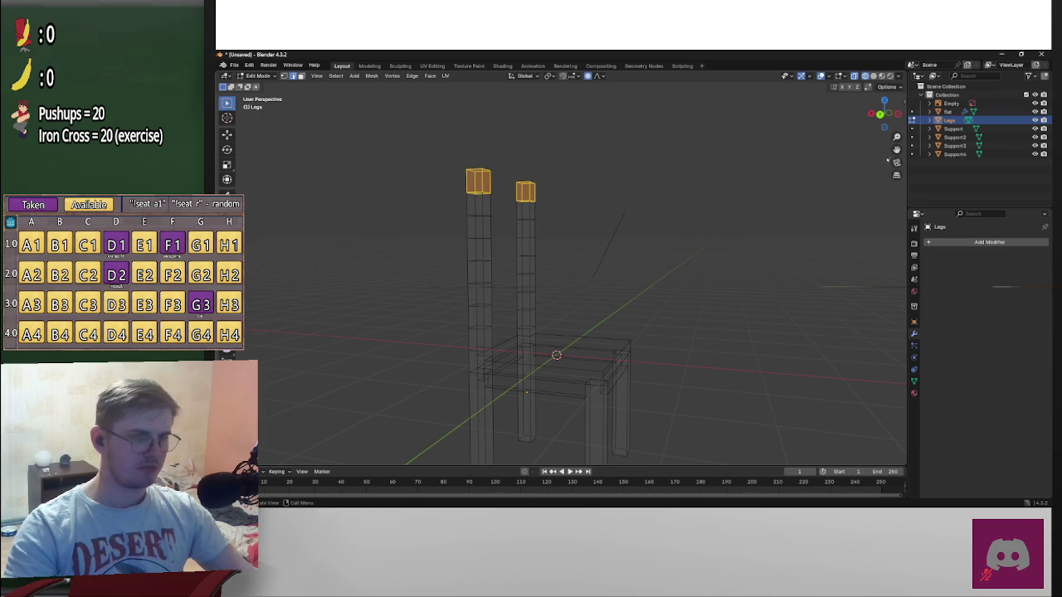
Extrude the post's top face and move it to start bending the post
click(881, 115)
scroll(608, 242, up, 2)
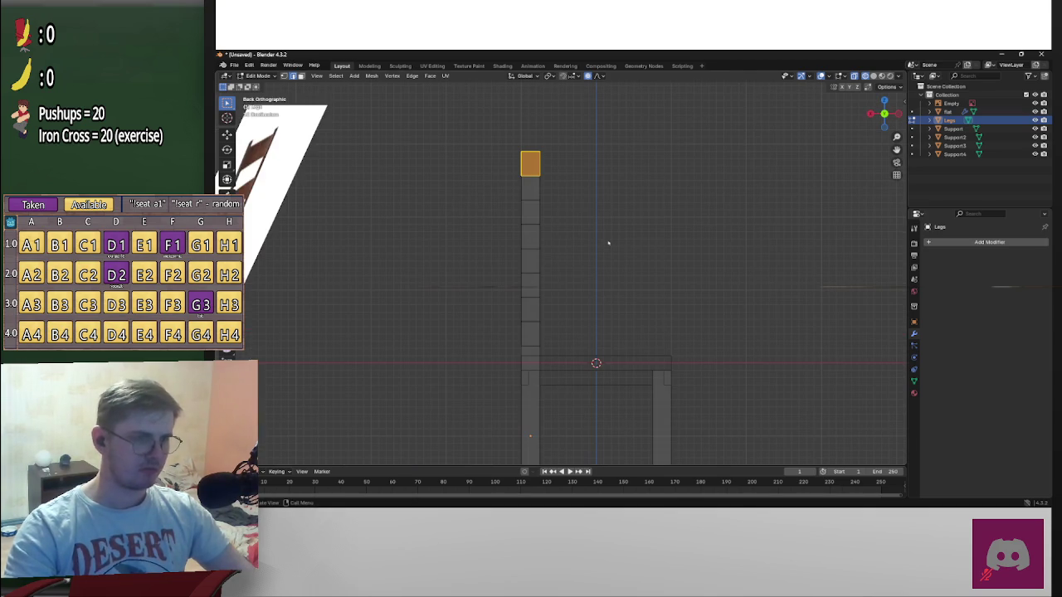
key(e)
click(603, 244)
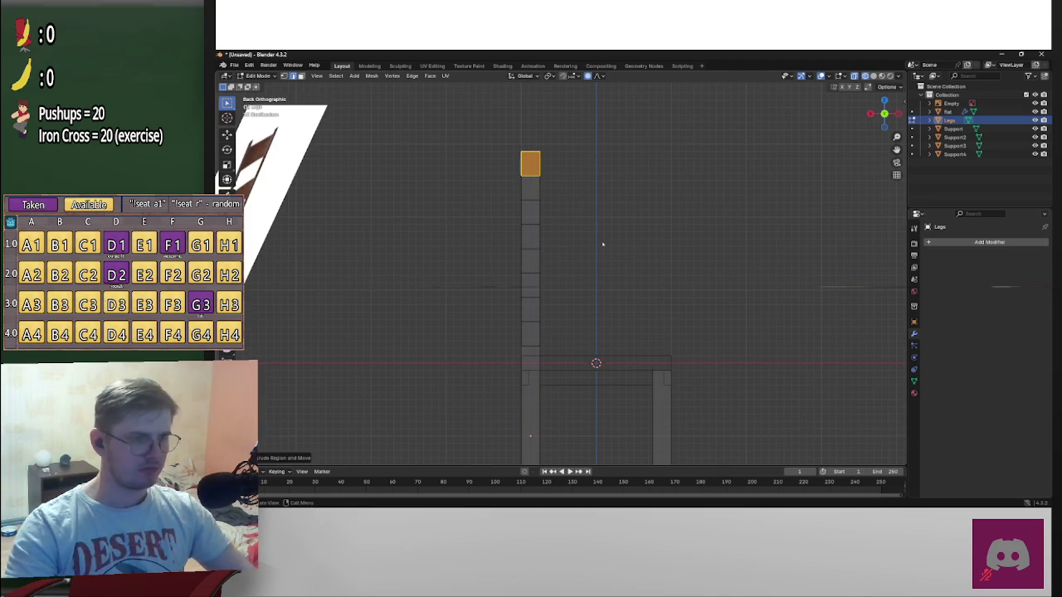
key(g)
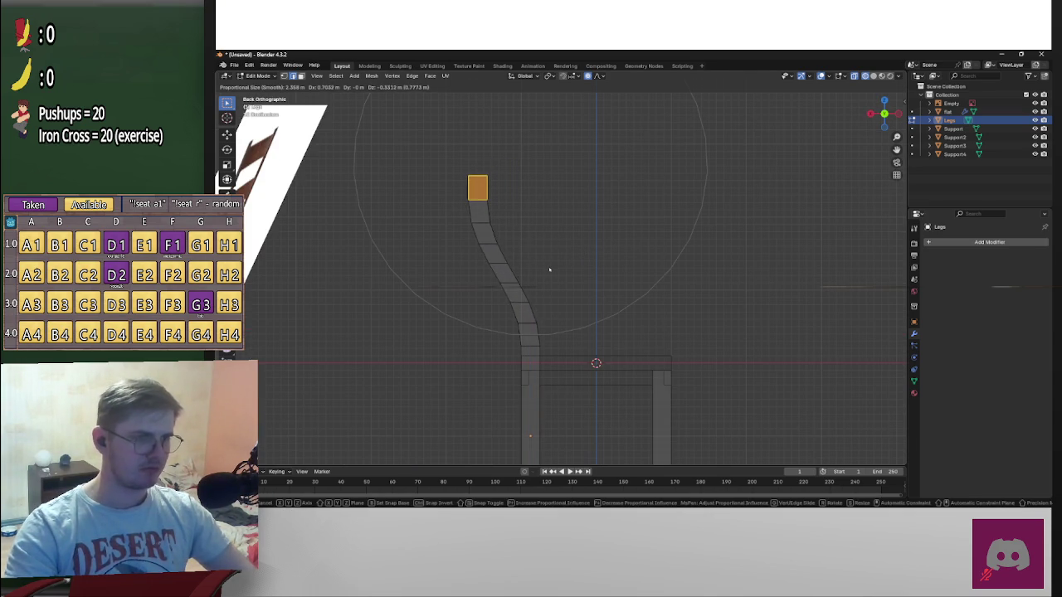
click(545, 270)
key(r)
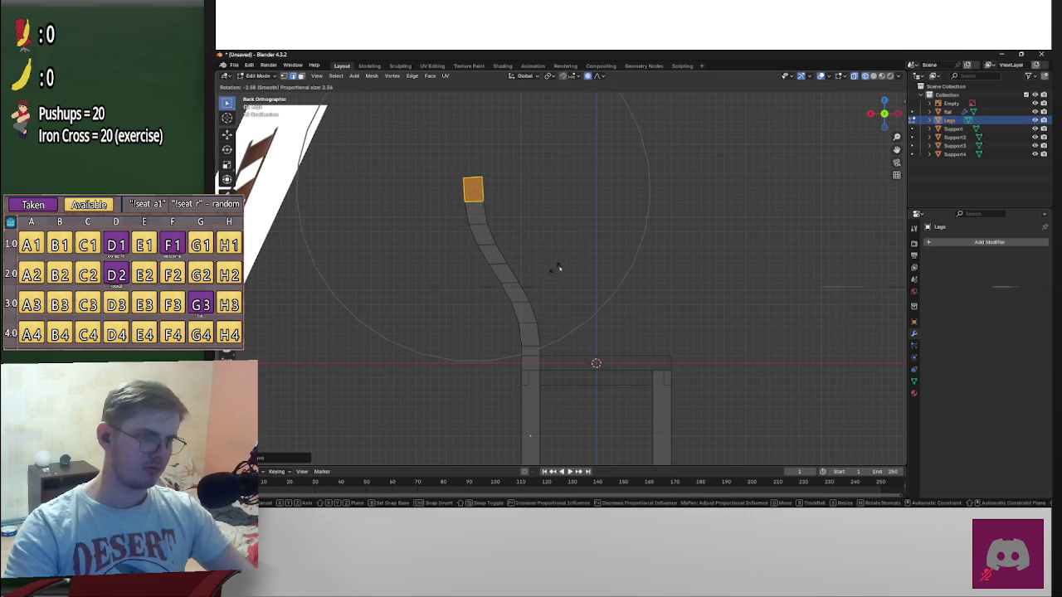
key(Escape)
key(g)
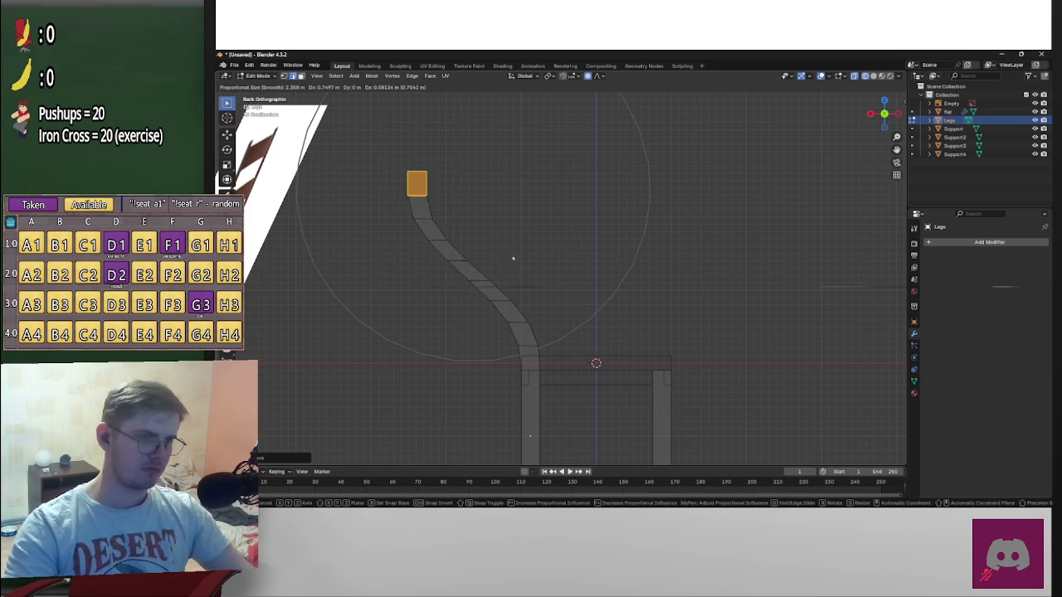
click(538, 264)
Tilt the top face and shift it left so the post leans gently backward
key(r)
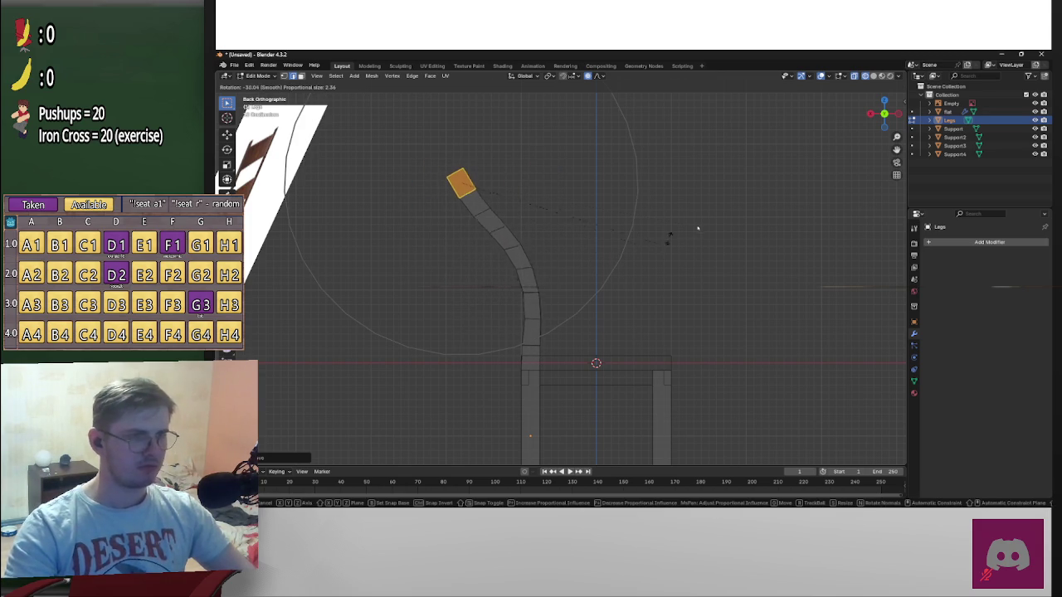
click(682, 226)
key(g)
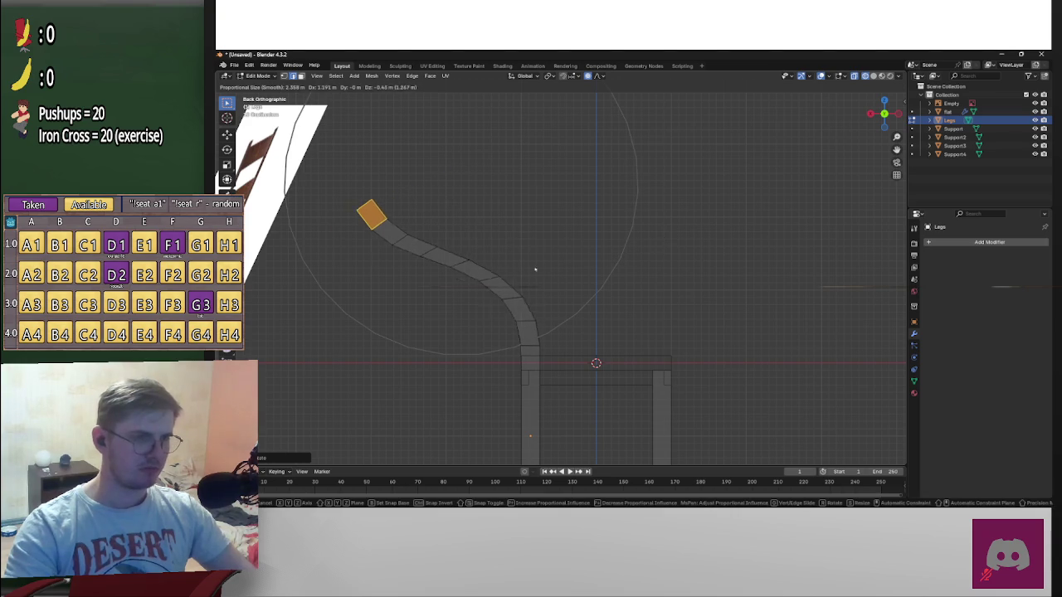
key(Escape)
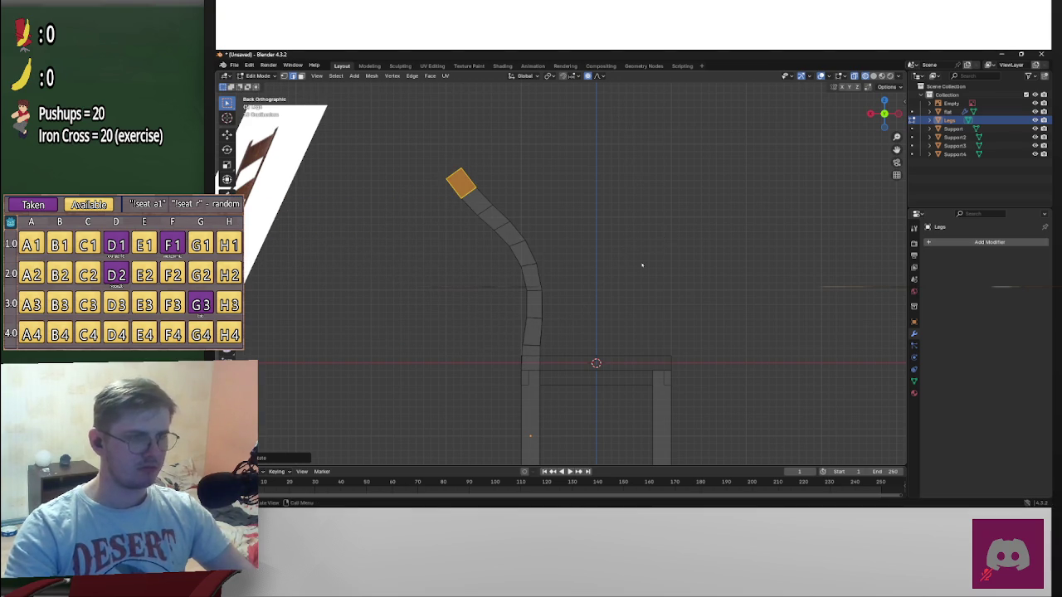
key(ctrl+z)
key(ctrl+z)
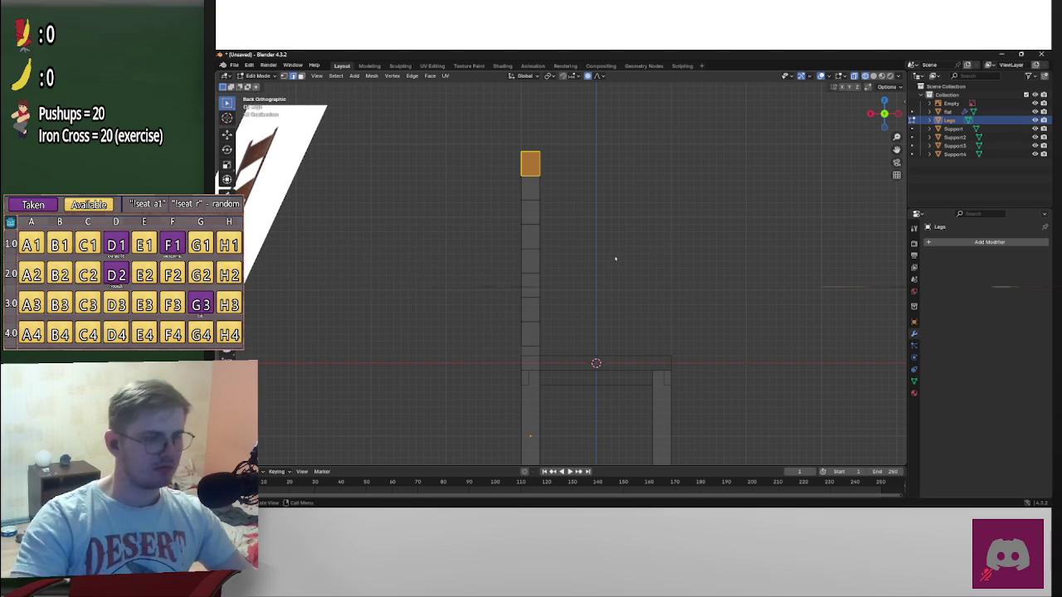
key(r)
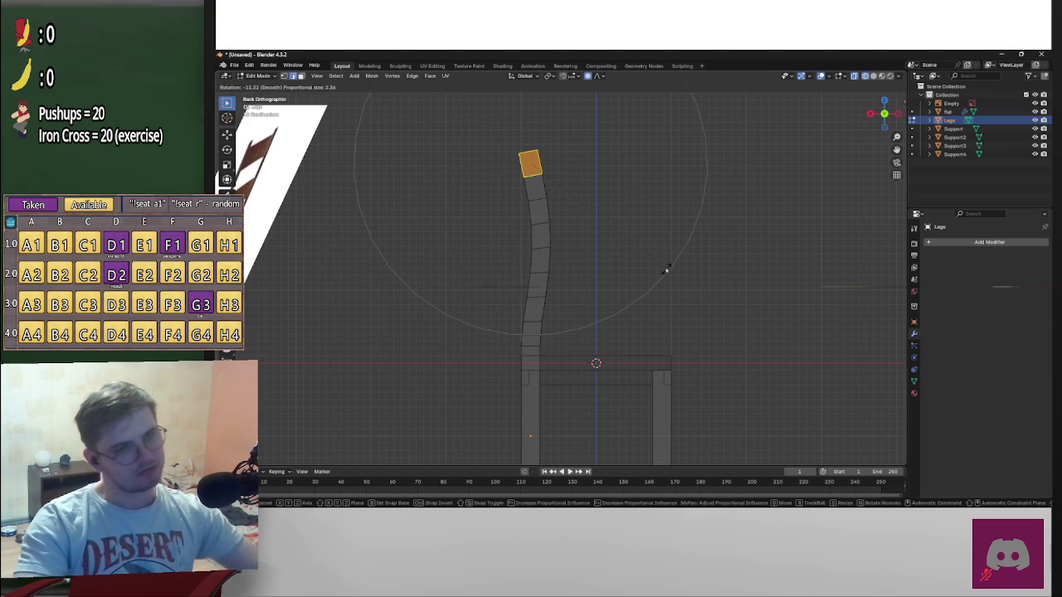
click(664, 269)
key(g)
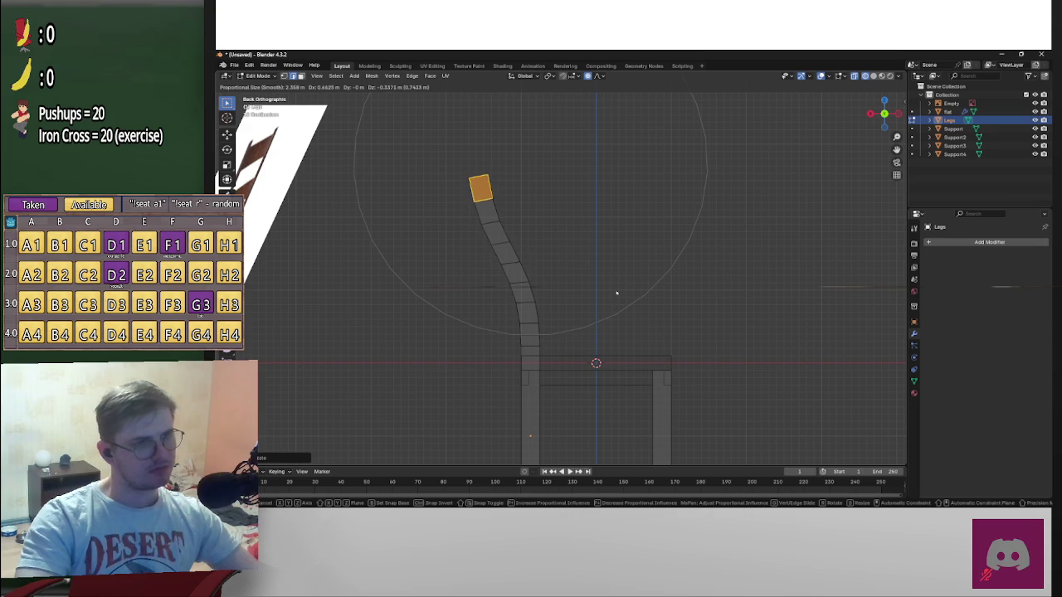
click(615, 291)
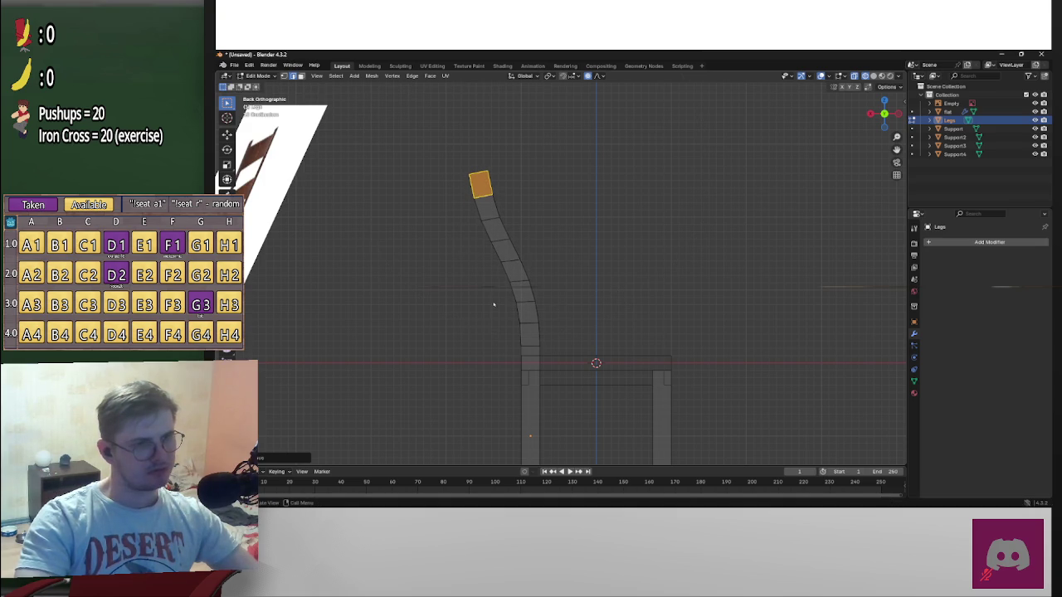
drag(573, 320, 574, 323)
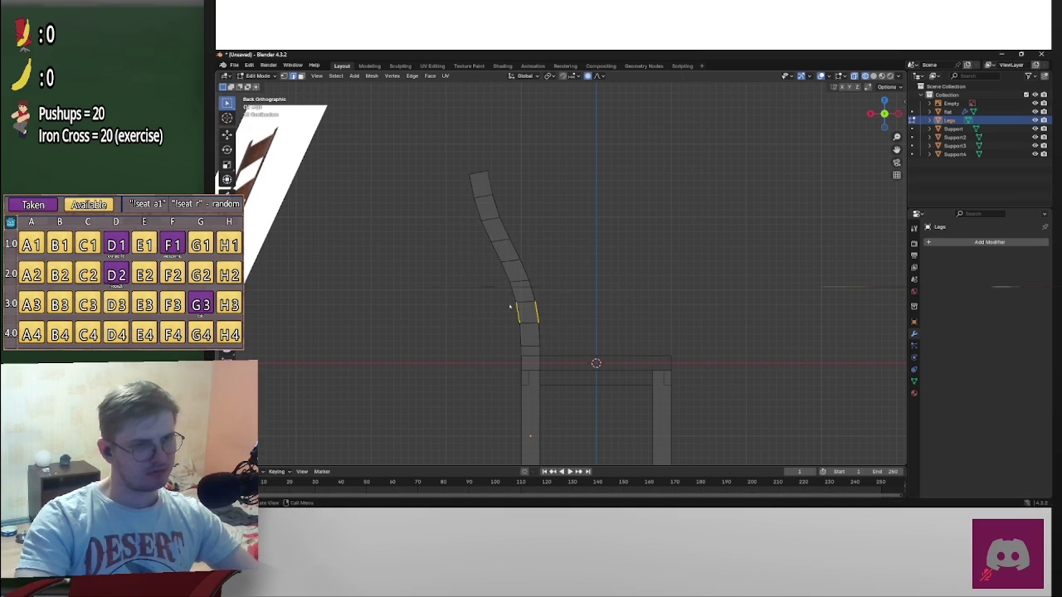
Select matching blocks of faces partway up both back posts
scroll(555, 321, up, 5)
shift+middle_drag(423, 359, 595, 294)
click(642, 312)
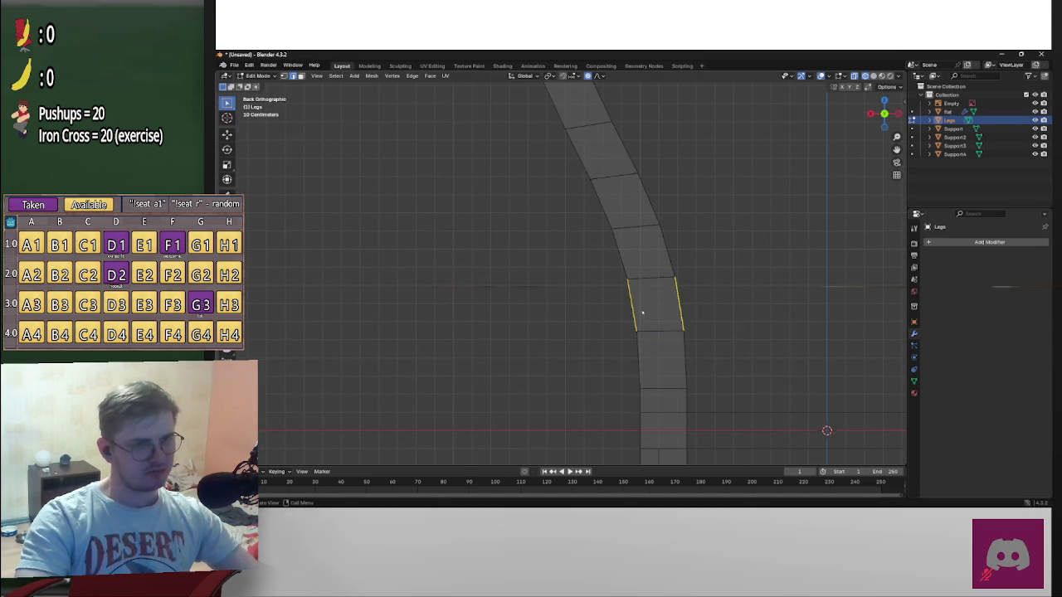
mouse_move(696, 301)
middle_down()
mouse_move(586, 307)
mouse_move(651, 296)
mouse_move(629, 301)
middle_up()
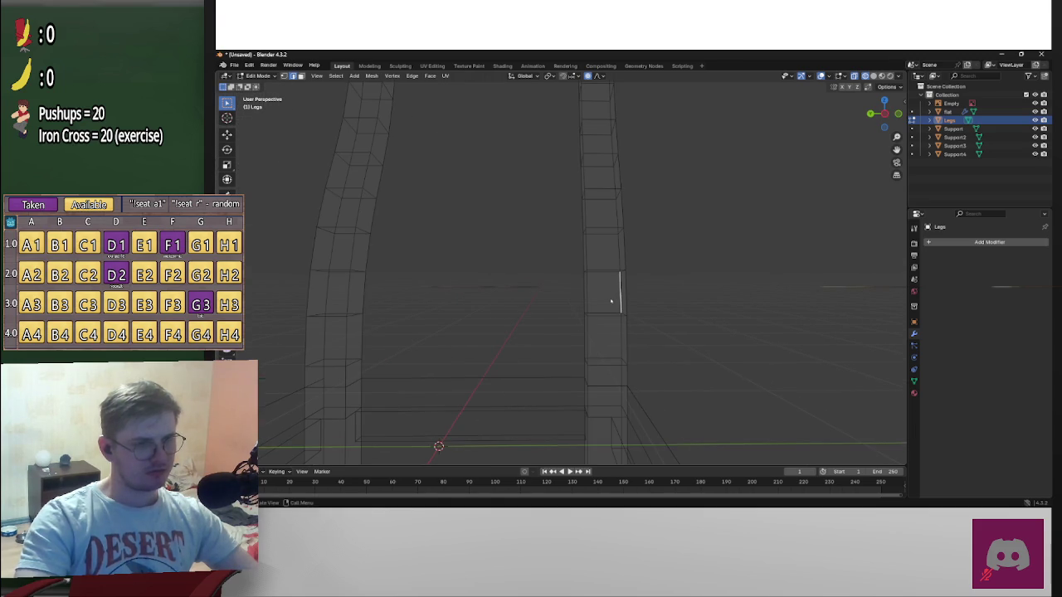
click(610, 302)
click(329, 295)
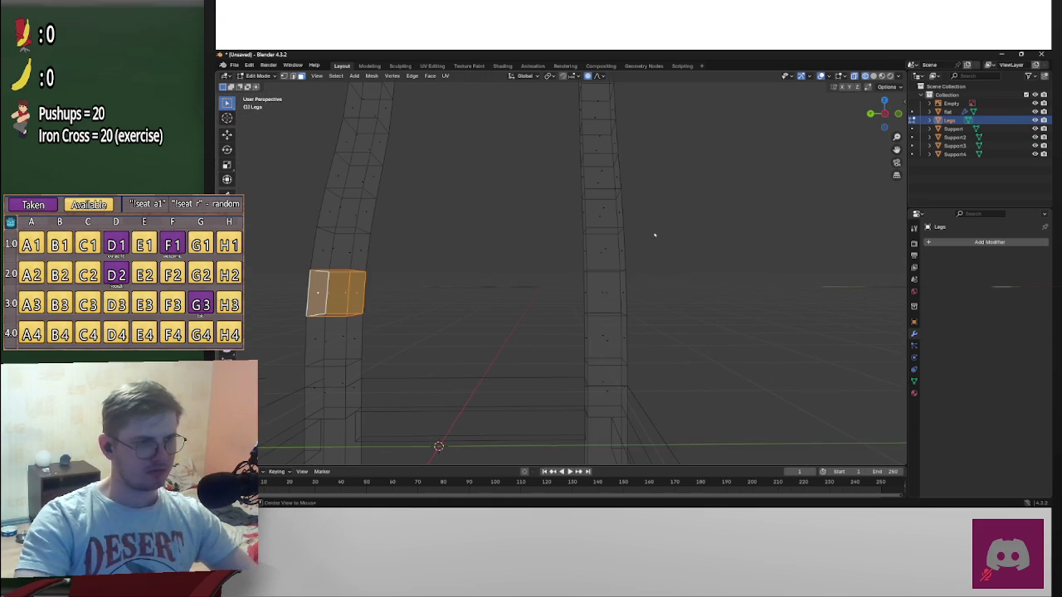
alt+shift+click(604, 307)
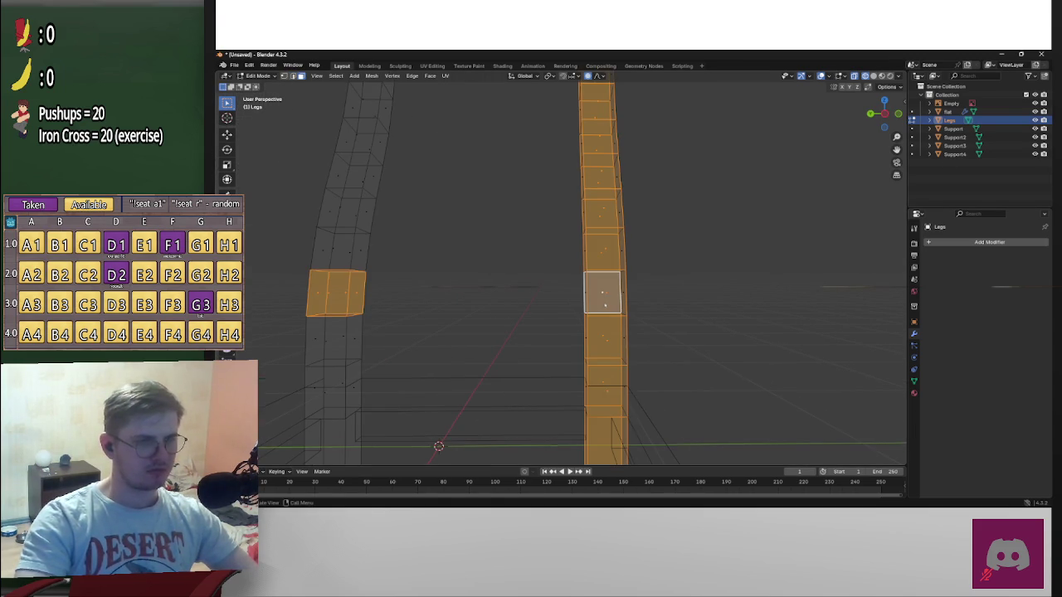
click(621, 293)
click(317, 295)
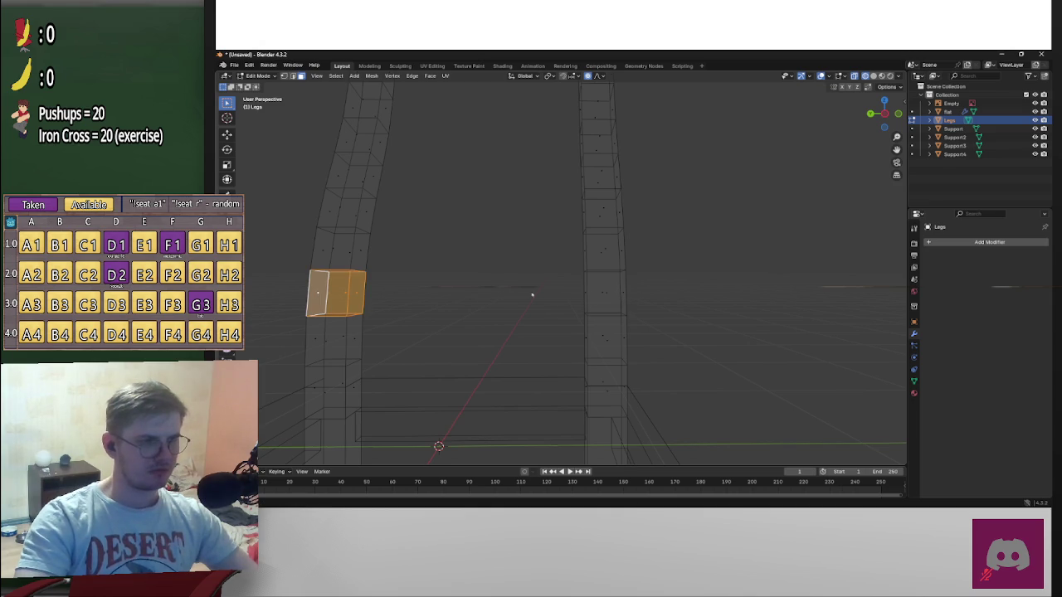
shift+click(619, 291)
alt+middle_drag(621, 292, 719, 233)
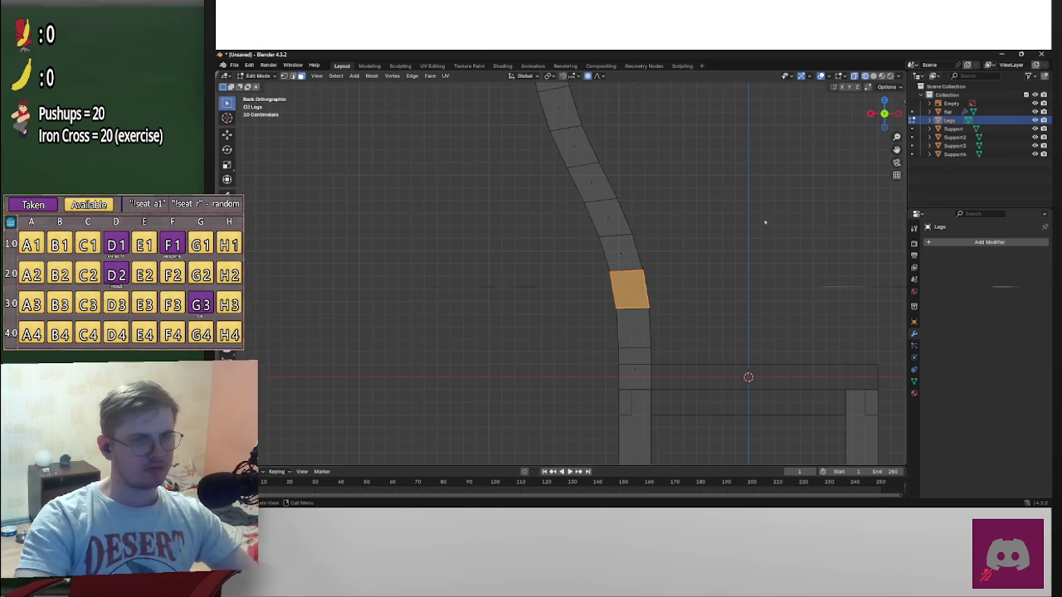
scroll(719, 233, down, 3)
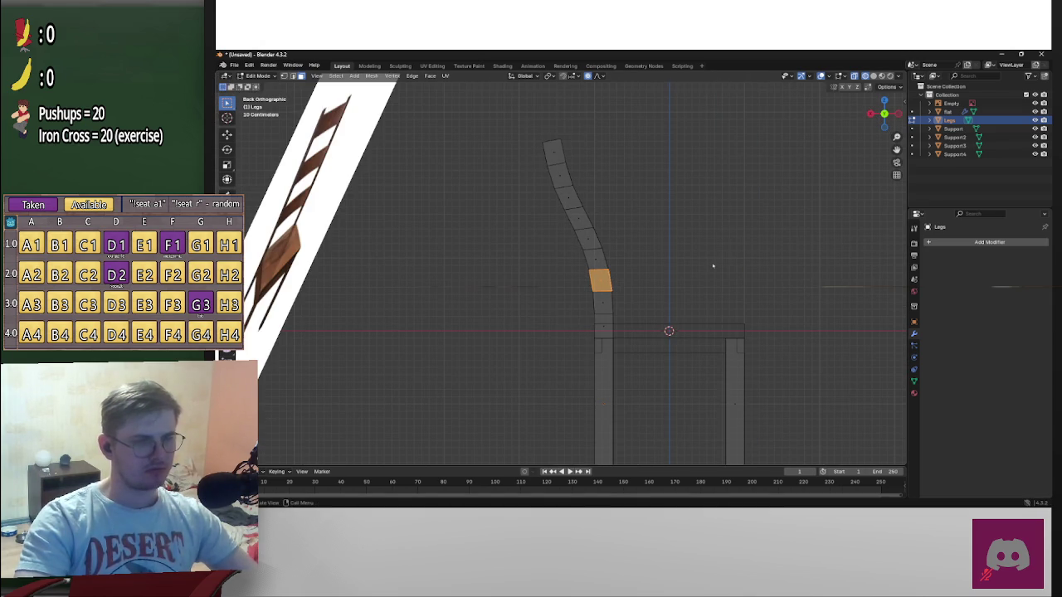
Try a proportional move of the selected post faces, then cancel it
key(g)
scroll(688, 269, down, 4)
scroll(687, 269, down, 4)
scroll(680, 272, down, 2)
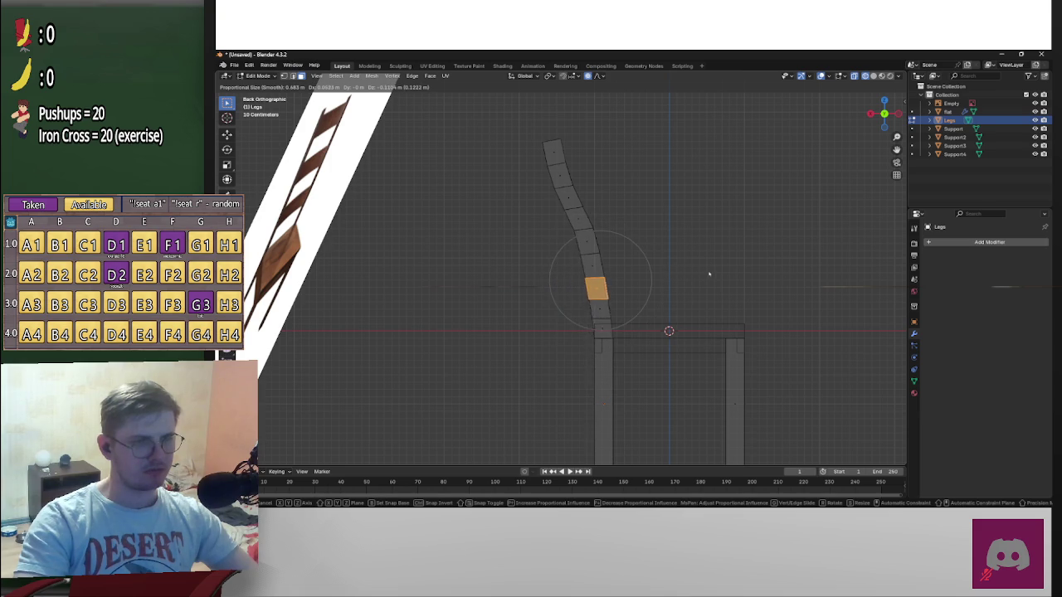
key(Escape)
scroll(700, 280, up, 2)
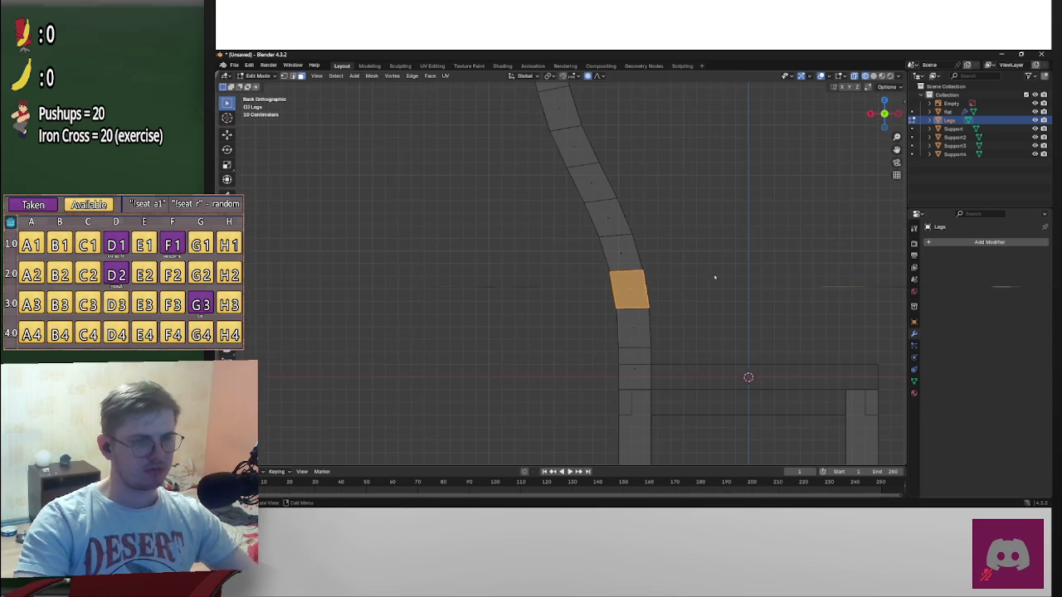
shift+middle_drag(711, 282, 675, 296)
scroll(673, 306, down, 3)
scroll(682, 300, down, 2)
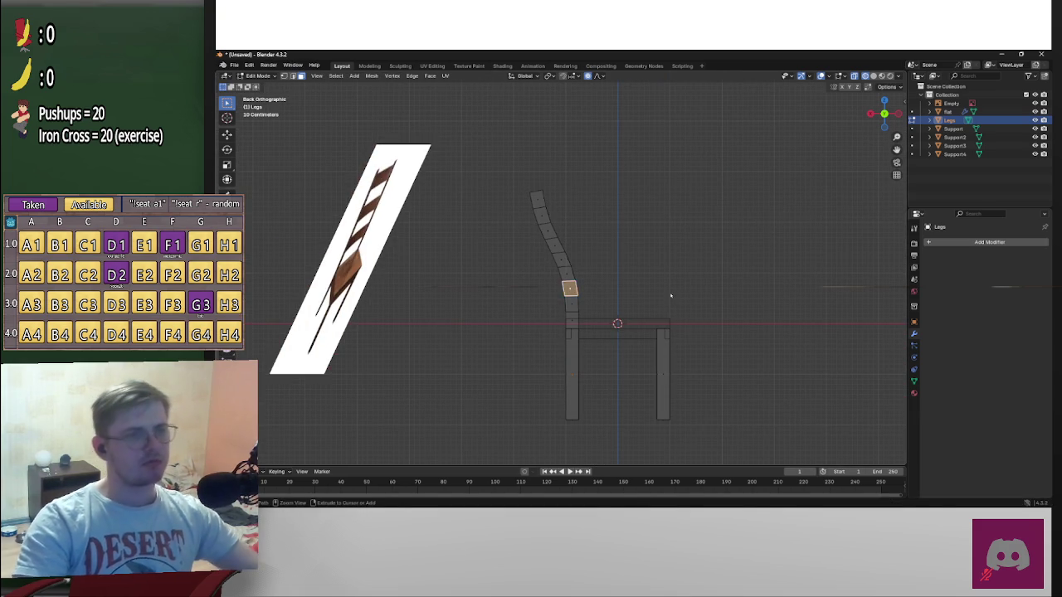
Undo the curve so the back post stands straight again
click(674, 296)
key(ctrl+z)
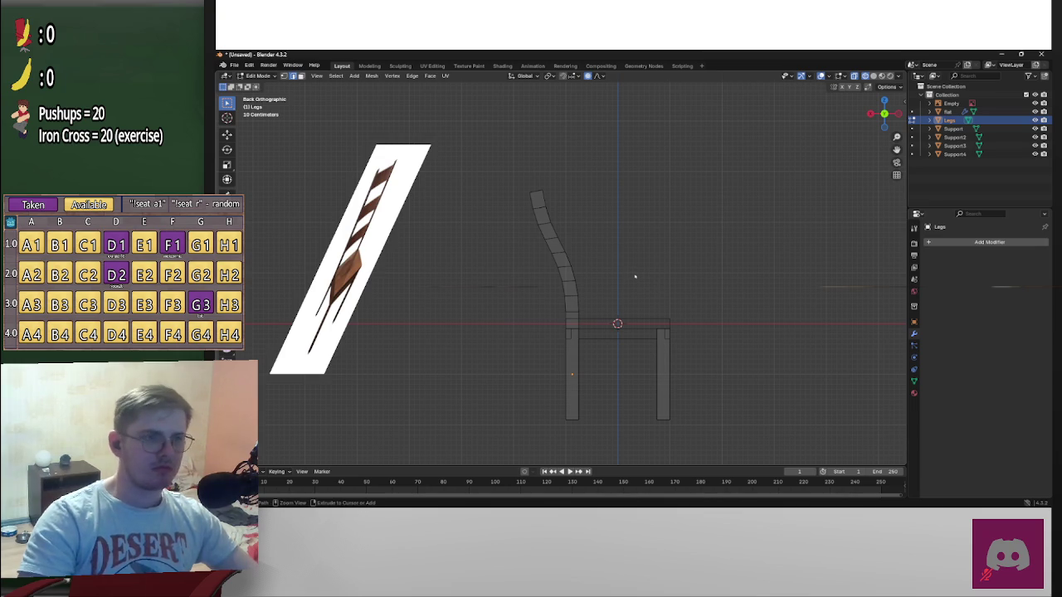
key(ctrl+z)
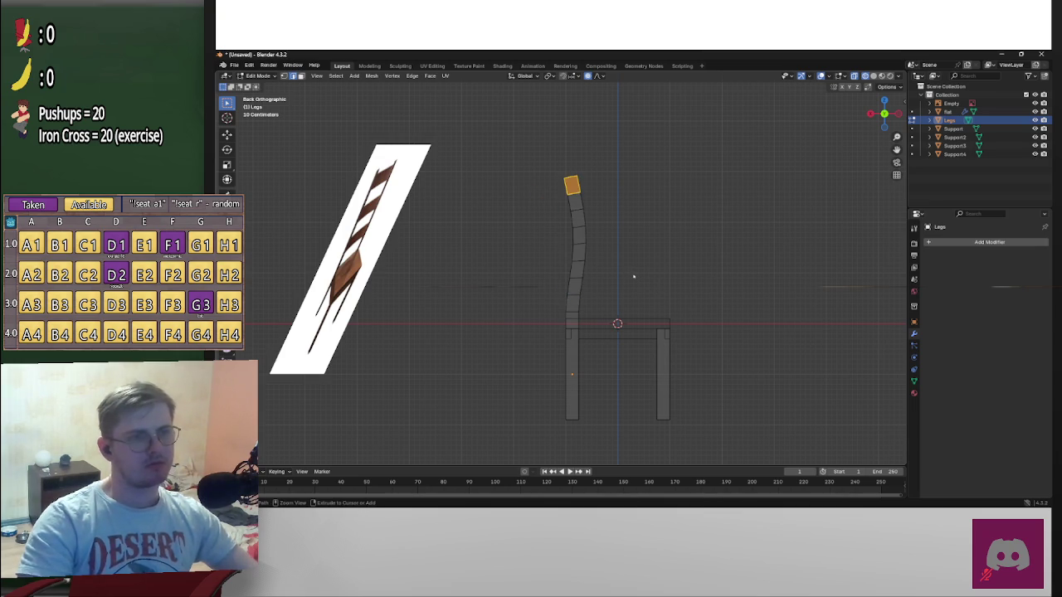
scroll(621, 270, up, 1)
scroll(609, 268, up, 2)
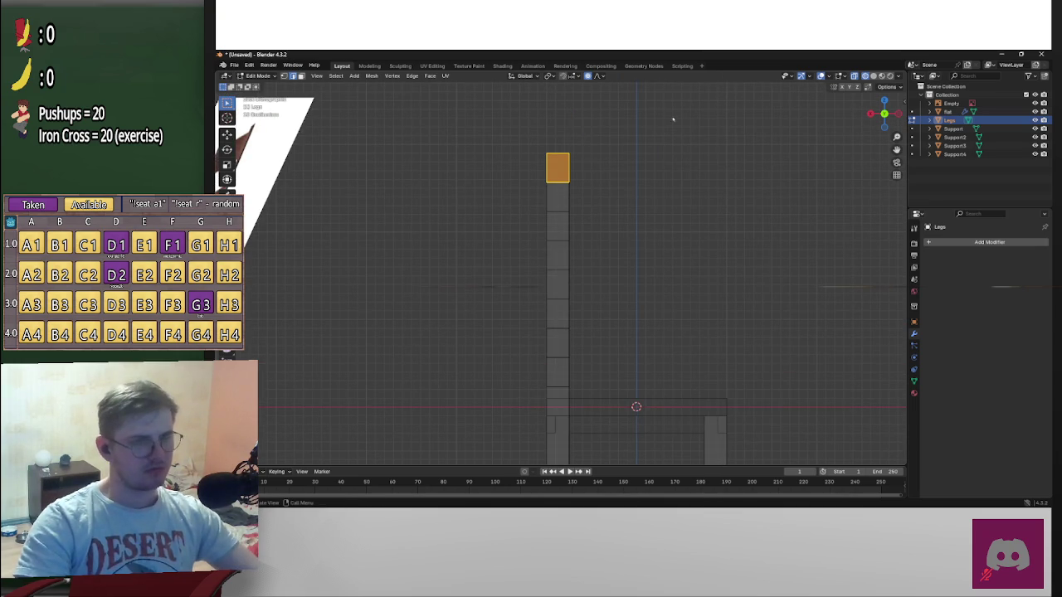
click(597, 76)
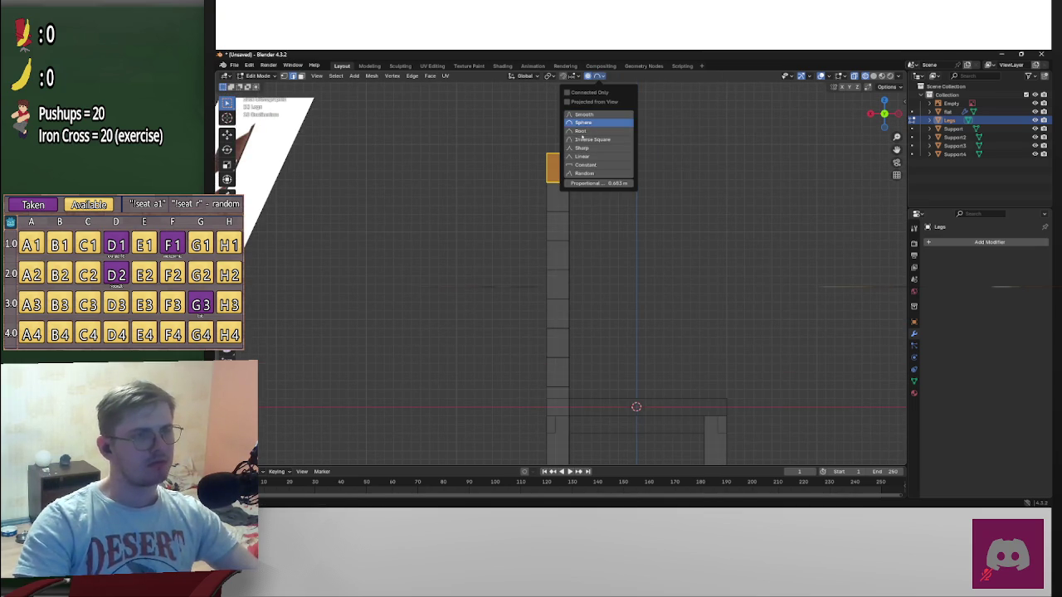
Try bending the back post by moving and rotating its top face
key(g)
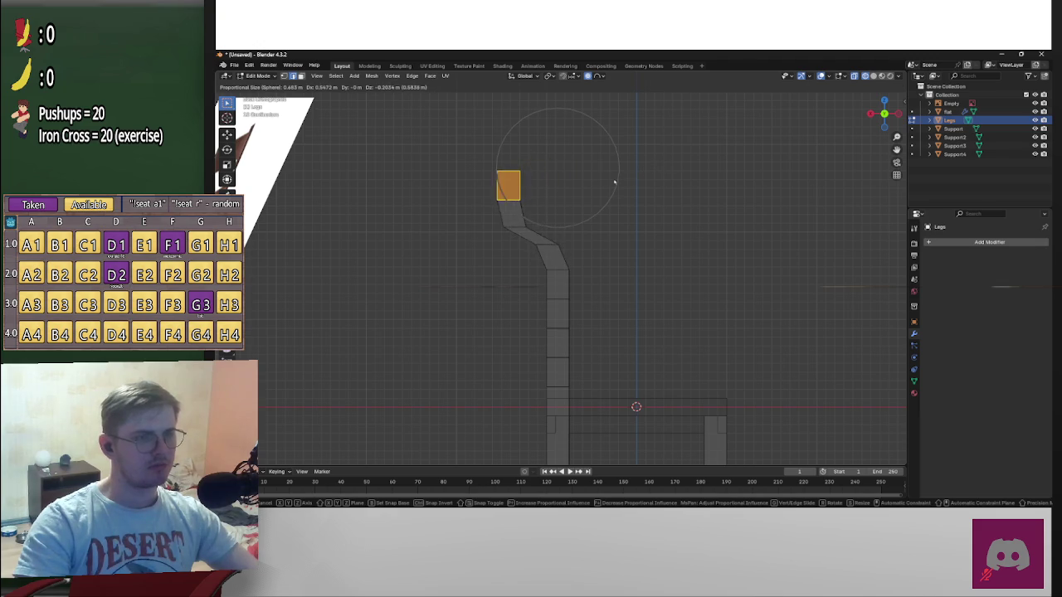
scroll(646, 180, down, 7)
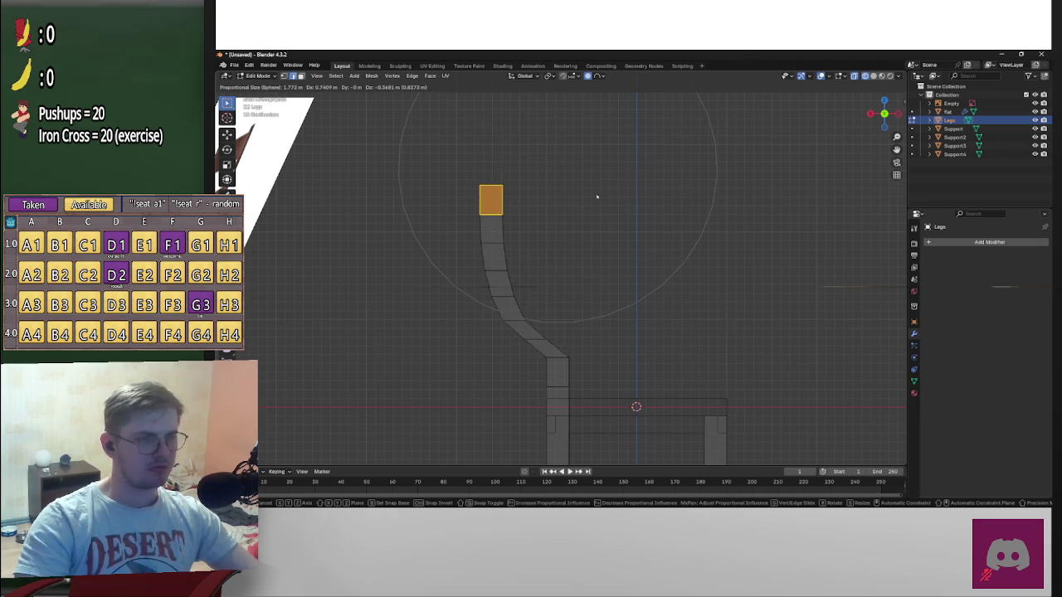
scroll(631, 174, down, 4)
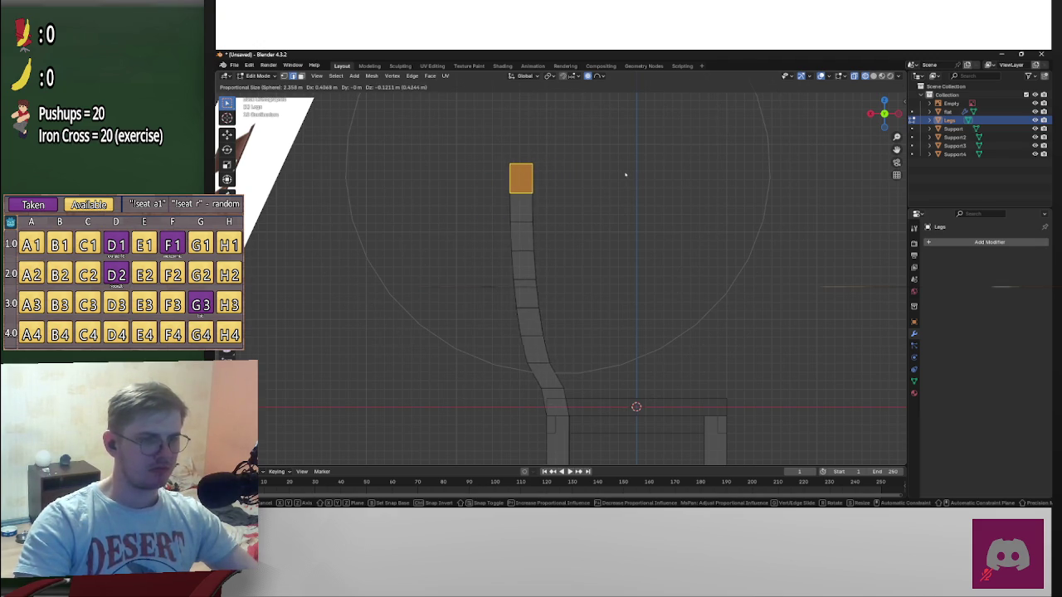
scroll(626, 174, up, 1)
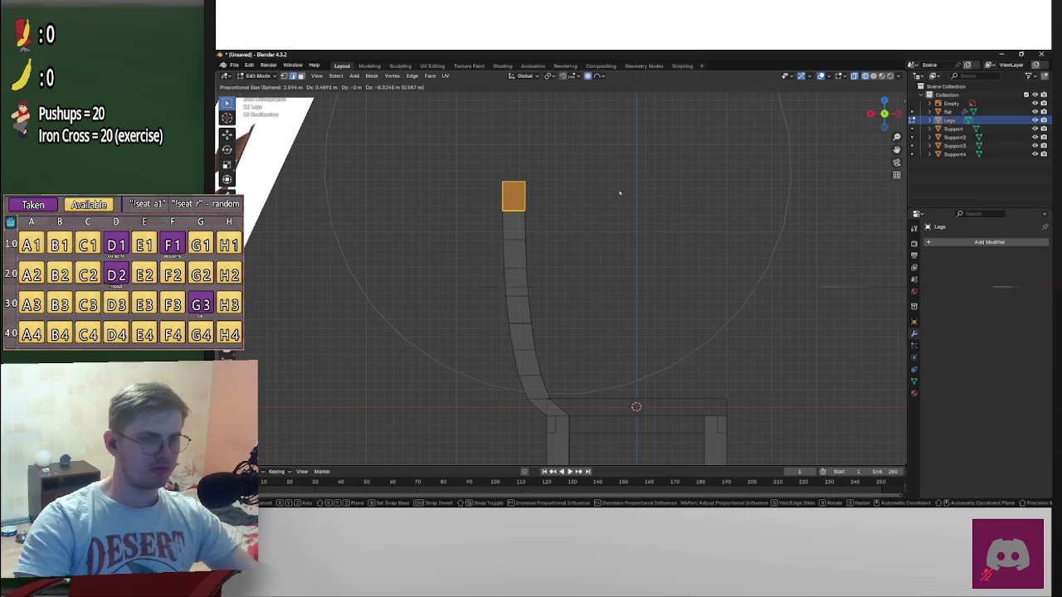
key(z)
click(636, 195)
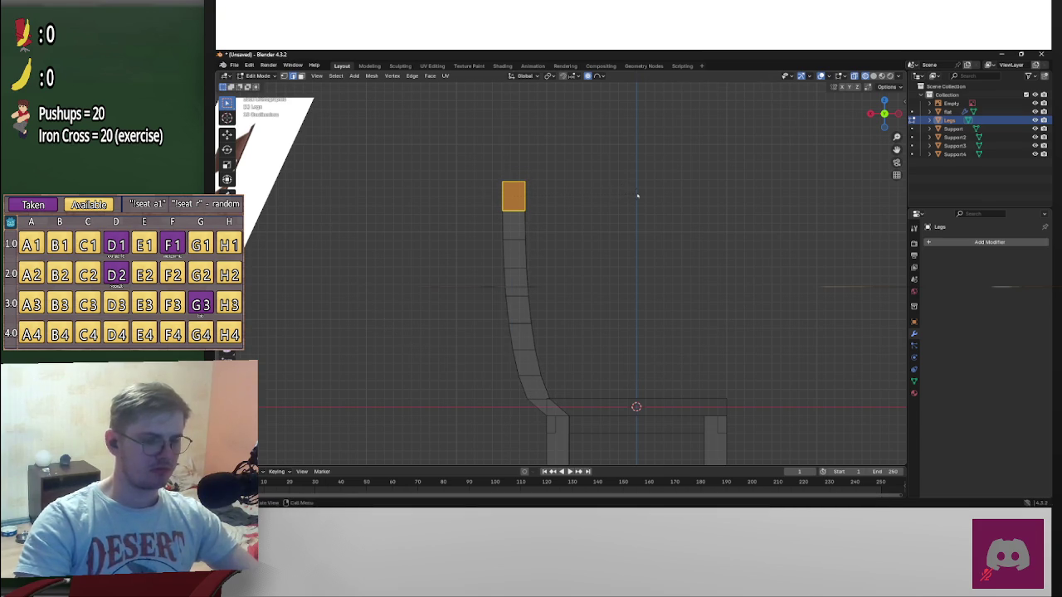
key(r)
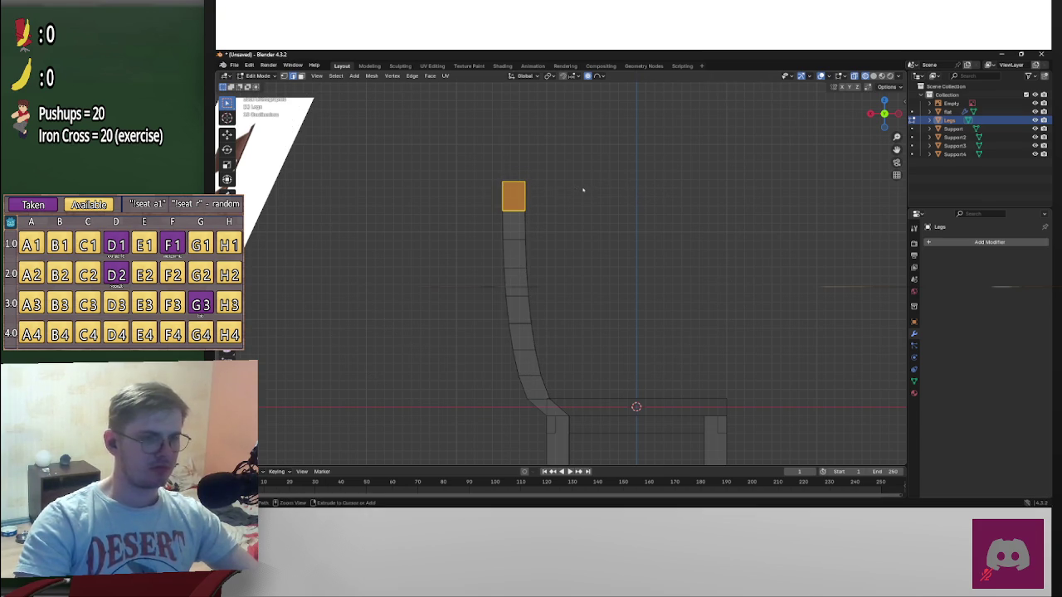
click(629, 197)
Test a soft-falloff move of the top face, then return the post to straight
key(g)
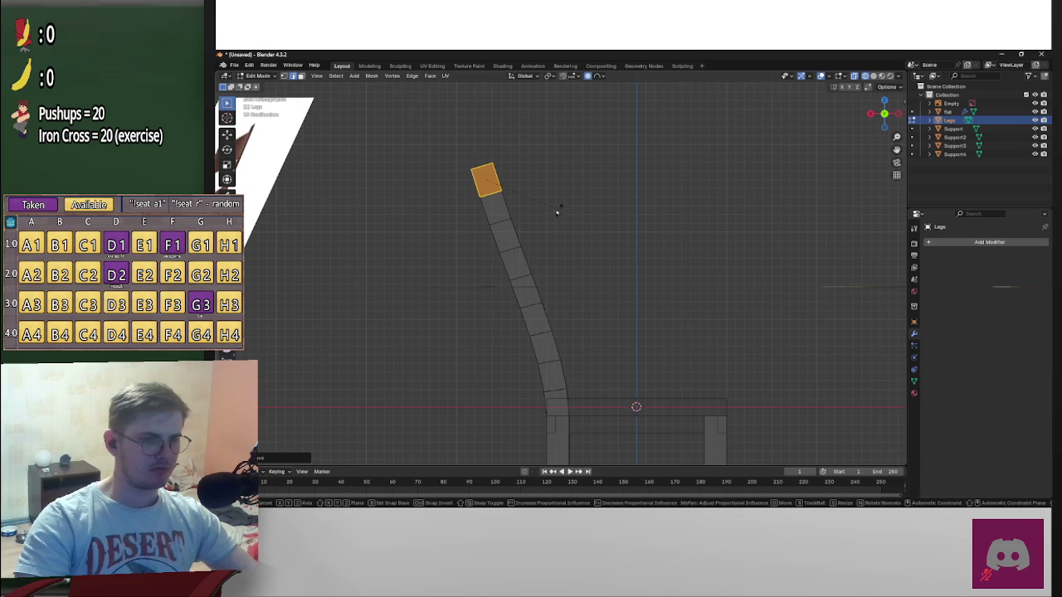
key(shift+o)
click(551, 216)
key(g)
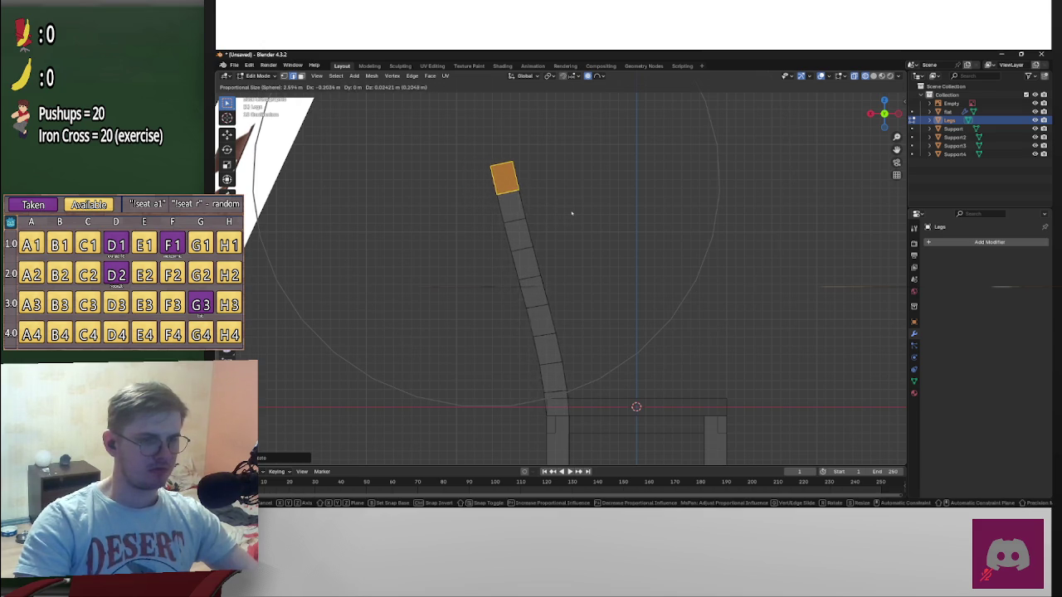
click(571, 213)
scroll(577, 218, down, 4)
scroll(581, 220, down, 1)
key(g)
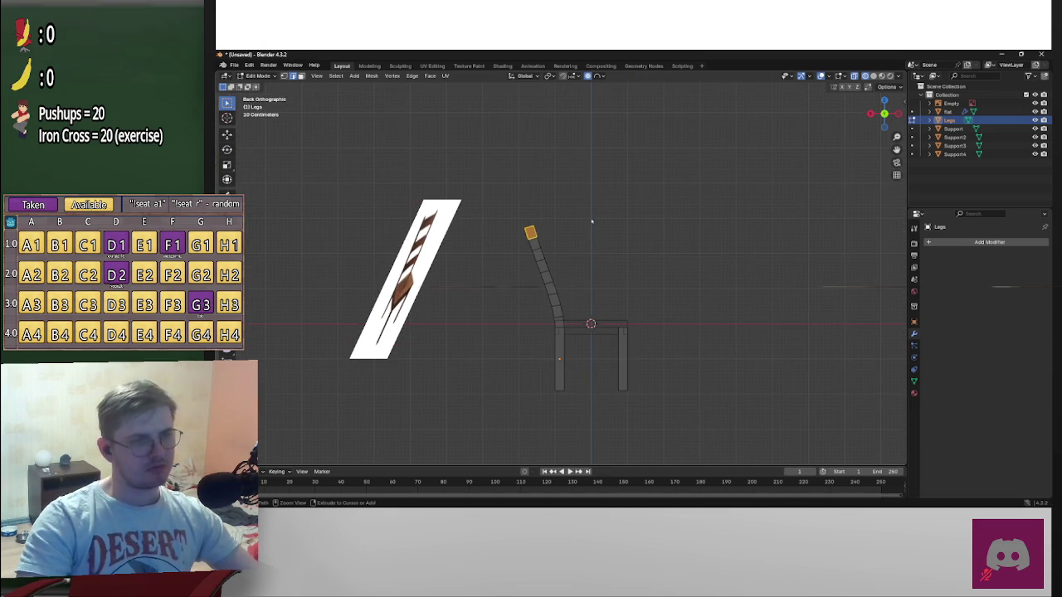
click(584, 276)
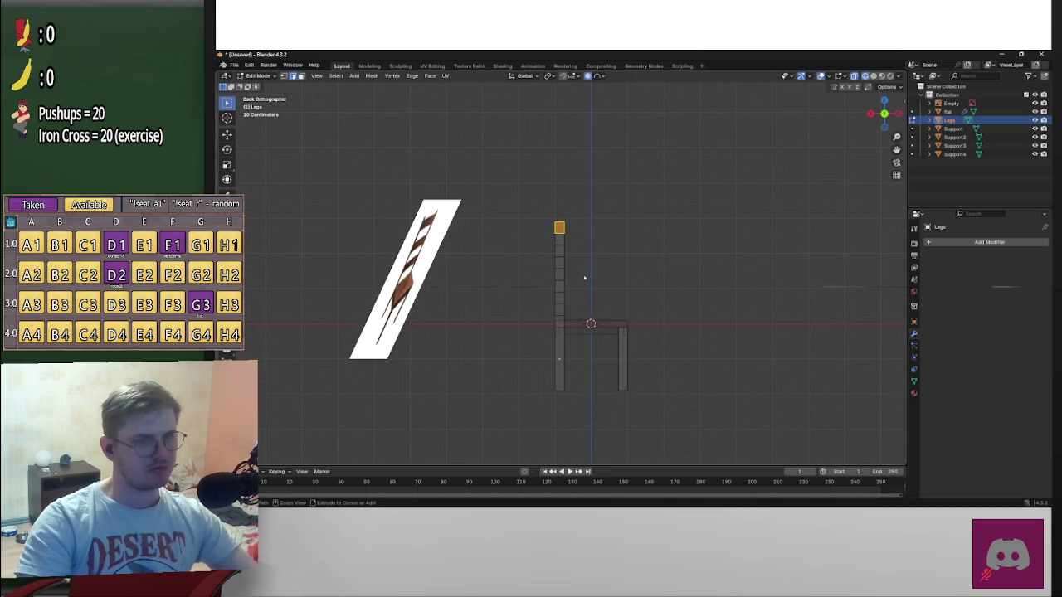
scroll(585, 278, up, 5)
Set the proportional editing falloff to Root and box-select the post's top face
click(600, 76)
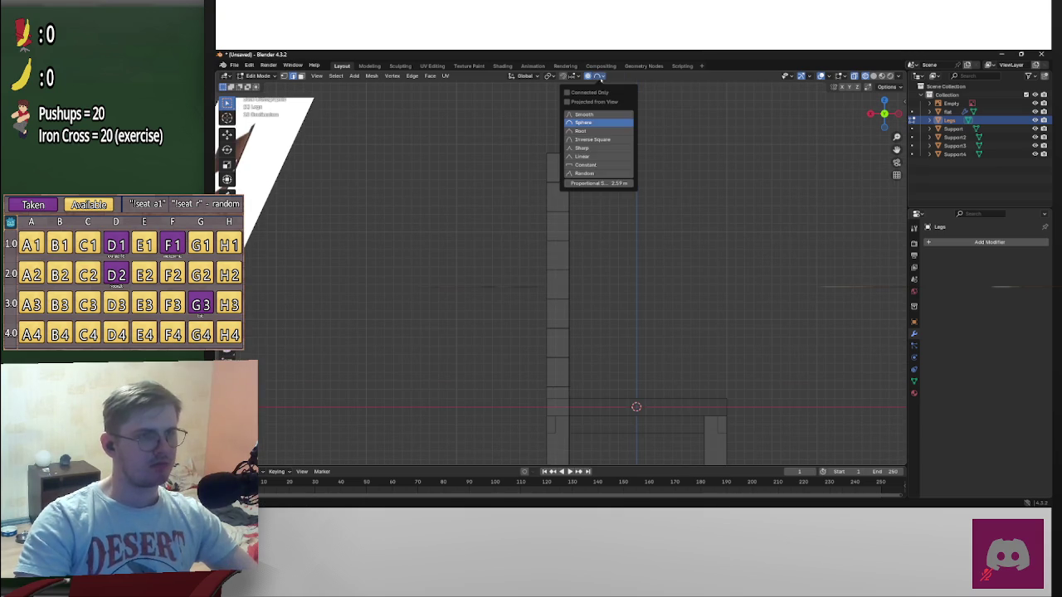
click(600, 133)
drag(519, 139, 601, 185)
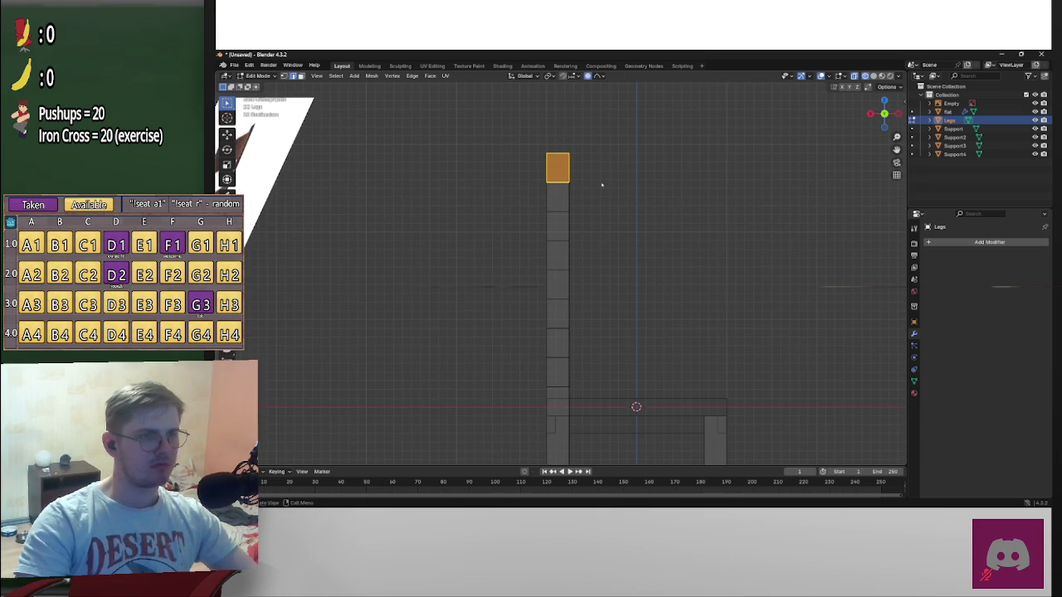
key(g)
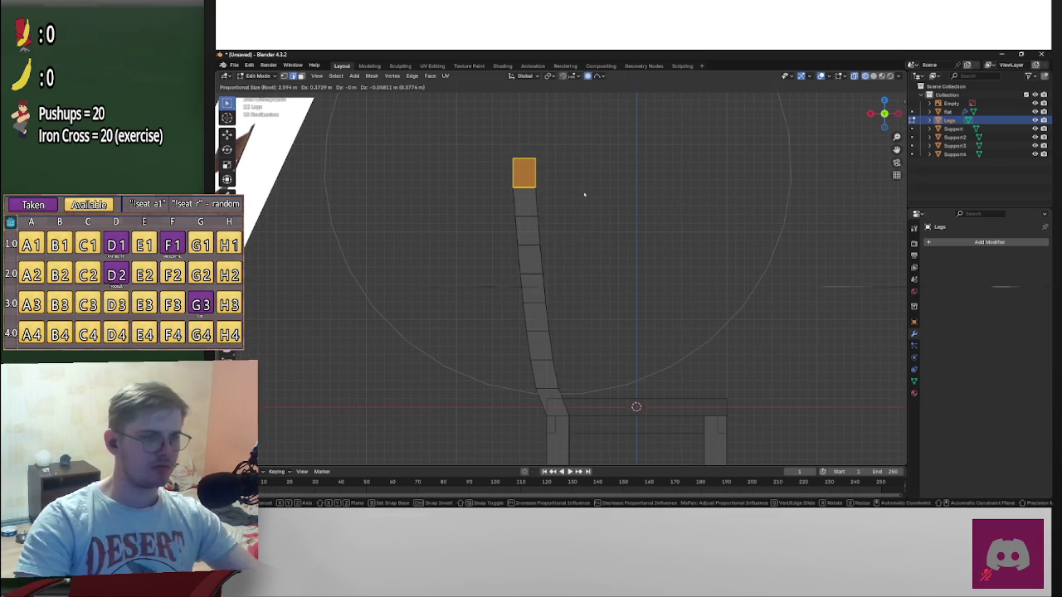
key(Escape)
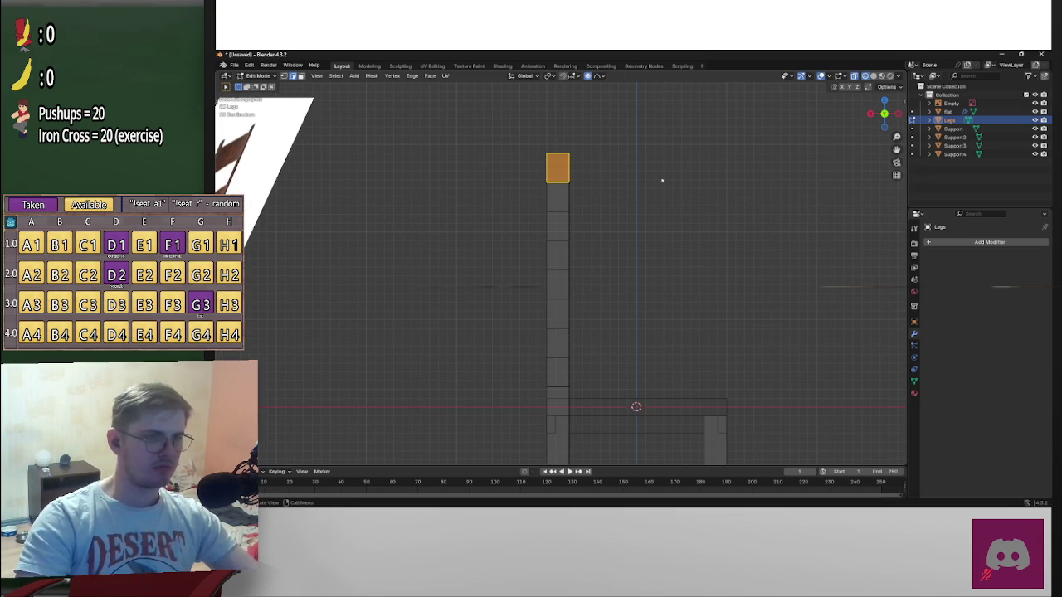
Reselect the top face, try a rotation, then undo back to a straight post
drag(501, 146, 596, 187)
key(r)
click(618, 180)
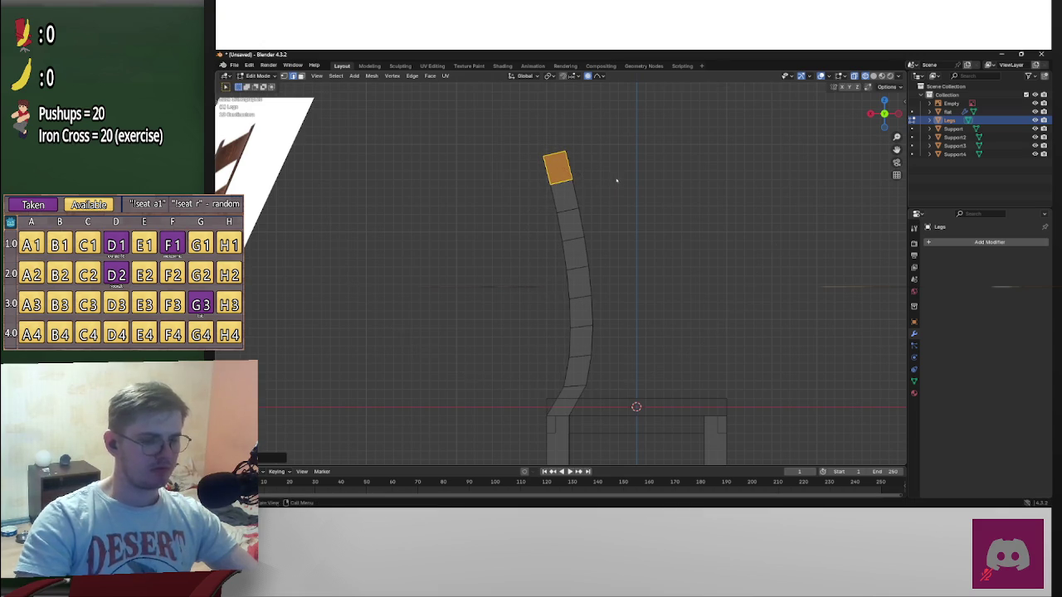
key(g)
key(r)
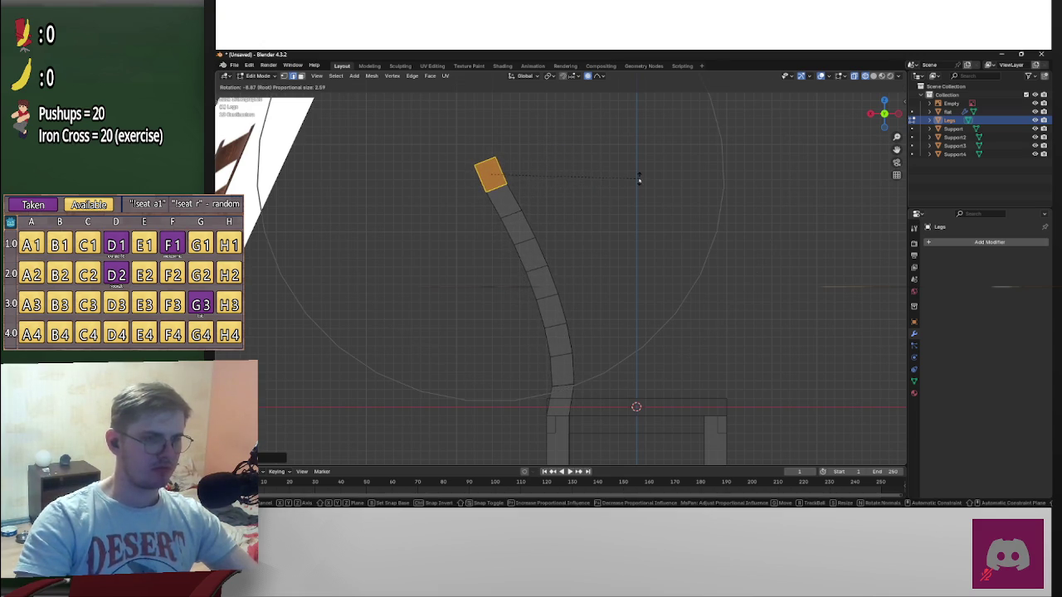
key(Escape)
key(ctrl+z)
key(ctrl+z)
Rotate the top face and shift it left to curve the post backward
key(r)
key(g)
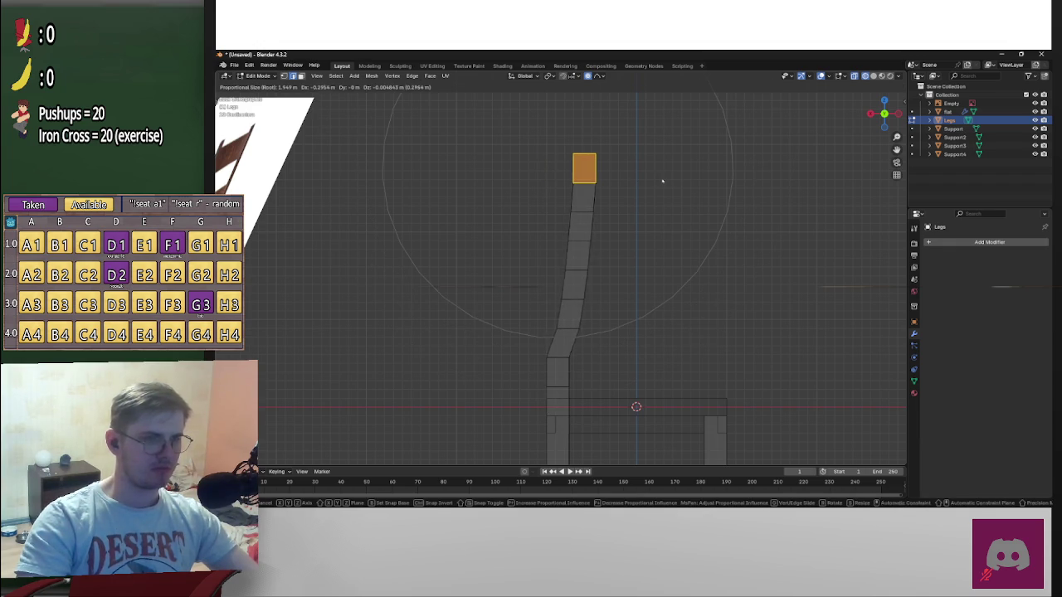
key(r)
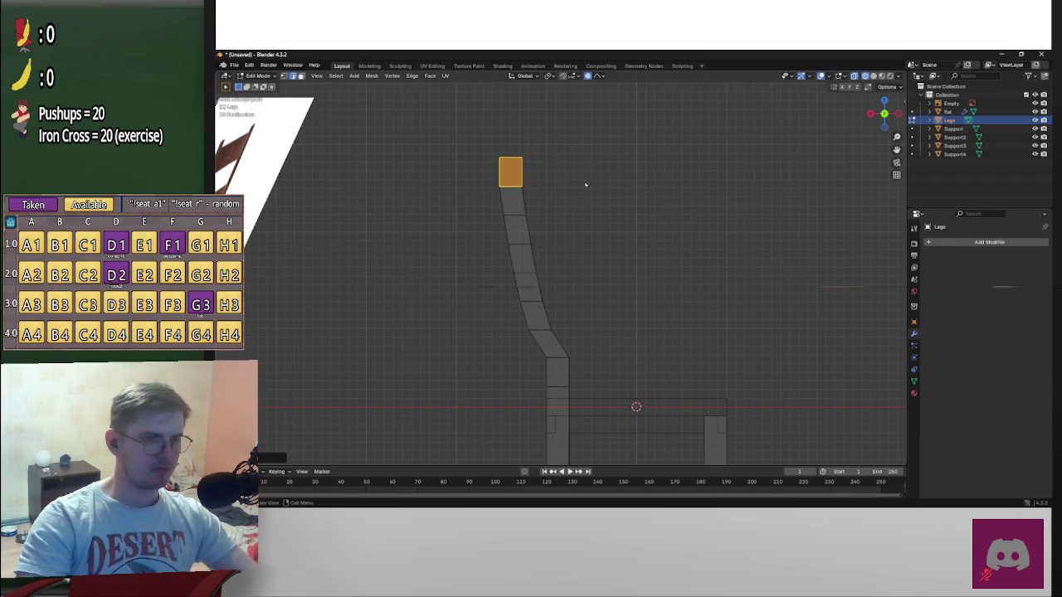
click(765, 142)
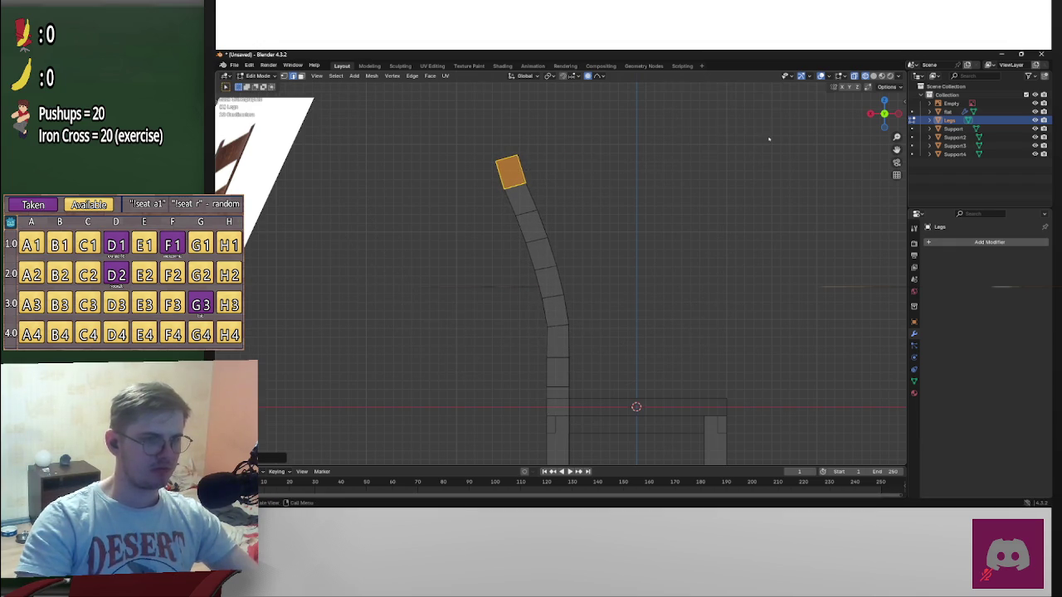
key(g)
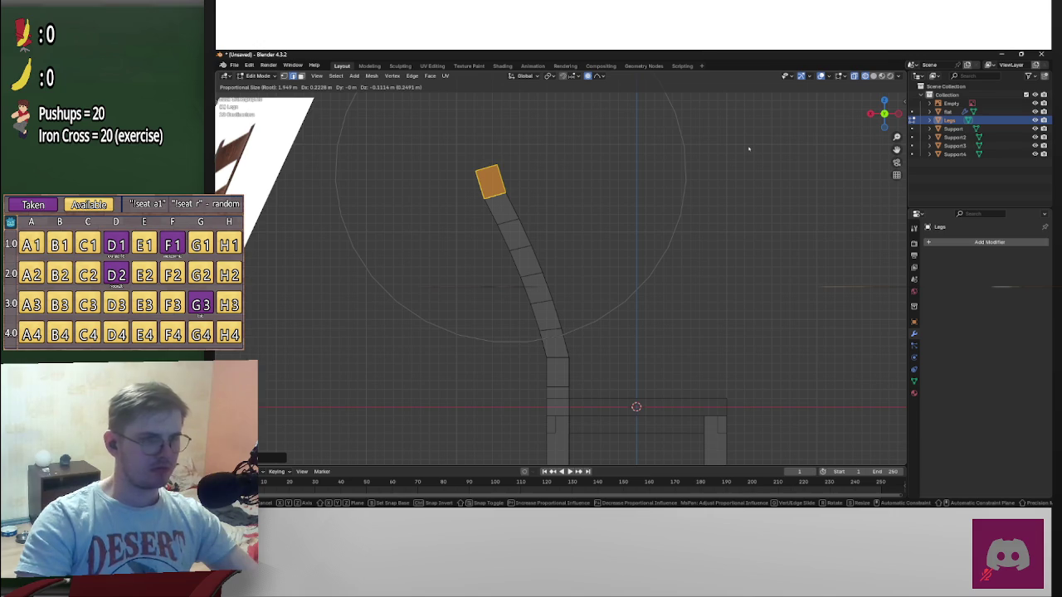
click(748, 148)
Select an edge loop lower on the post, viewed from the back, to refine the curve
mouse_move(749, 146)
middle_down()
mouse_move(704, 240)
mouse_move(628, 254)
mouse_move(481, 255)
mouse_move(691, 342)
mouse_move(761, 349)
middle_up()
scroll(548, 274, up, 3)
click(883, 111)
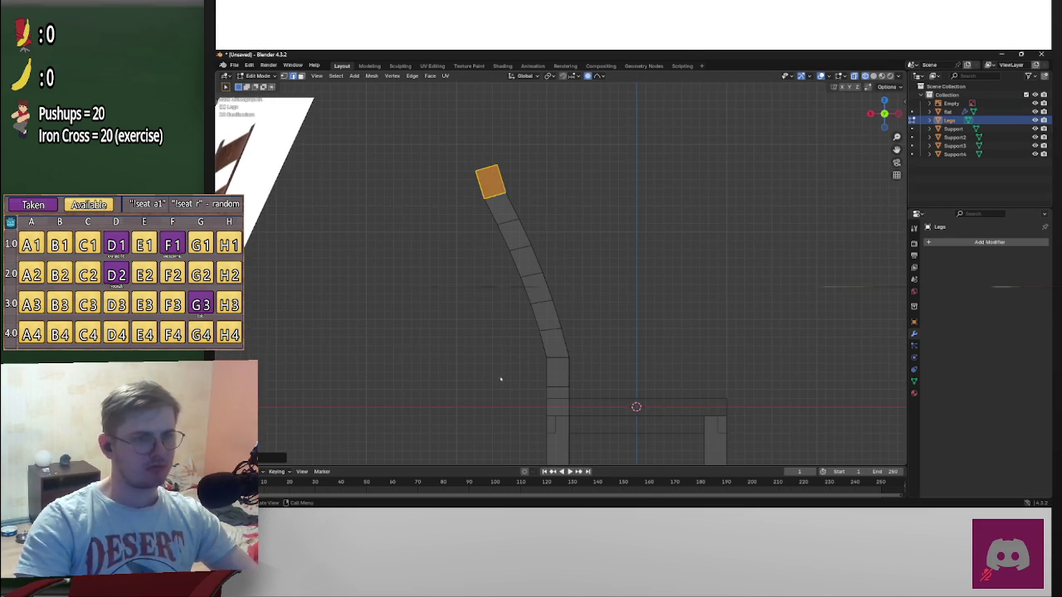
click(572, 358)
key(ctrl+KP_1)
key(r)
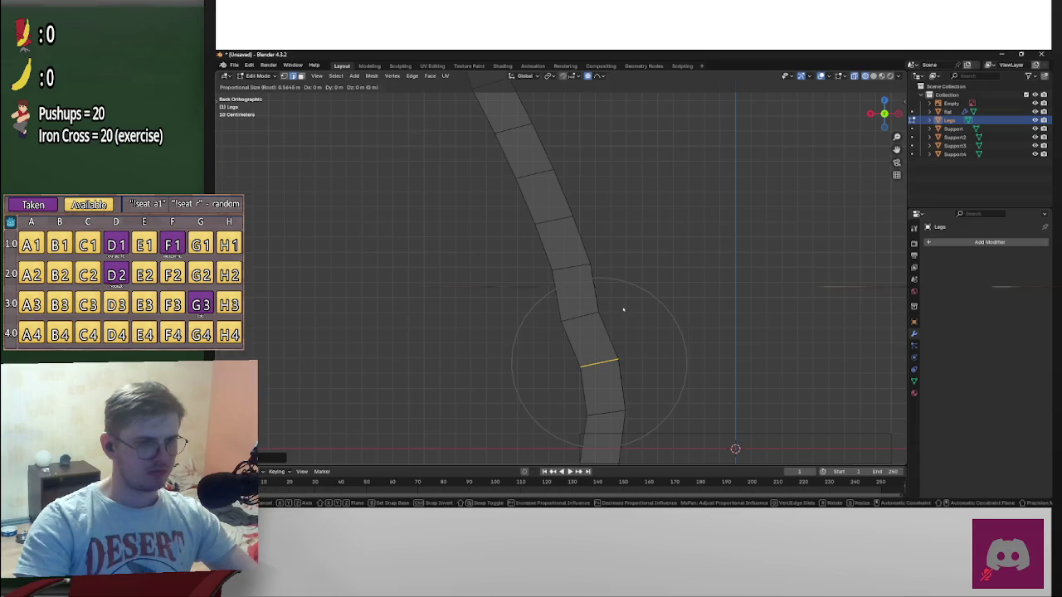
Rotate and move the lower edge loop with falloff, undoing the last rotation
click(624, 312)
key(g)
click(611, 316)
key(r)
click(609, 315)
scroll(611, 316, down, 2)
scroll(611, 316, up, 2)
scroll(595, 320, down, 2)
key(ctrl+z)
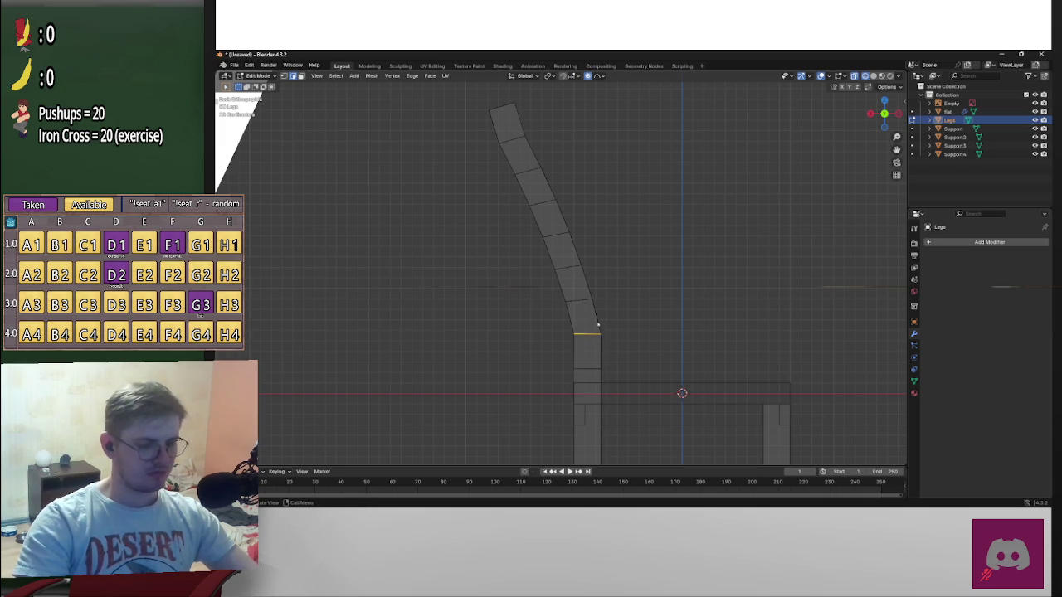
Nudge the edge loop slightly left and rotate it to smooth the bend
key(g)
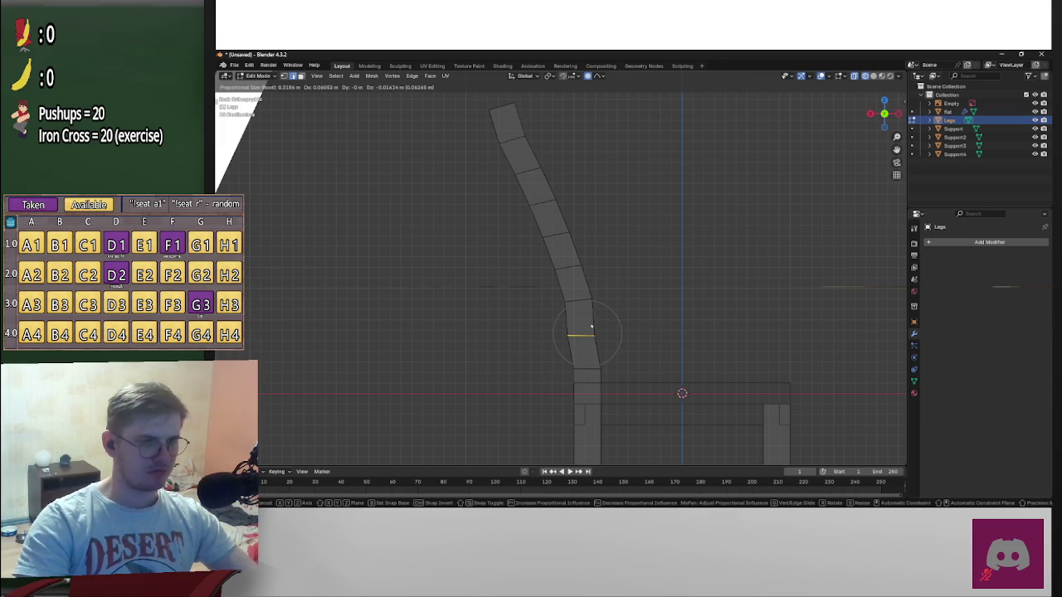
click(591, 327)
key(r)
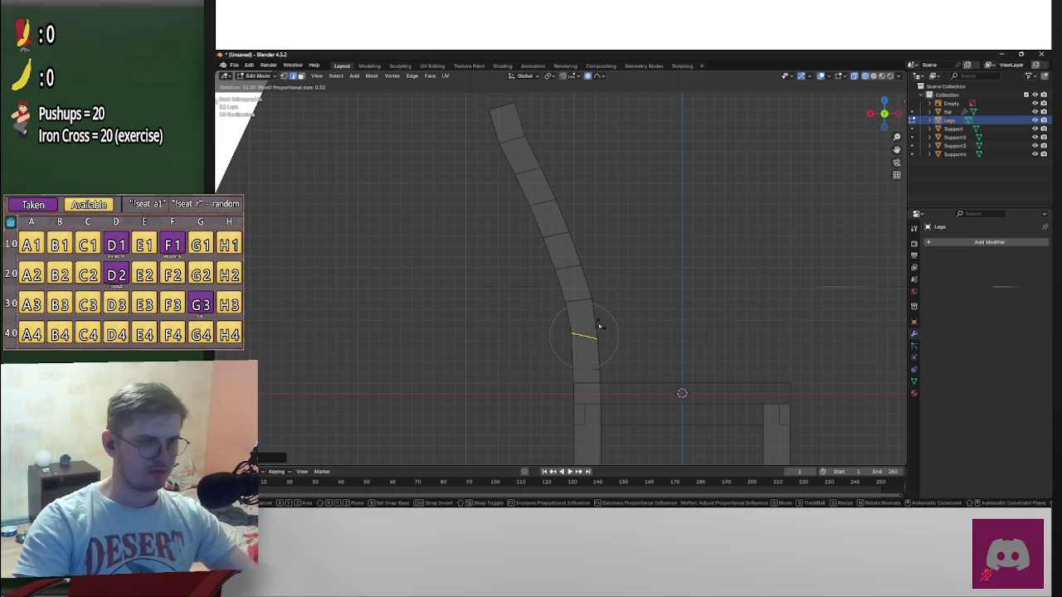
click(590, 326)
key(r)
click(591, 321)
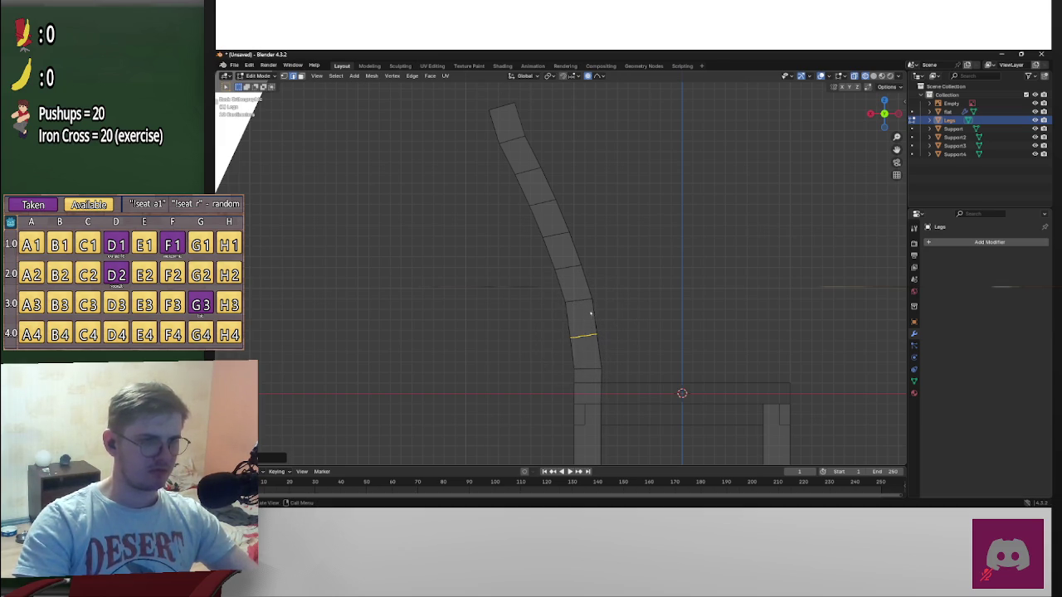
Adjust the next higher edge loop and the top edge loop to even out the curve
alt+click(585, 299)
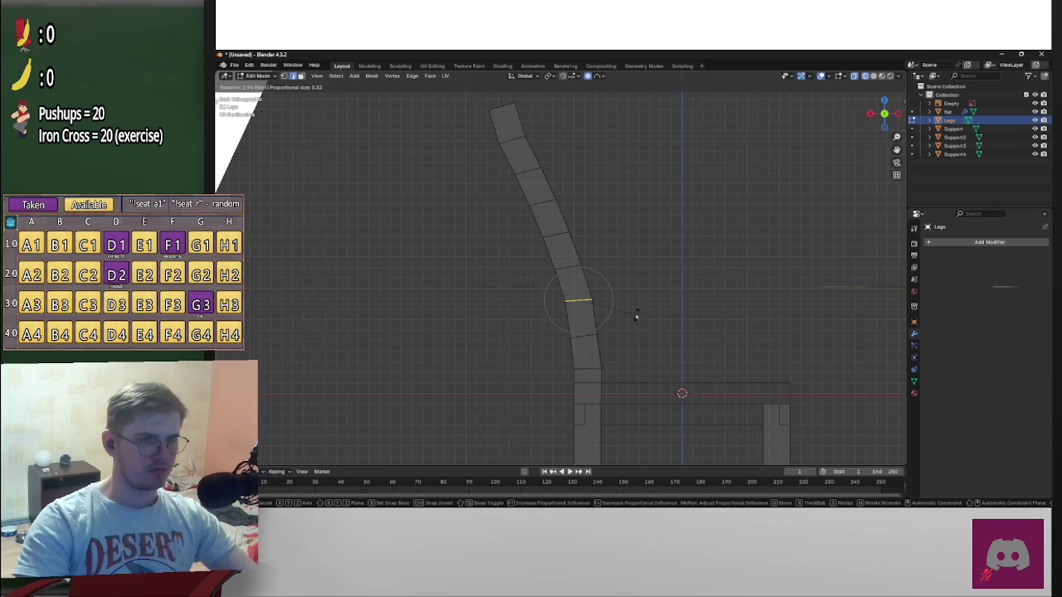
key(g)
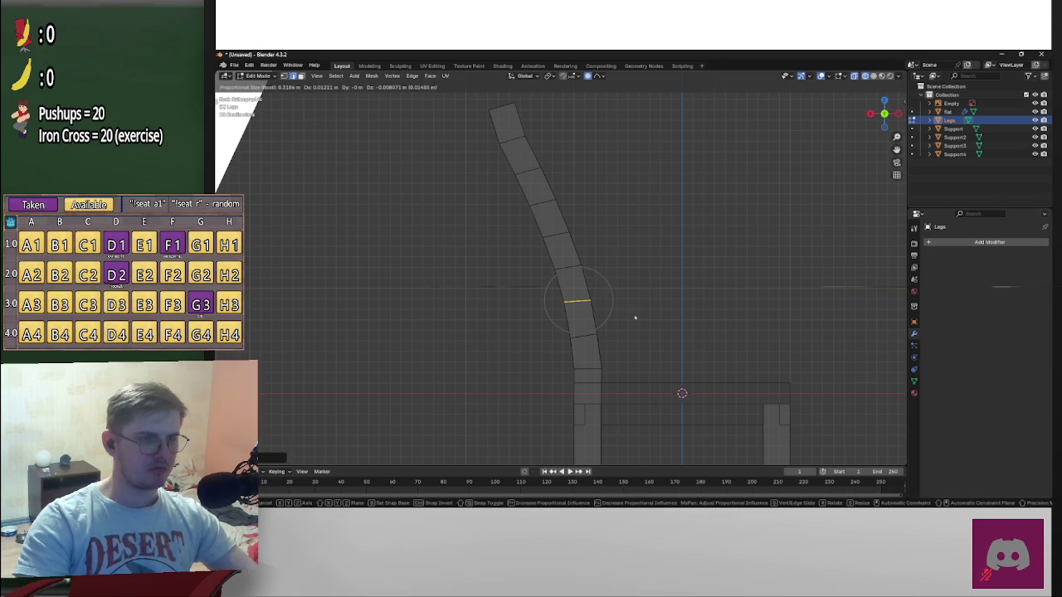
click(635, 317)
alt+click(498, 108)
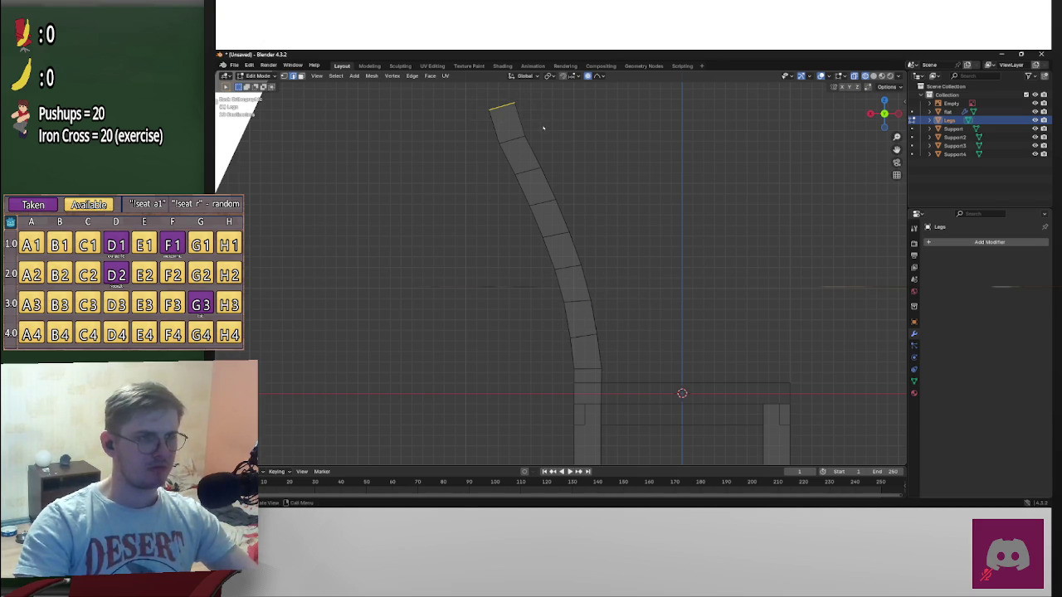
key(r)
key(g)
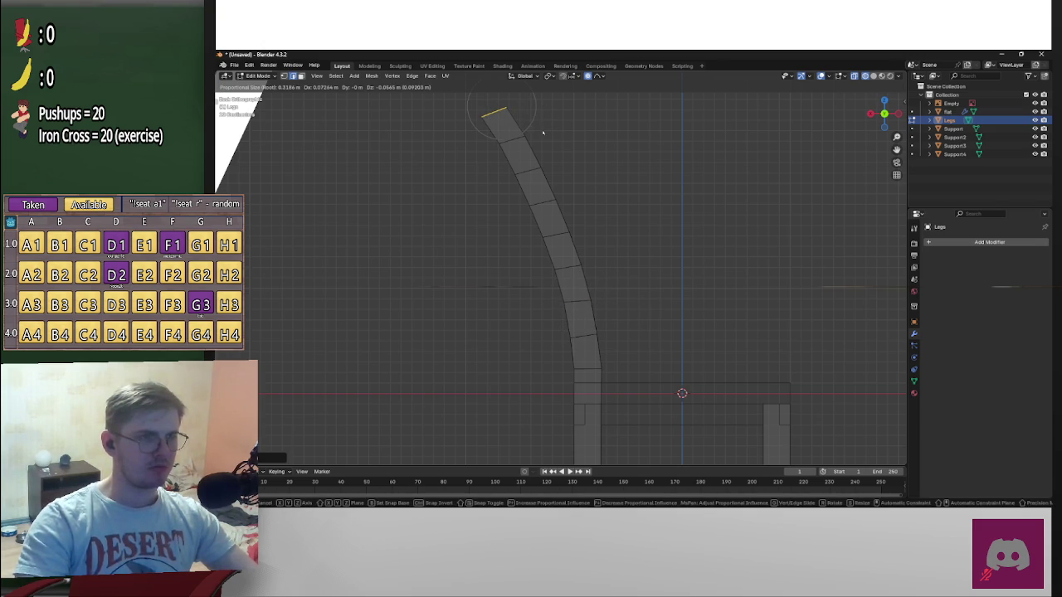
click(544, 133)
mouse_move(543, 133)
middle_down()
mouse_move(471, 356)
mouse_move(584, 352)
mouse_move(551, 351)
mouse_move(385, 293)
mouse_move(515, 308)
mouse_move(523, 349)
mouse_move(538, 340)
middle_up()
Select facing faces at the tops of both back posts and bridge them into a slat
scroll(528, 294, up, 3)
scroll(559, 308, up, 3)
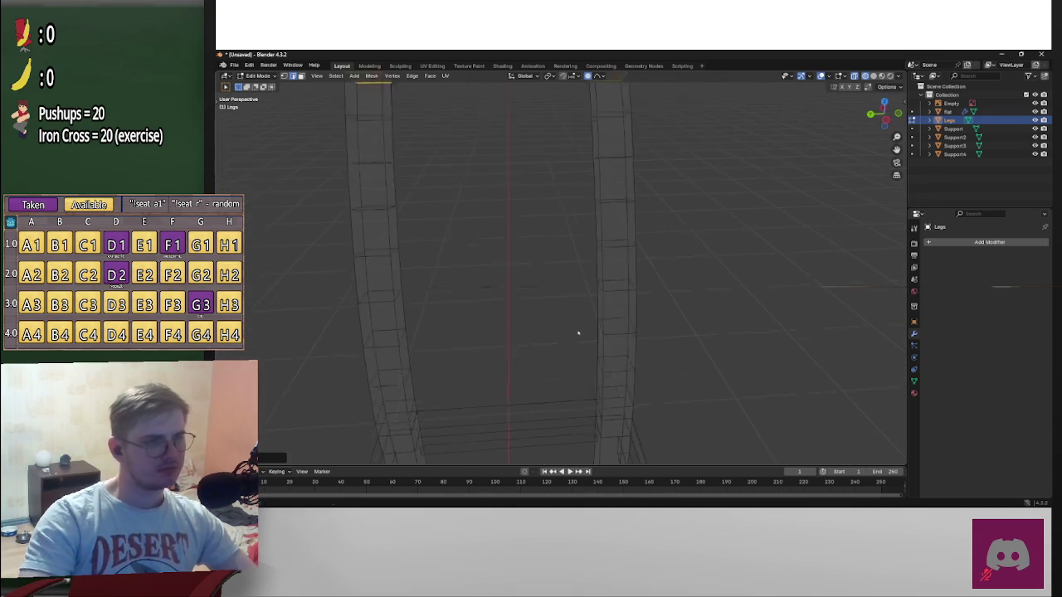
scroll(538, 328, down, 2)
click(463, 219)
middle_drag(498, 237, 453, 219)
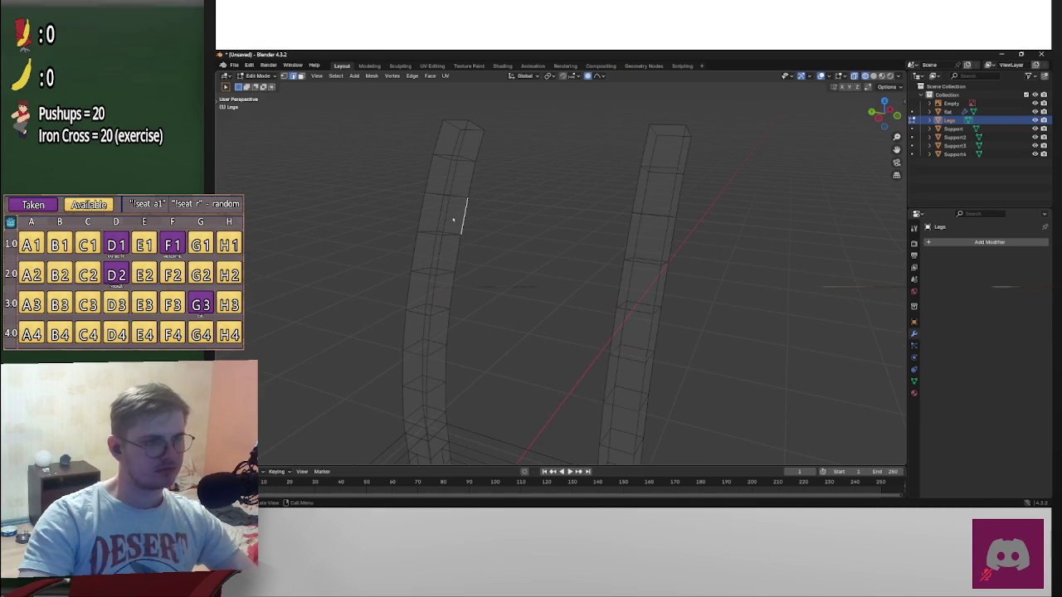
click(453, 219)
mouse_move(522, 238)
middle_down()
mouse_move(477, 244)
mouse_move(488, 215)
mouse_move(615, 219)
mouse_move(495, 218)
mouse_move(536, 221)
mouse_move(582, 333)
middle_up()
shift+click(622, 217)
shift+click(487, 209)
key(ctrl+e)
click(536, 220)
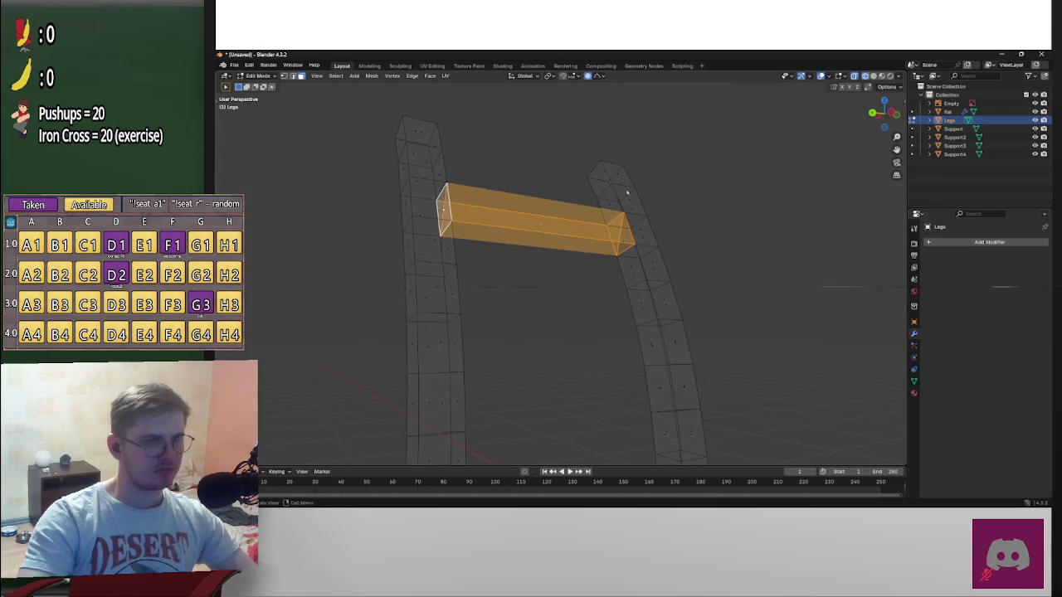
Bridge matching lower faces on the two posts into two more slats
scroll(671, 314, up, 4)
click(658, 314)
middle_drag(657, 314, 524, 324)
shift+click(467, 305)
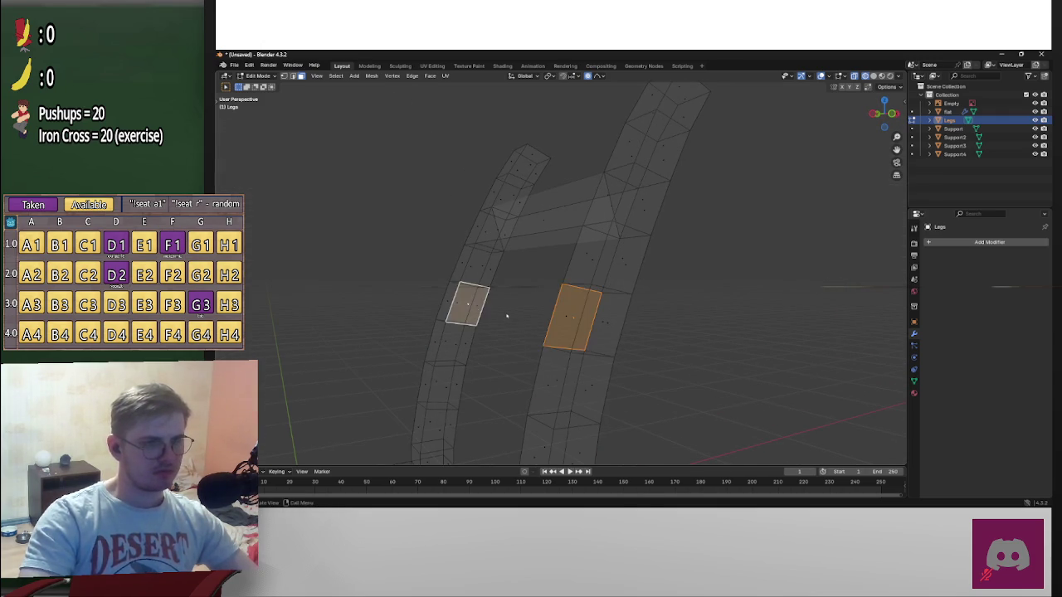
key(ctrl+e)
mouse_move(467, 306)
middle_down()
mouse_move(706, 323)
mouse_move(708, 347)
mouse_move(742, 332)
mouse_move(681, 361)
mouse_move(690, 375)
mouse_move(474, 380)
middle_up()
shift+click(456, 365)
key(ctrl+e)
mouse_move(550, 379)
middle_down()
mouse_move(611, 391)
mouse_move(732, 387)
mouse_move(685, 395)
mouse_move(631, 368)
mouse_move(771, 324)
mouse_move(799, 297)
mouse_move(844, 323)
mouse_move(842, 368)
mouse_move(725, 332)
middle_up()
Toggle the mesh selection, inspect a slat's top face, and clear the selection
key(a)
key(alt+a)
key(a)
key(alt+a)
scroll(725, 332, up, 3)
click(566, 240)
scroll(567, 261, up, 2)
mouse_move(567, 261)
middle_down()
mouse_move(636, 252)
mouse_move(540, 233)
mouse_move(570, 239)
middle_up()
scroll(541, 233, up, 3)
key(alt+a)
Undo the earlier slats, then delete a pair of facing faces on the two posts
key(a)
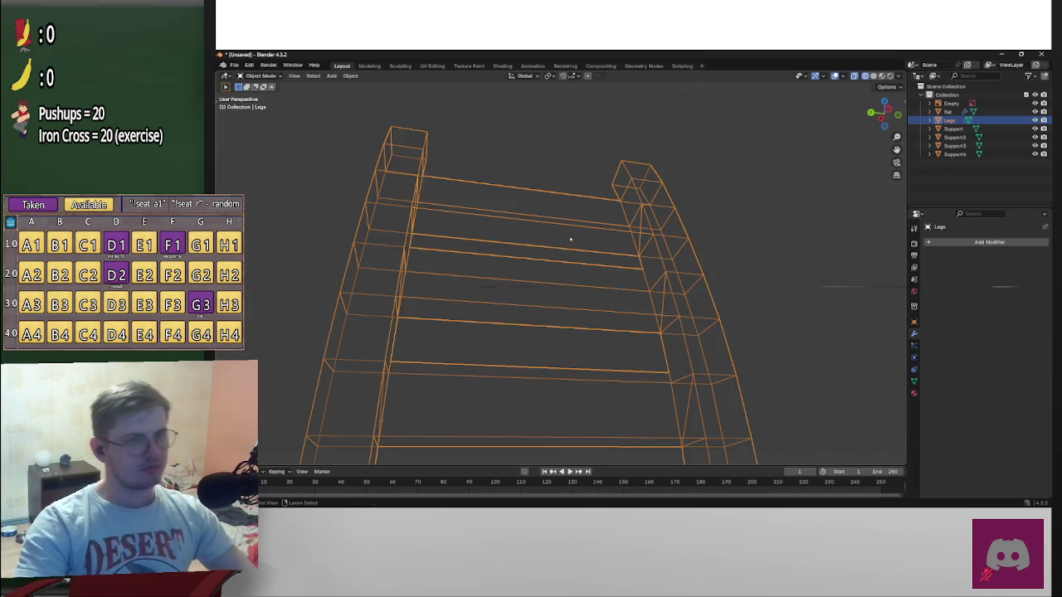
key(ctrl+z)
key(ctrl+z)
key(ctrl+z)
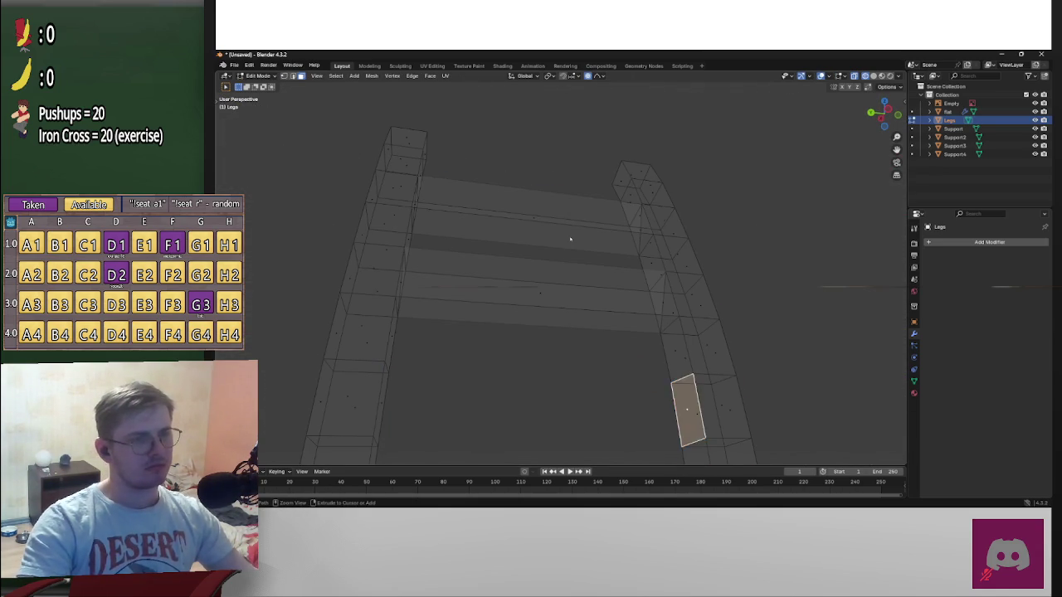
key(ctrl+z)
key(ctrl+z)
key(ctrl+z)
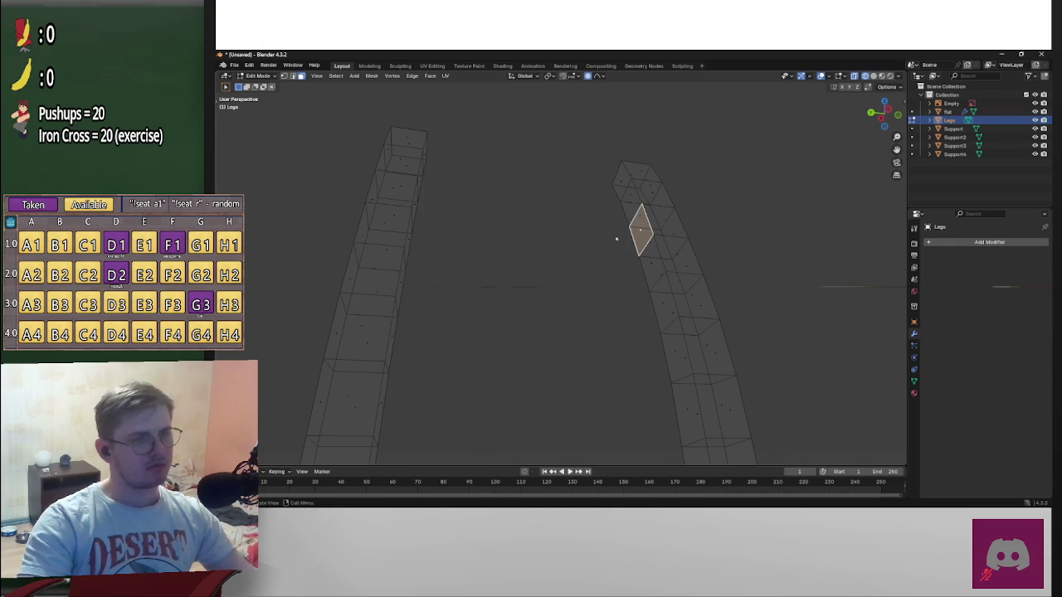
middle_drag(619, 239, 581, 257)
click(434, 224)
mouse_move(458, 230)
middle_down()
mouse_move(533, 235)
mouse_move(622, 221)
middle_up()
shift+click(638, 227)
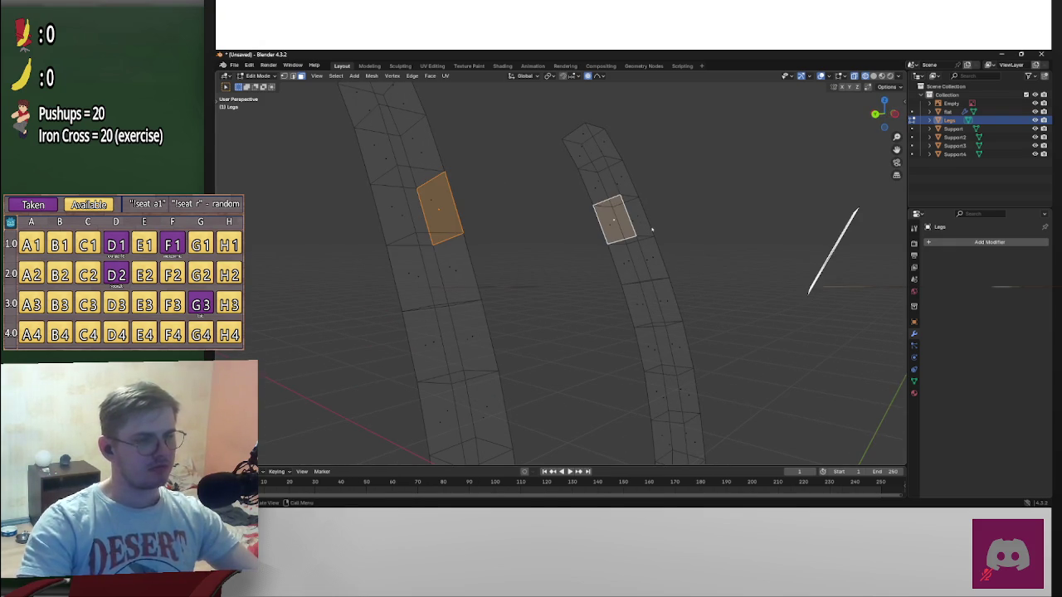
key(x)
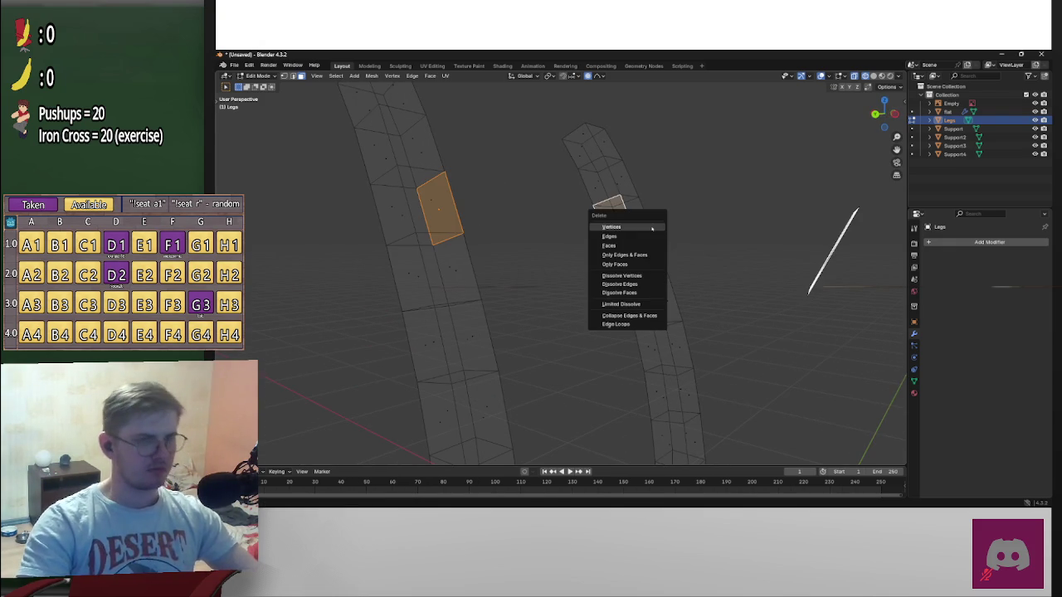
click(641, 244)
middle_drag(641, 244, 640, 240)
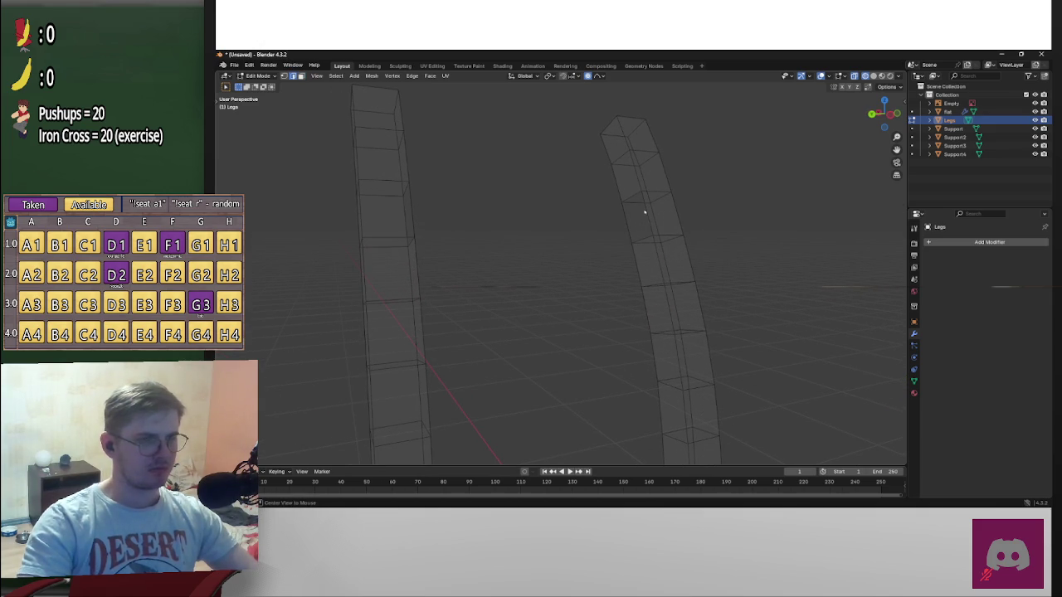
mouse_move(645, 212)
middle_down()
mouse_move(605, 221)
mouse_move(438, 213)
middle_up()
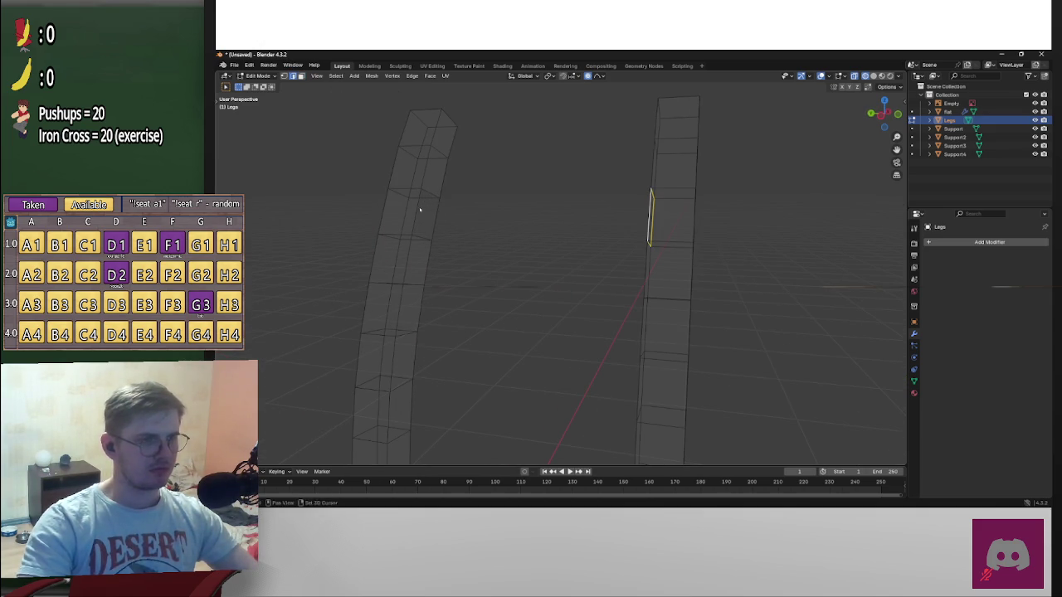
Bridge the two openings with Bridge Edge Loops to form a slat
key(2)
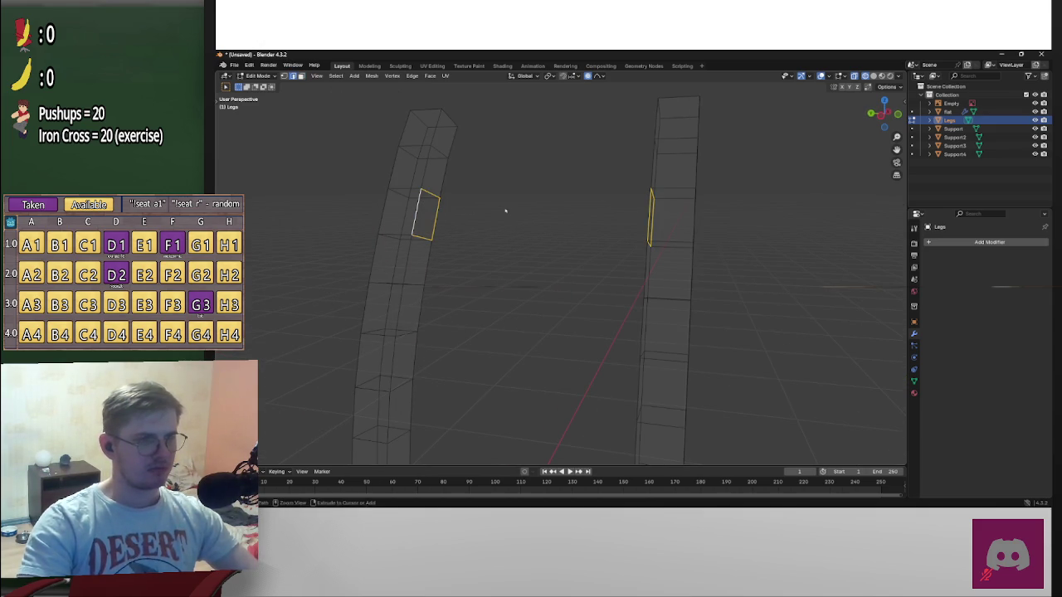
key(ctrl+e)
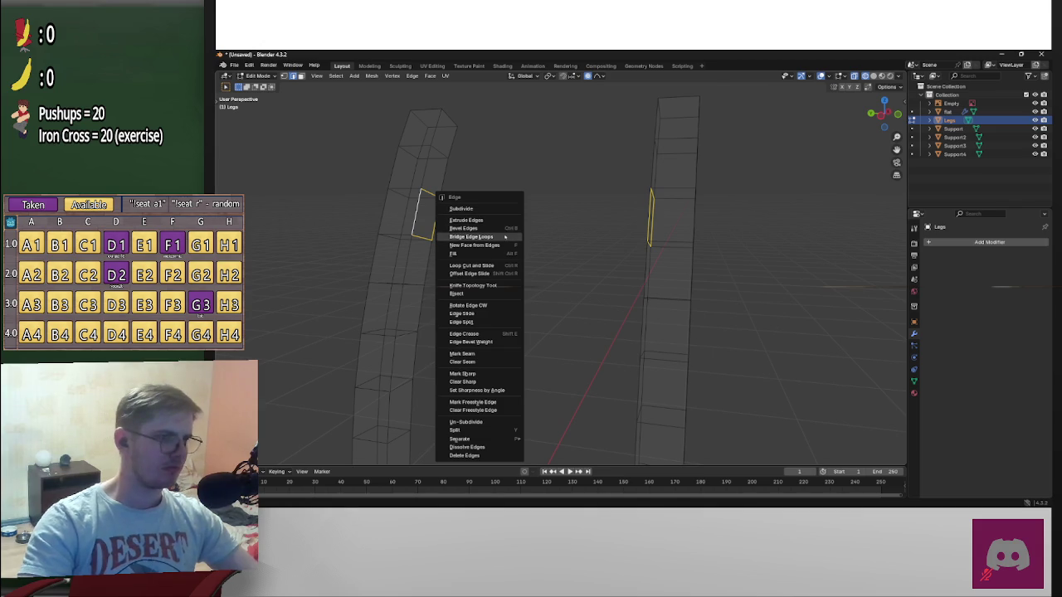
click(505, 238)
mouse_move(593, 273)
middle_down()
mouse_move(640, 221)
mouse_move(695, 218)
middle_up()
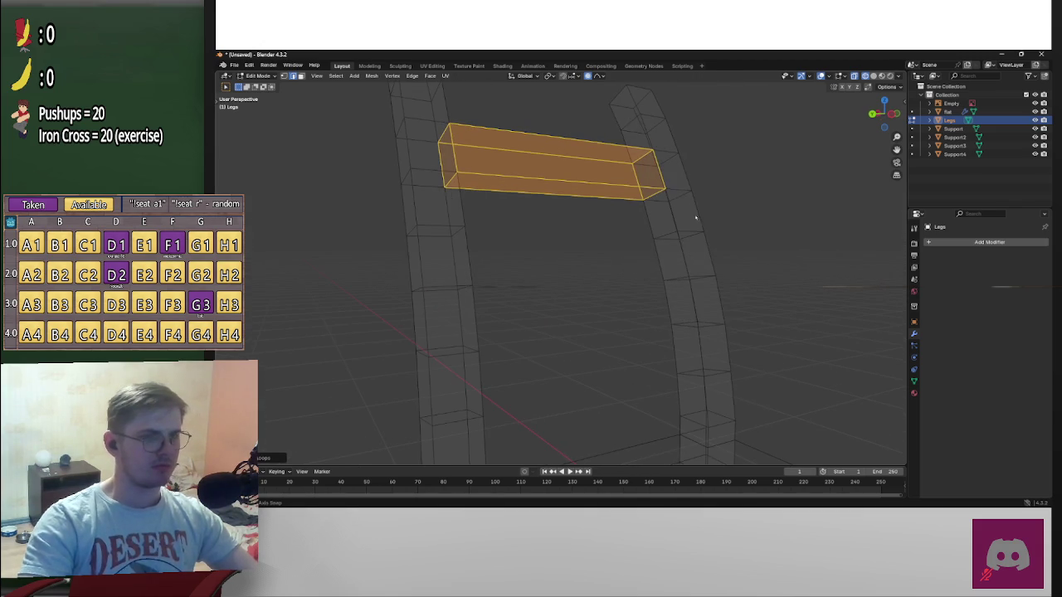
Delete four more facing faces on the posts for two further slats
key(3)
click(674, 262)
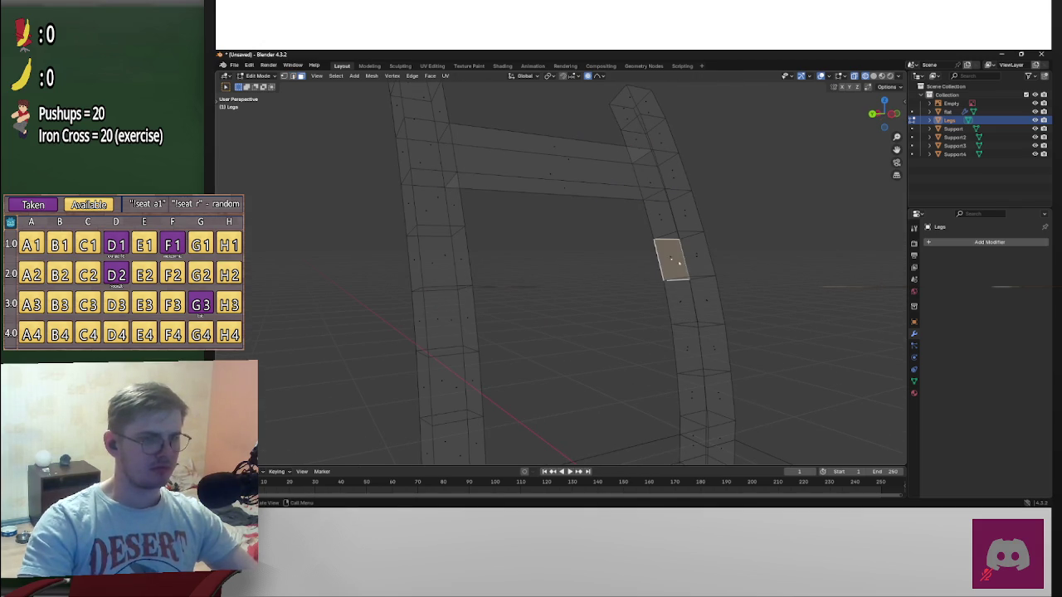
mouse_move(671, 259)
middle_down()
mouse_move(474, 249)
mouse_move(476, 309)
mouse_move(491, 312)
mouse_move(459, 309)
middle_up()
shift+click(469, 254)
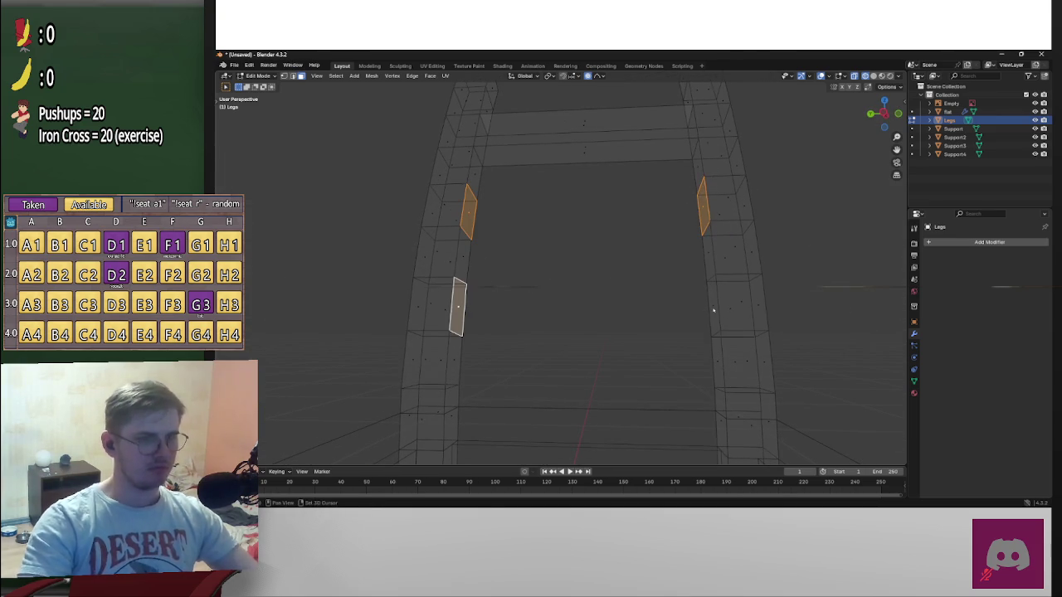
shift+click(711, 308)
key(x)
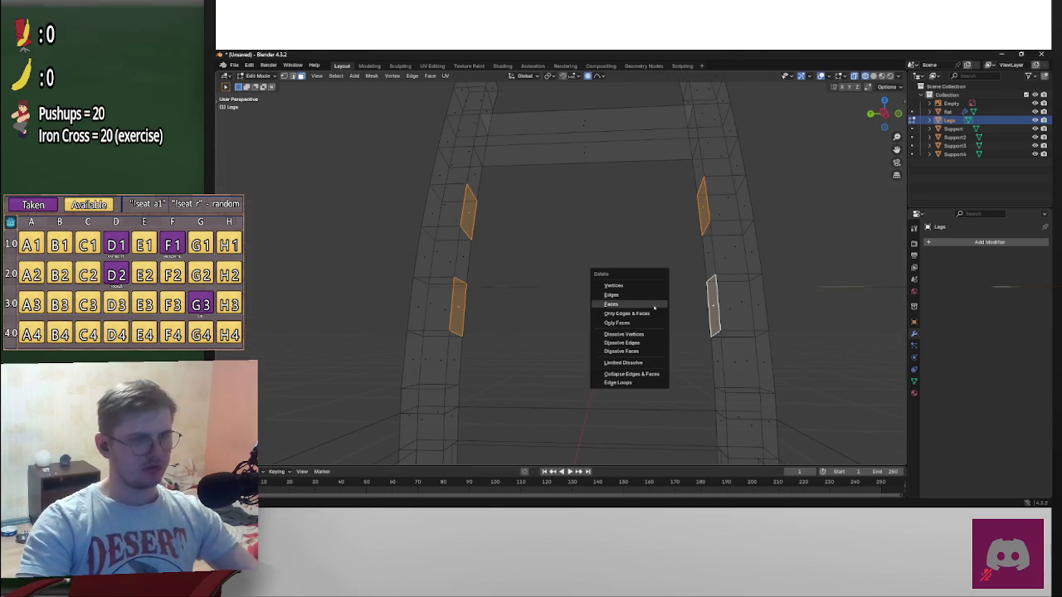
click(648, 303)
Bridge the upper pair of openings into a slat, redoing an incorrect bridge
middle_drag(643, 306, 673, 294)
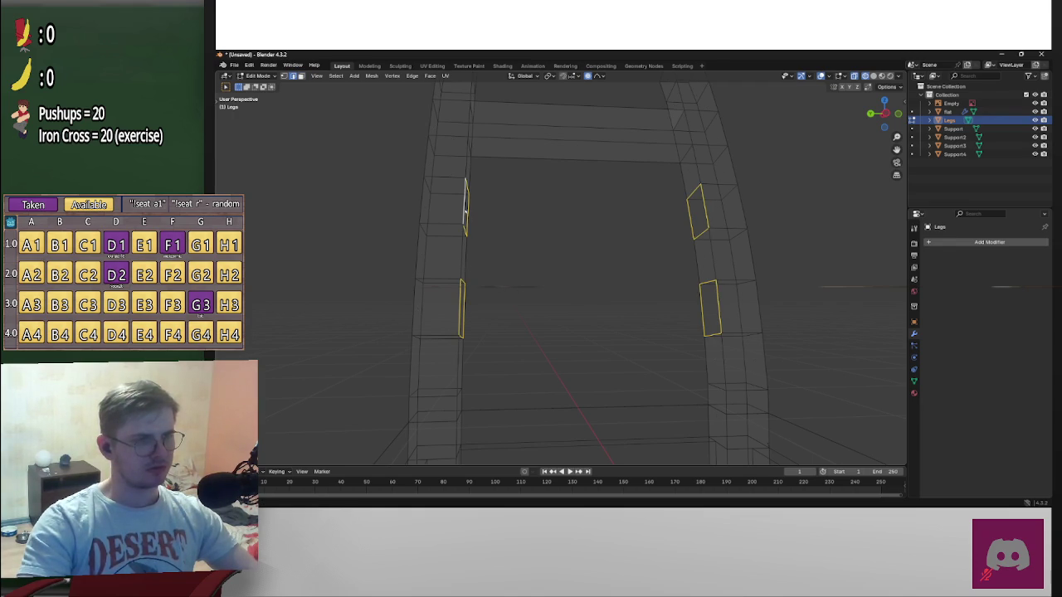
key(ctrl+e)
click(507, 222)
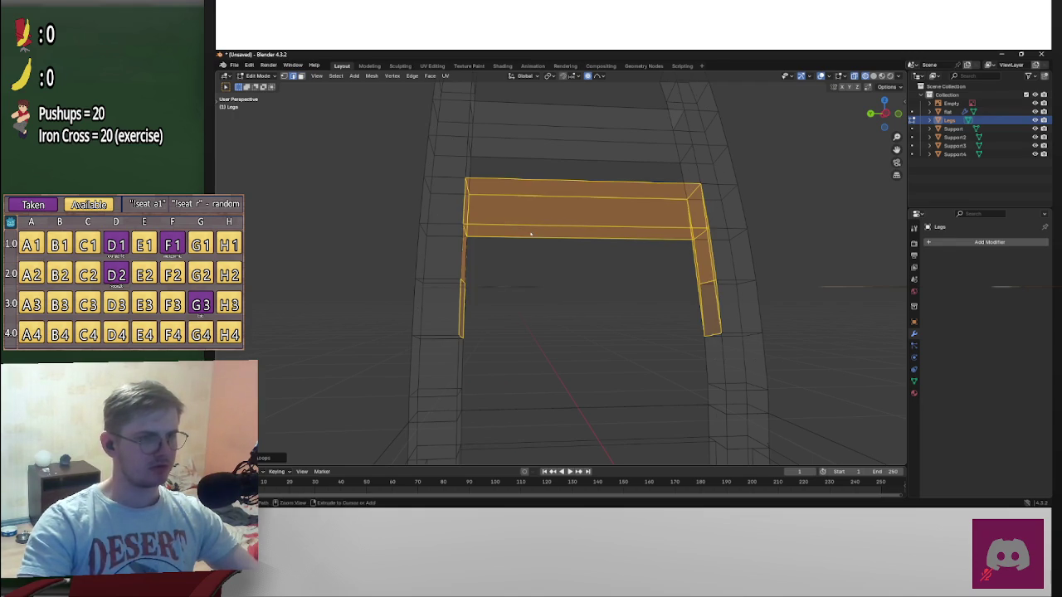
key(ctrl+z)
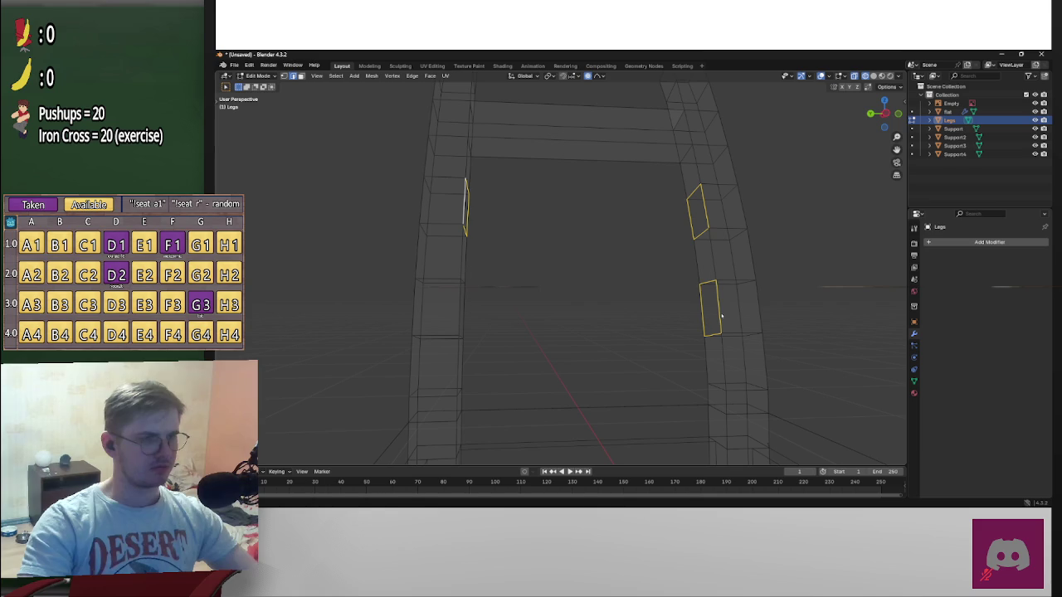
key(ctrl+e)
click(648, 237)
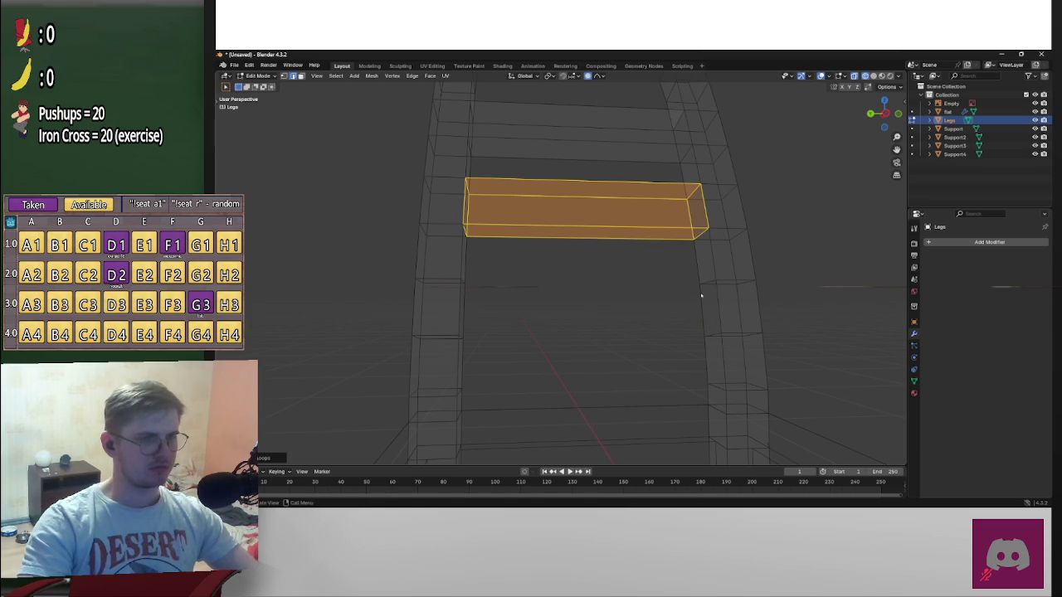
Bridge the lower openings into another slat and view the whole chair
click(702, 301)
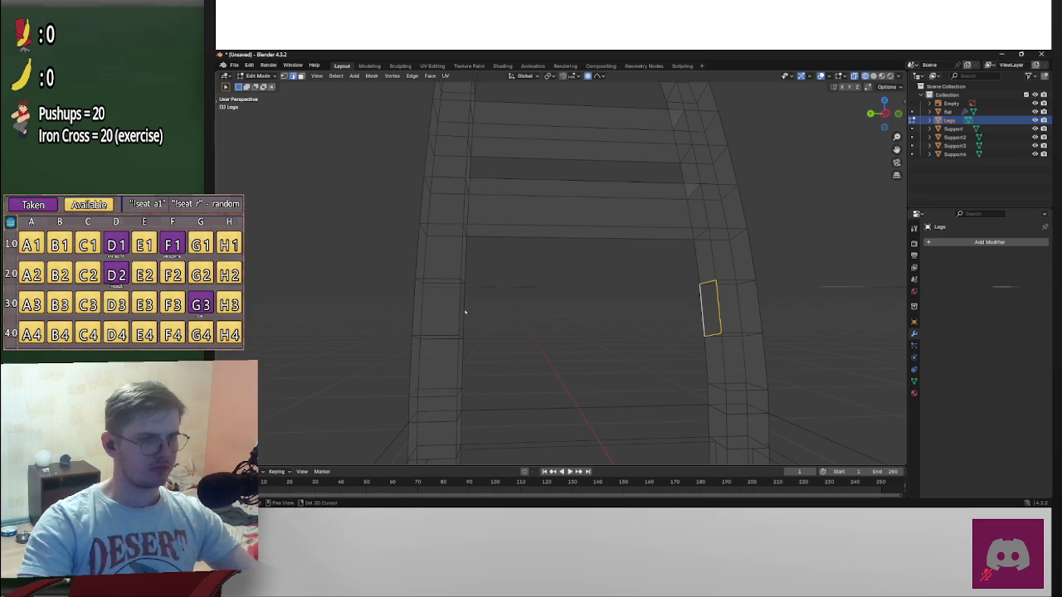
key(ctrl+e)
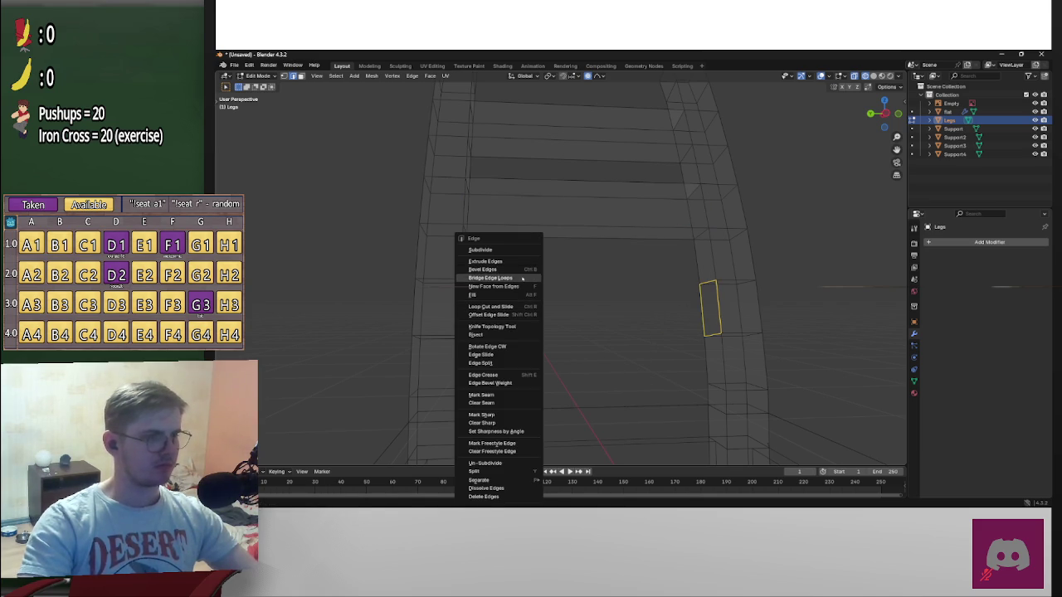
click(522, 279)
scroll(772, 286, down, 5)
mouse_move(754, 301)
middle_down()
mouse_move(646, 315)
mouse_move(649, 256)
mouse_move(631, 296)
mouse_move(597, 315)
mouse_move(675, 308)
middle_up()
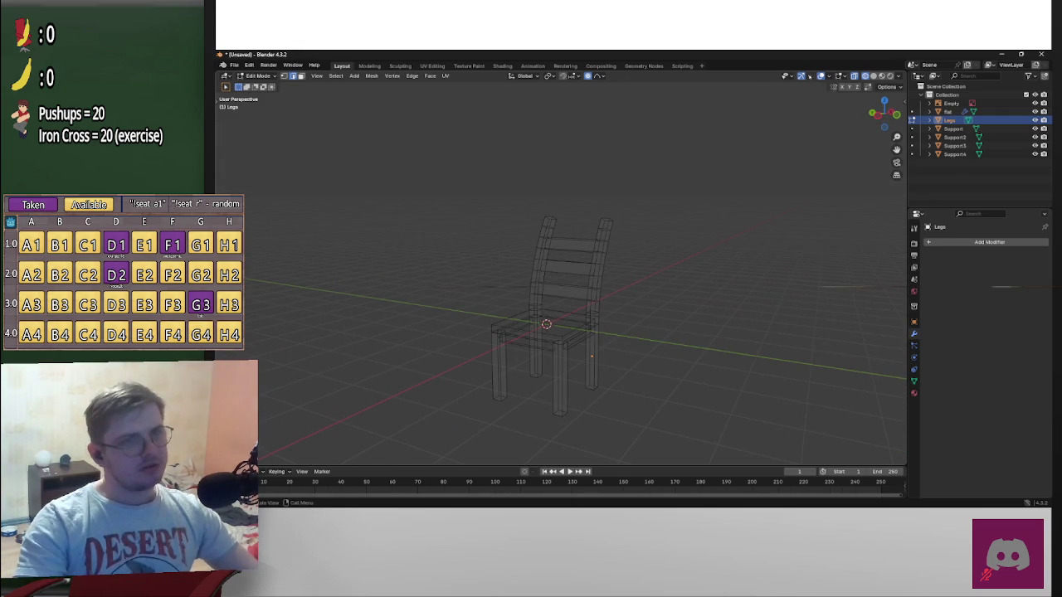
click(829, 75)
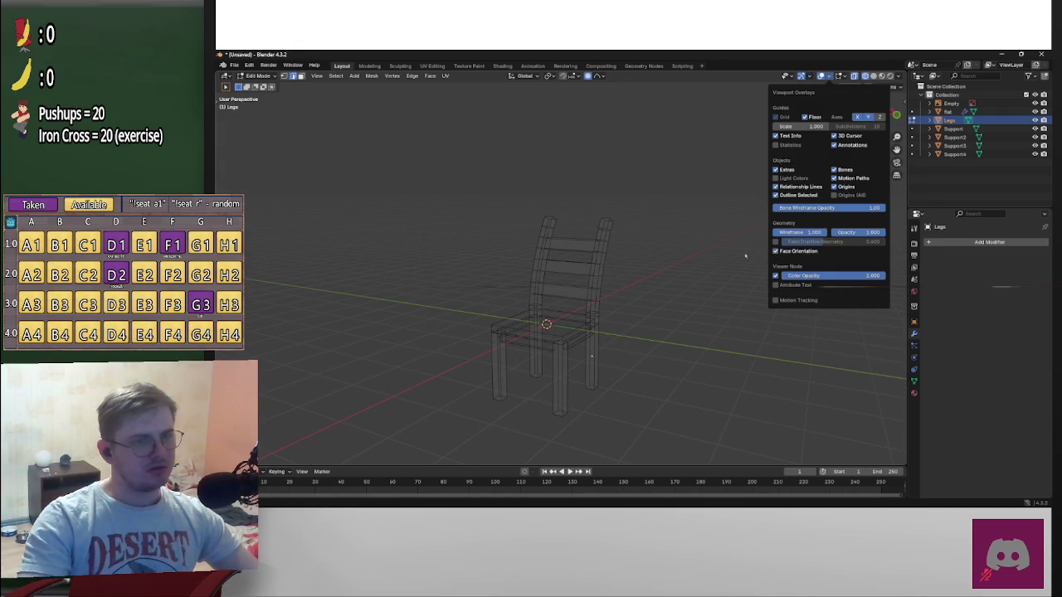
click(828, 75)
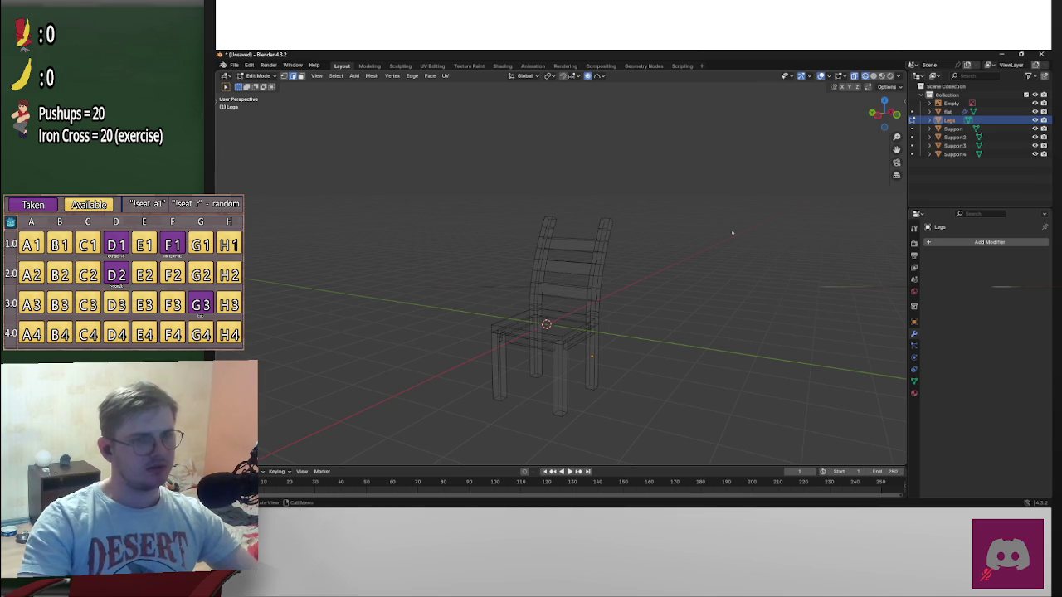
key(a)
mouse_move(730, 261)
middle_down()
mouse_move(689, 227)
mouse_move(673, 248)
middle_up()
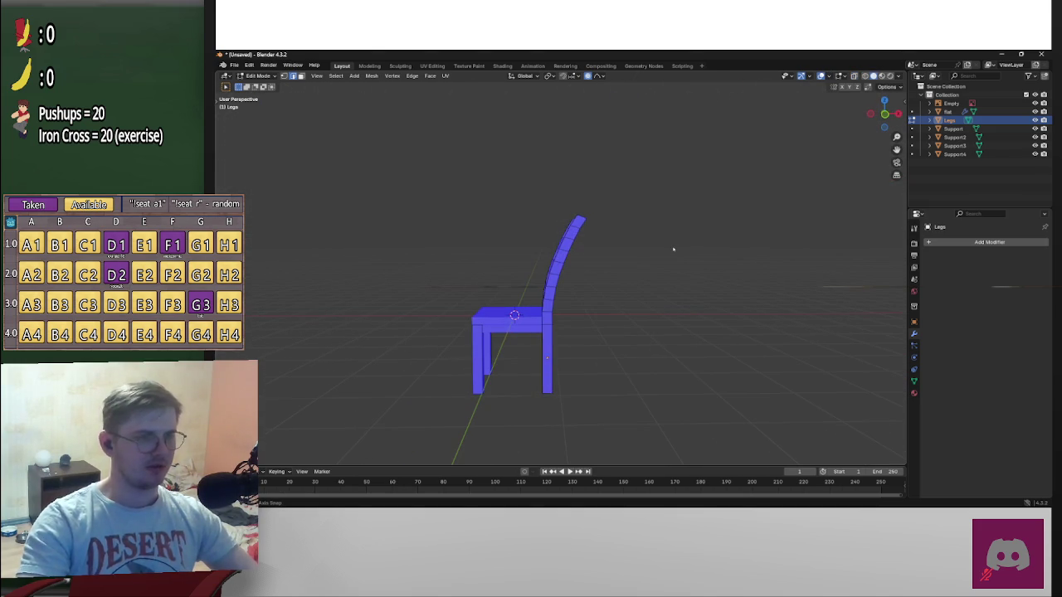
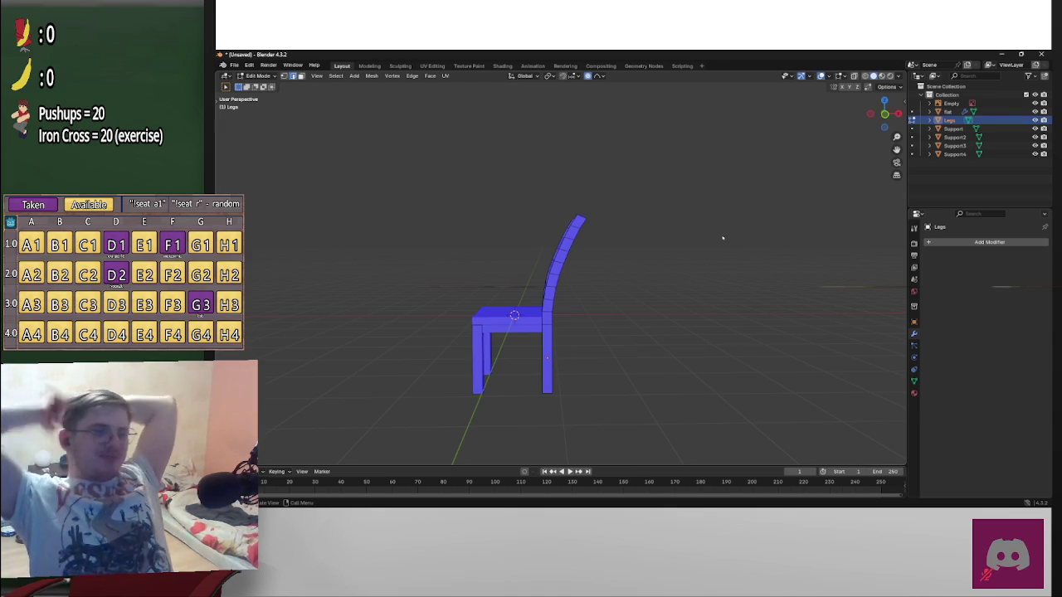
Frame the chair back in Back Ortho view, try moving its tip, then cancel and deselect
mouse_move(722, 236)
middle_down()
mouse_move(668, 233)
mouse_move(643, 269)
mouse_move(764, 238)
middle_up()
scroll(685, 284, up, 4)
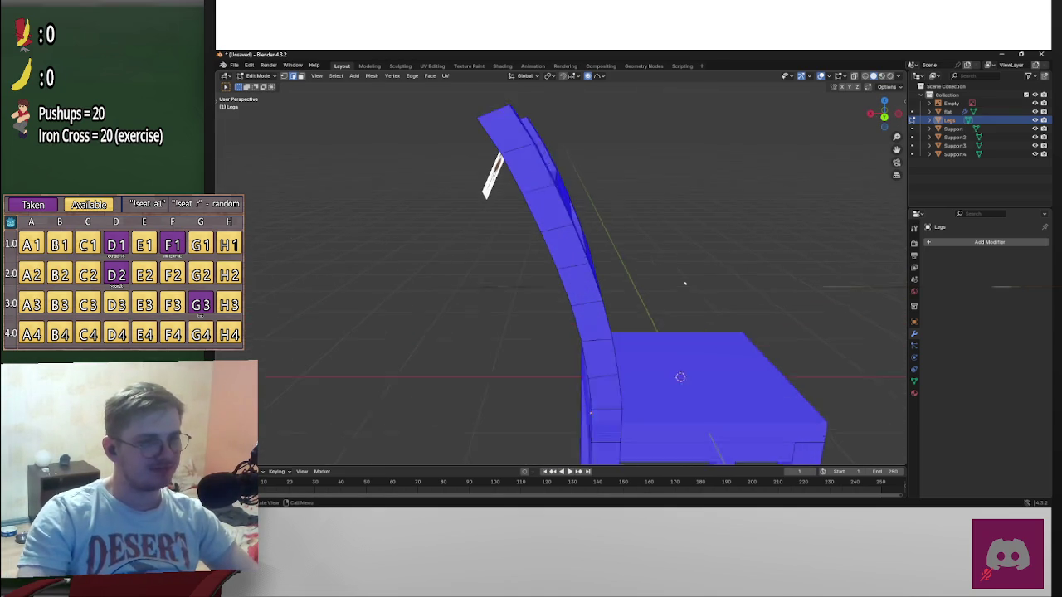
click(884, 117)
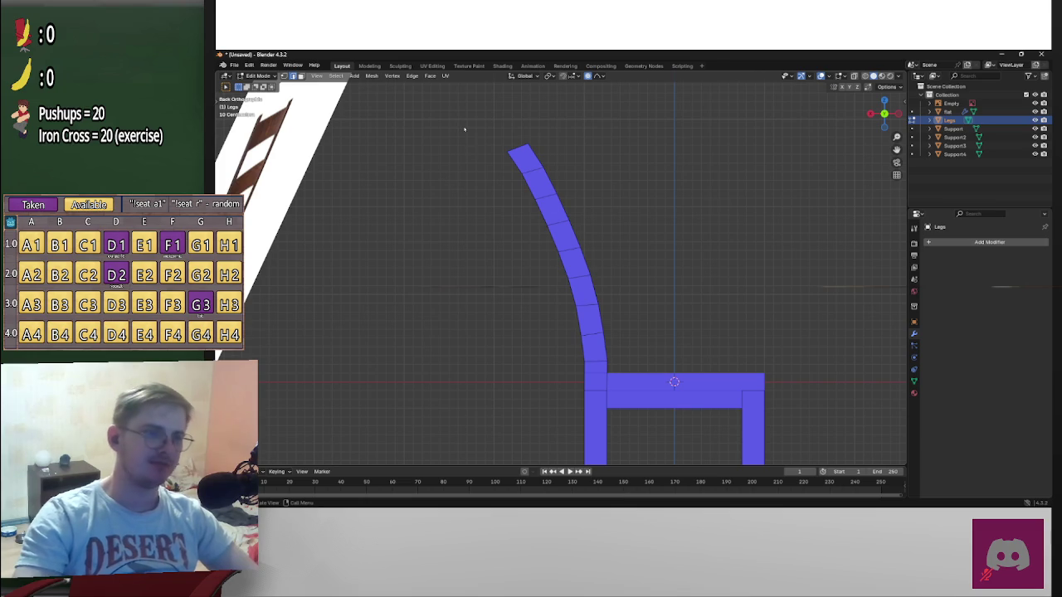
drag(464, 129, 566, 168)
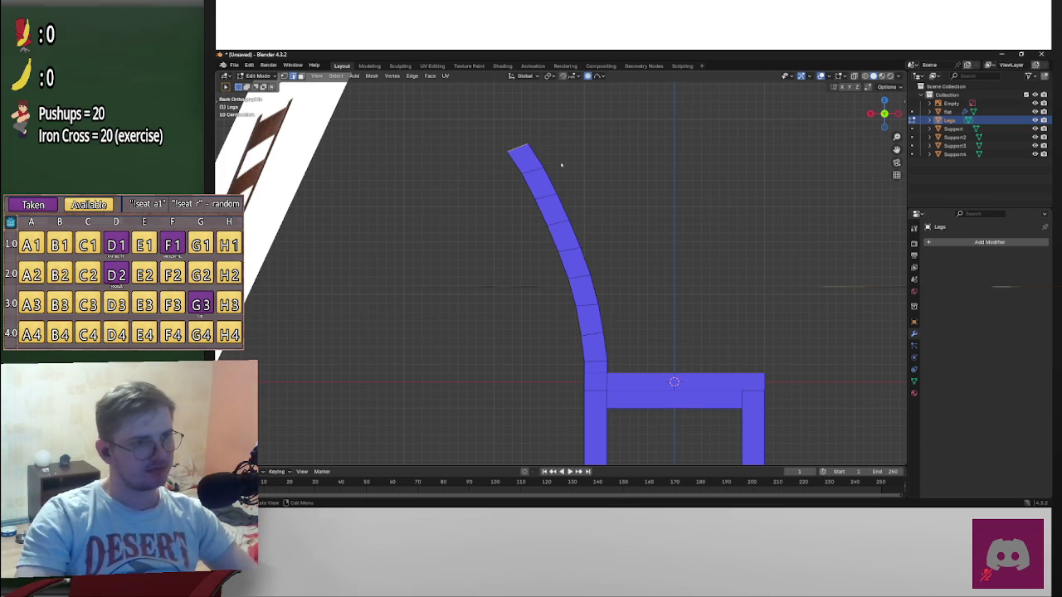
scroll(560, 165, down, 2)
scroll(531, 156, up, 2)
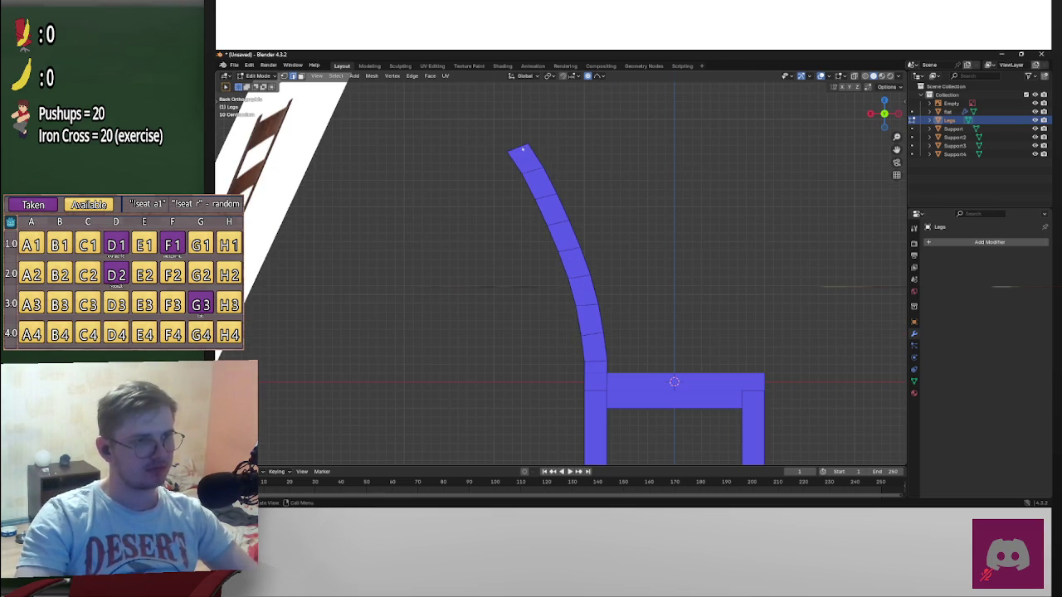
drag(563, 164, 563, 164)
key(g)
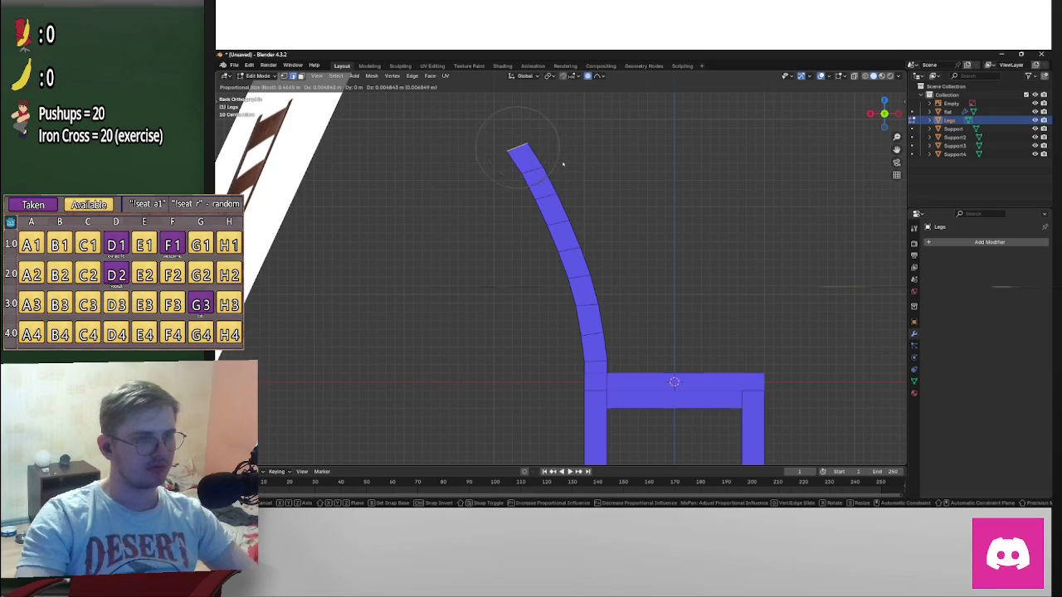
scroll(563, 167, down, 4)
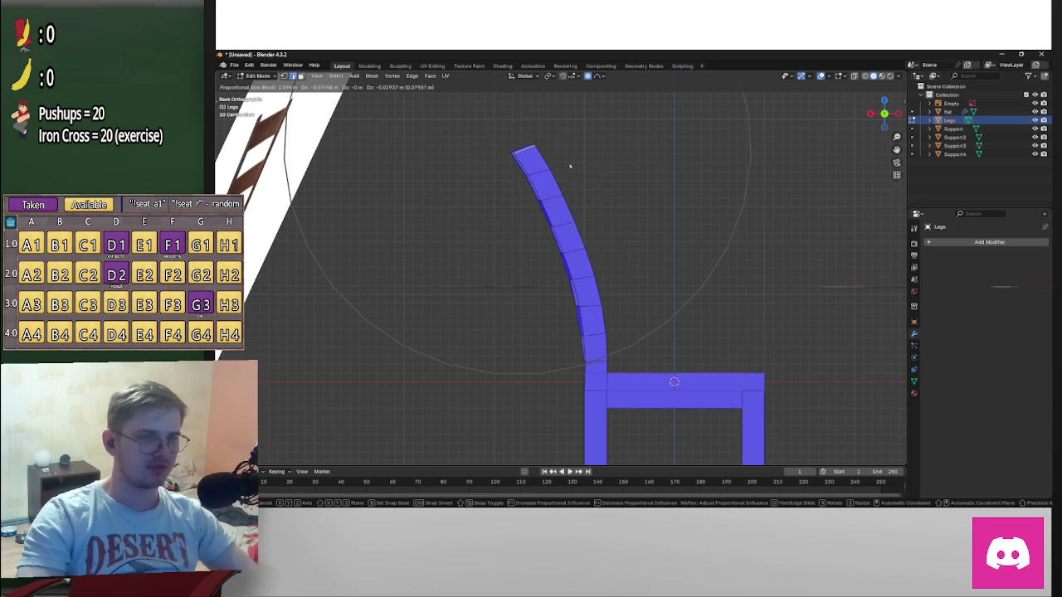
right_click(570, 166)
click(588, 150)
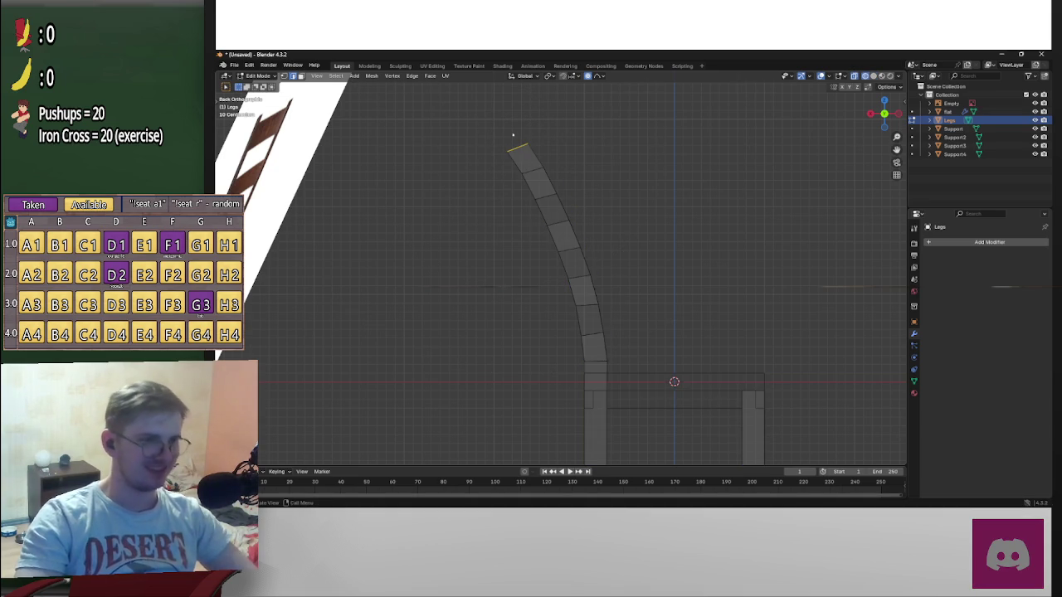
Rotate and move the backrest's top edge with proportional editing so it stands more upright
drag(452, 137, 563, 164)
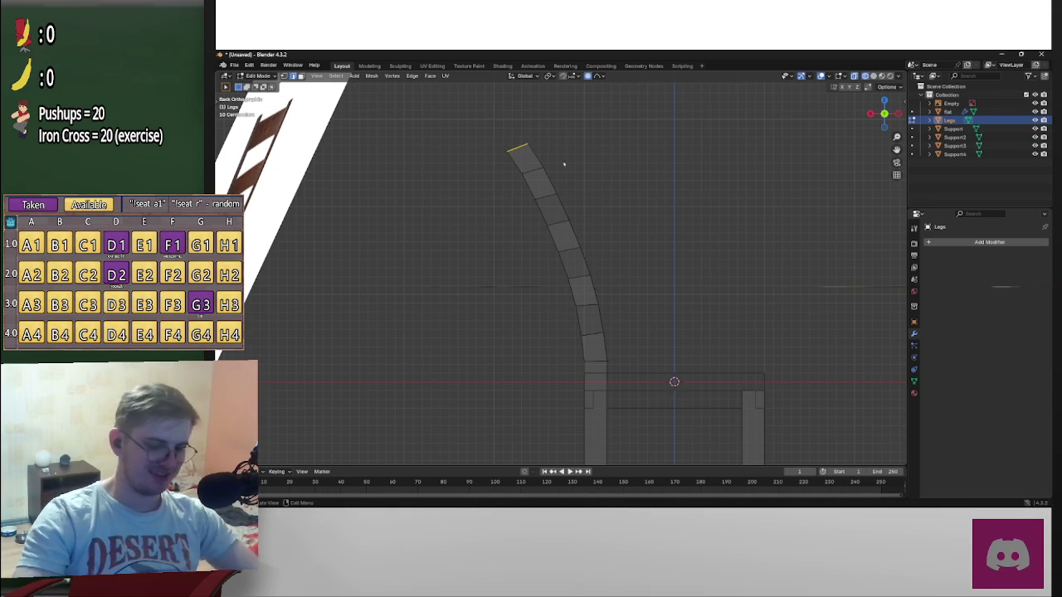
key(g)
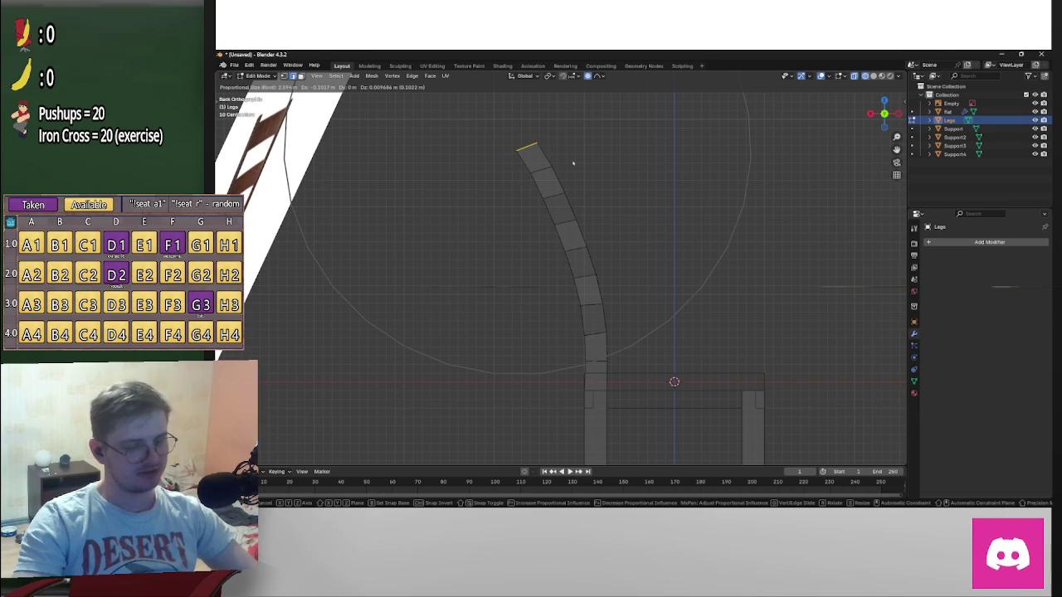
key(r)
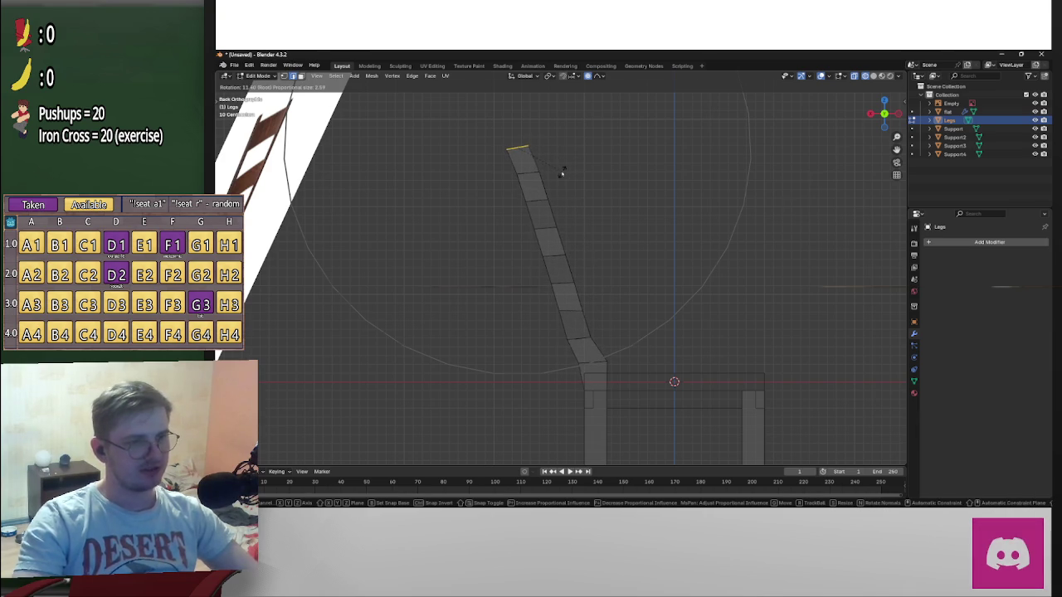
click(562, 173)
key(g)
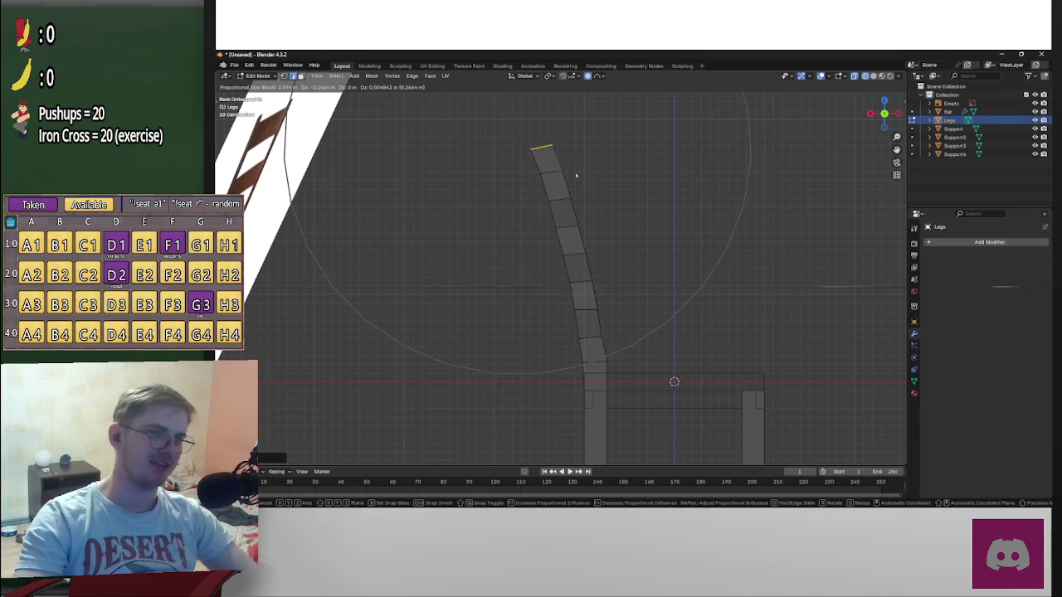
click(585, 184)
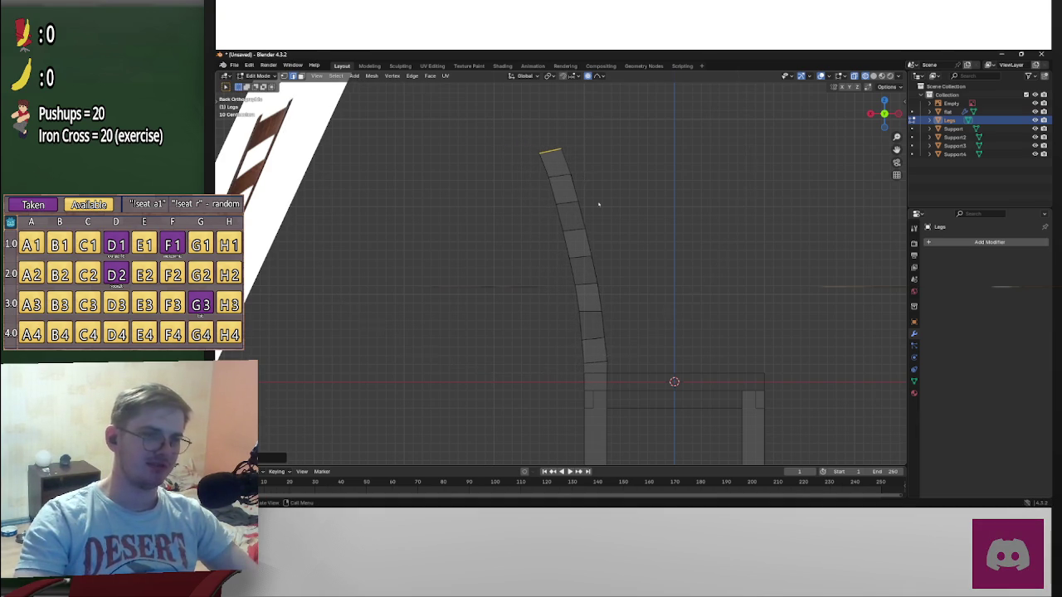
Move the mid-back edge with proportional falloff, then orbit out to an angled view
scroll(582, 340, up, 2)
scroll(582, 340, up, 1)
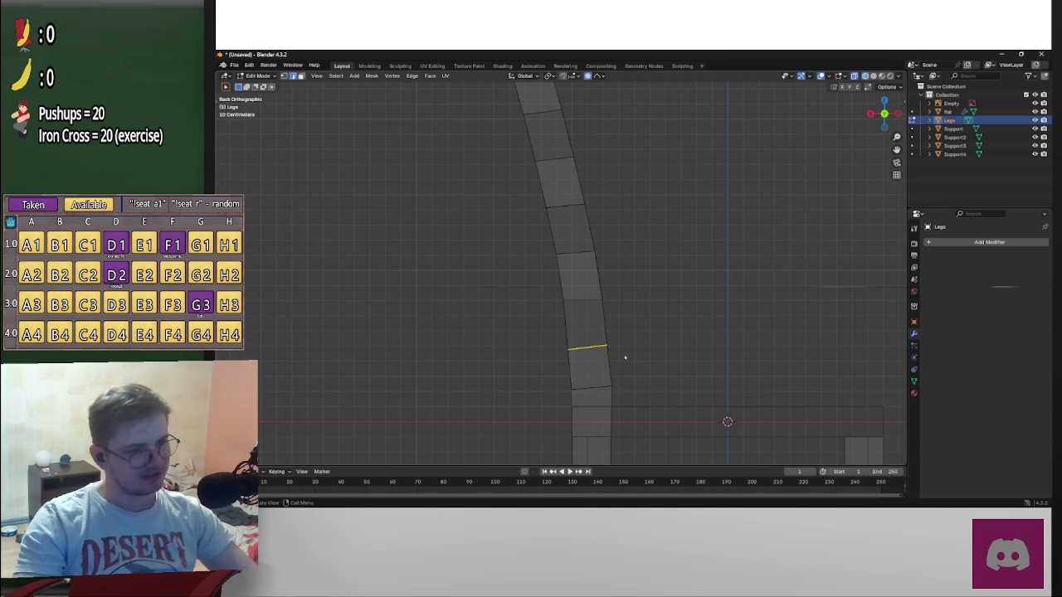
key(r)
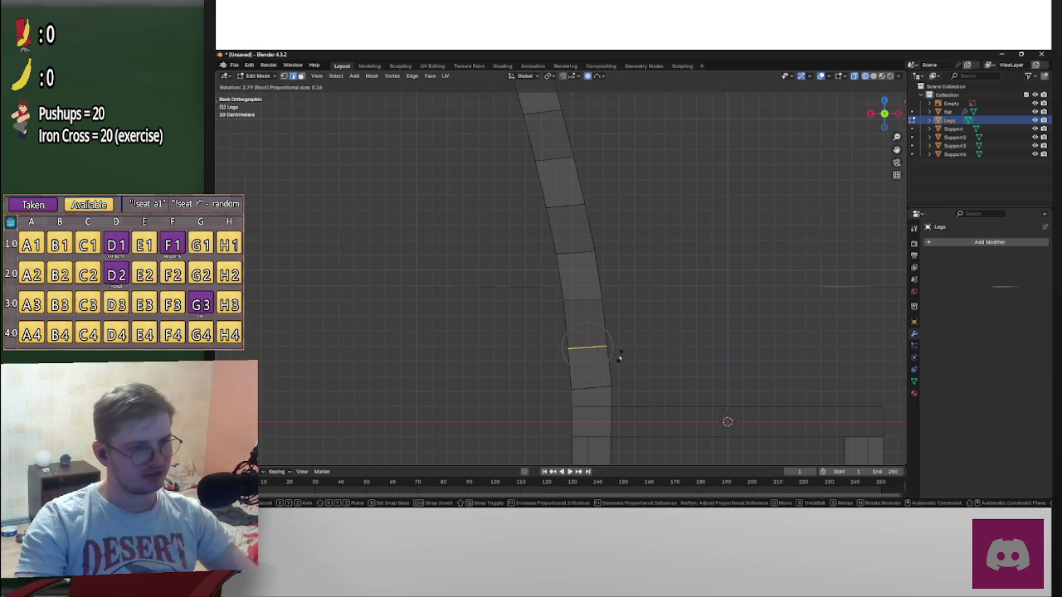
key(Escape)
key(g)
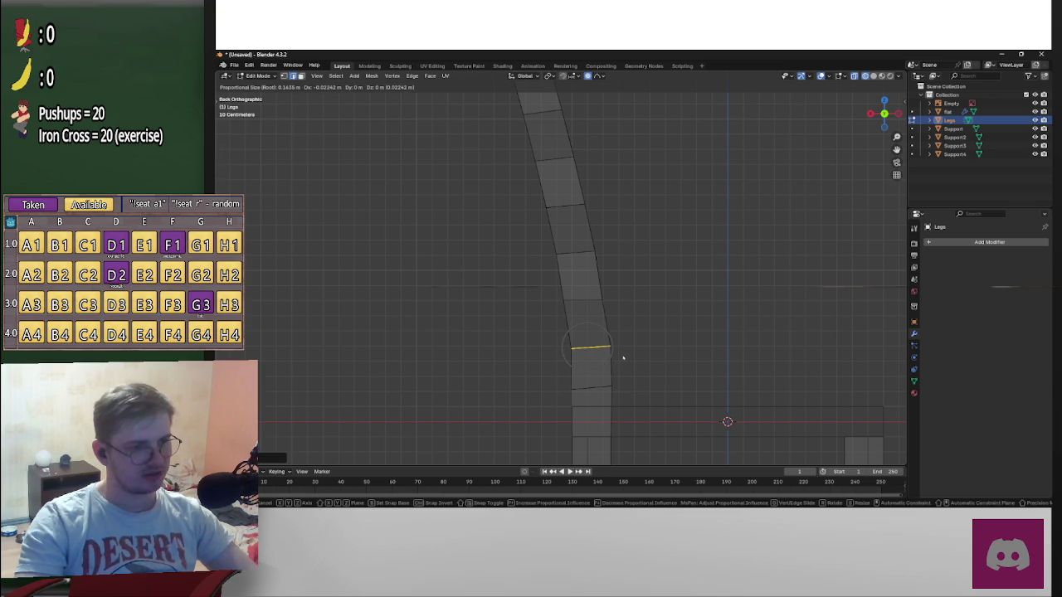
click(620, 357)
scroll(621, 358, down, 3)
scroll(636, 344, down, 3)
mouse_move(691, 340)
middle_down()
mouse_move(498, 351)
mouse_move(612, 343)
middle_up()
middle_drag(818, 279, 743, 174)
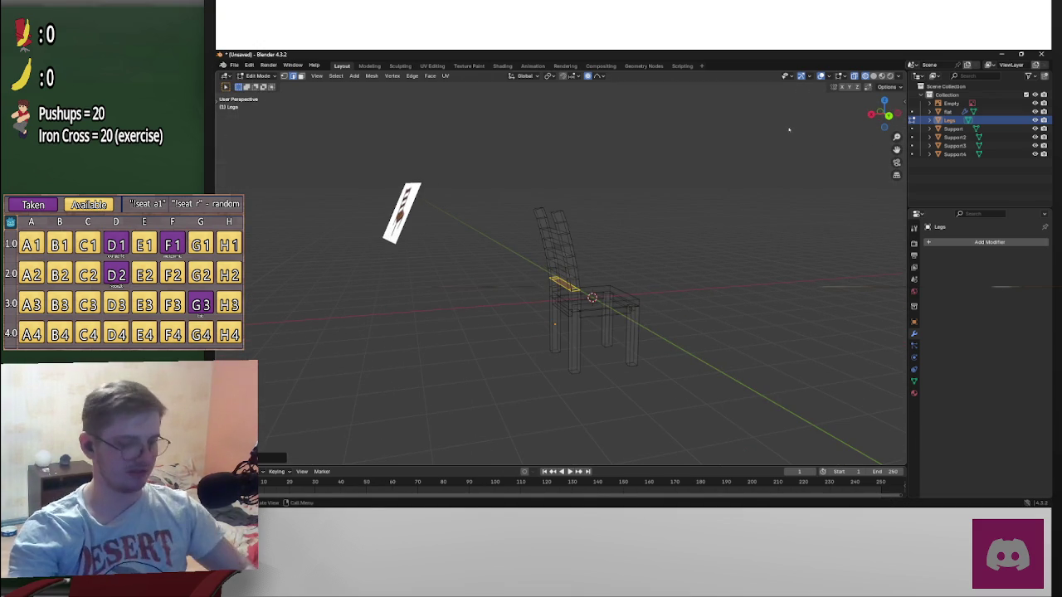
Select the whole mesh and turn off the Face Orientation overlay
key(a)
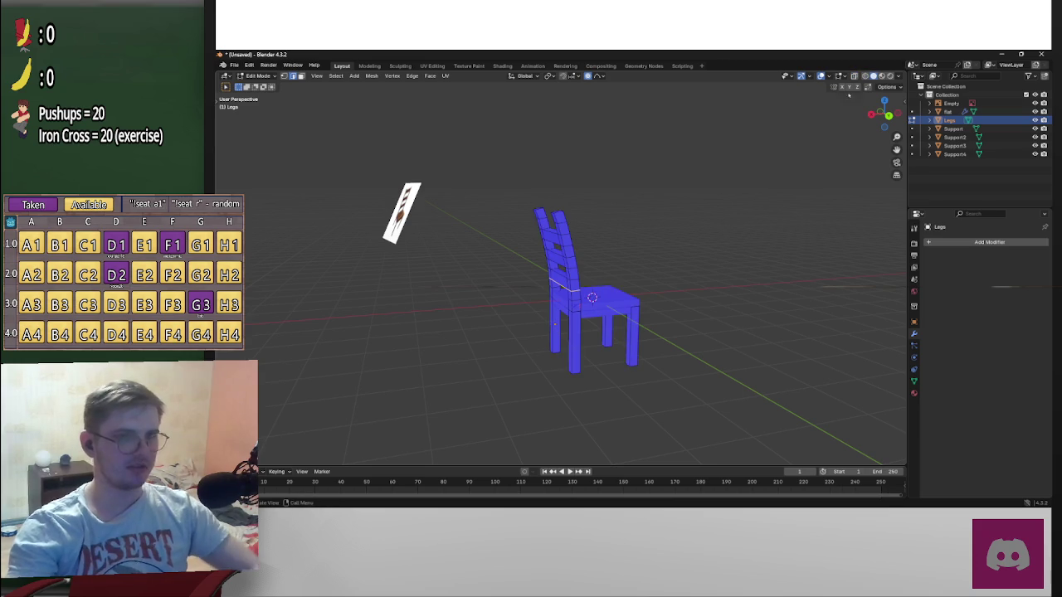
click(845, 75)
click(828, 76)
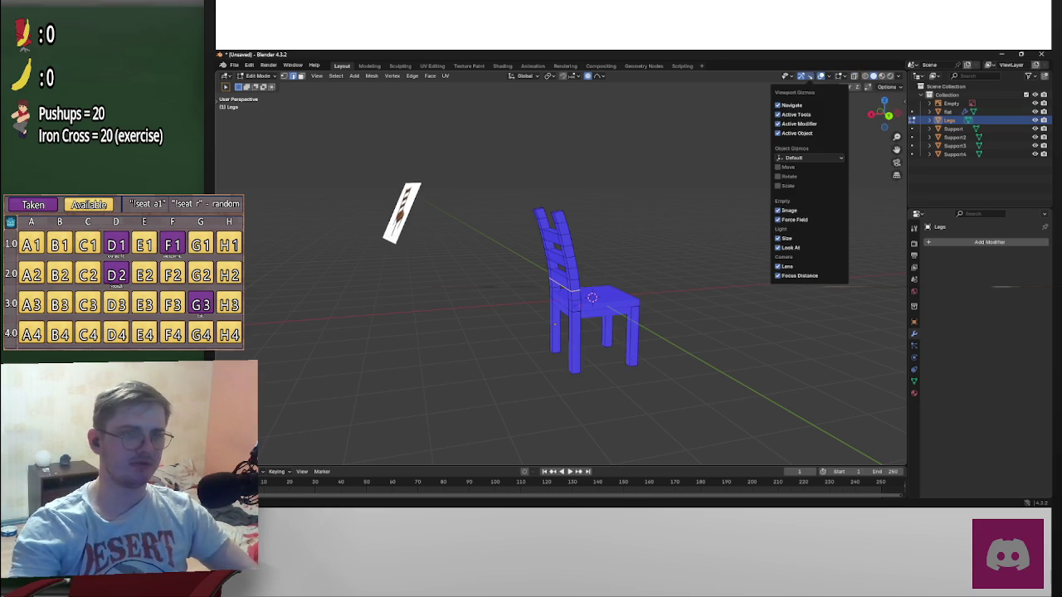
click(775, 239)
In Back Ortho view, switch to vertex select and move the back's inner-corner vertex proportionally
mouse_move(703, 249)
middle_down()
mouse_move(499, 243)
mouse_move(589, 291)
mouse_move(528, 377)
mouse_move(765, 229)
middle_up()
scroll(499, 243, up, 5)
scroll(588, 291, down, 5)
scroll(584, 307, up, 5)
scroll(529, 378, up, 3)
scroll(706, 273, down, 3)
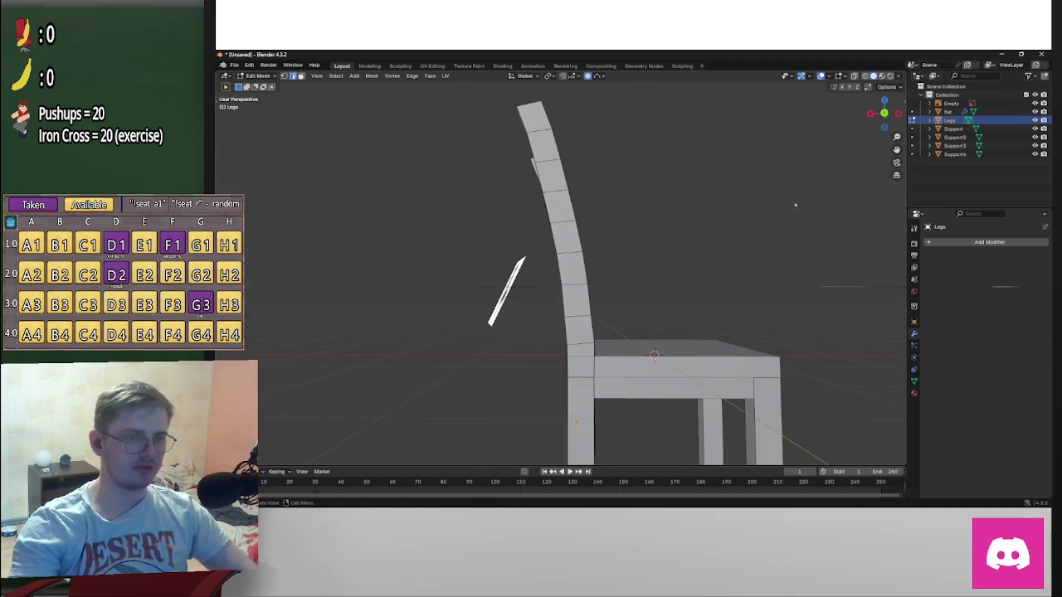
key(ctrl+KP_1)
scroll(694, 325, up, 4)
mouse_move(694, 325)
shift+middle_down()
mouse_move(659, 268)
mouse_move(658, 305)
shift+middle_up()
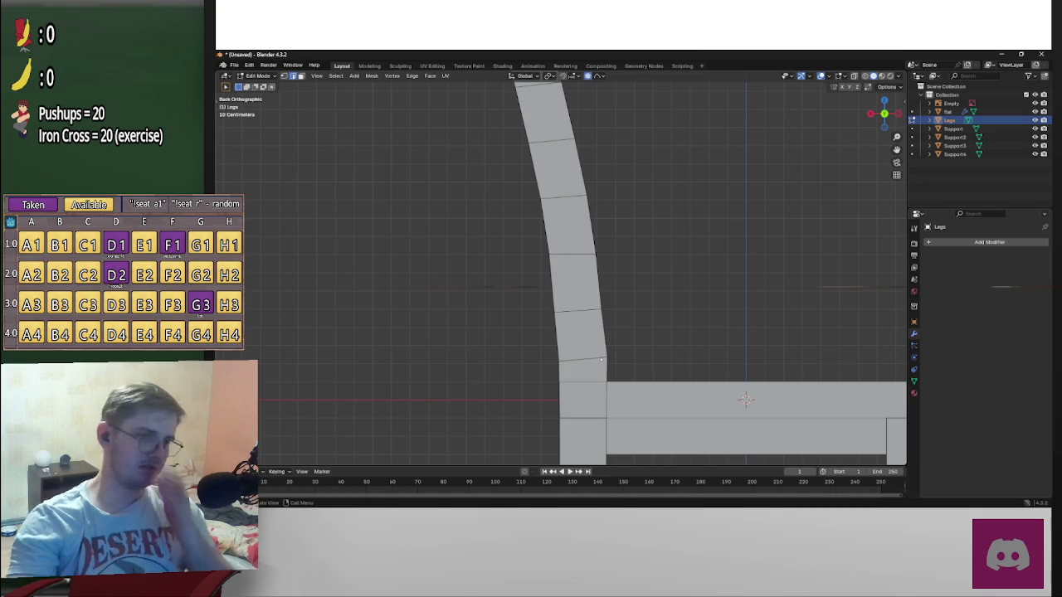
key(1)
drag(626, 365, 599, 355)
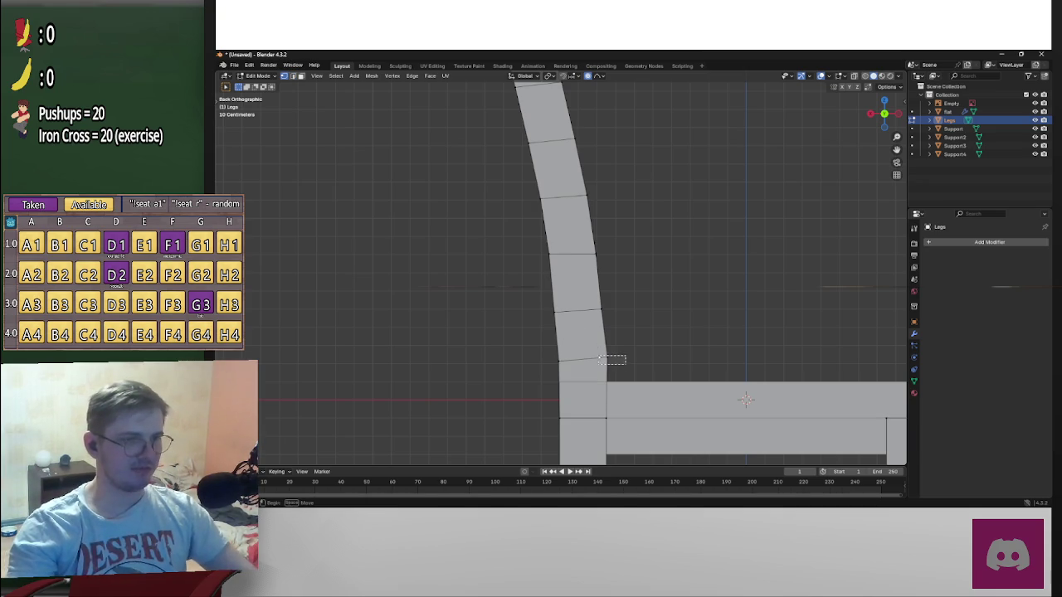
key(g)
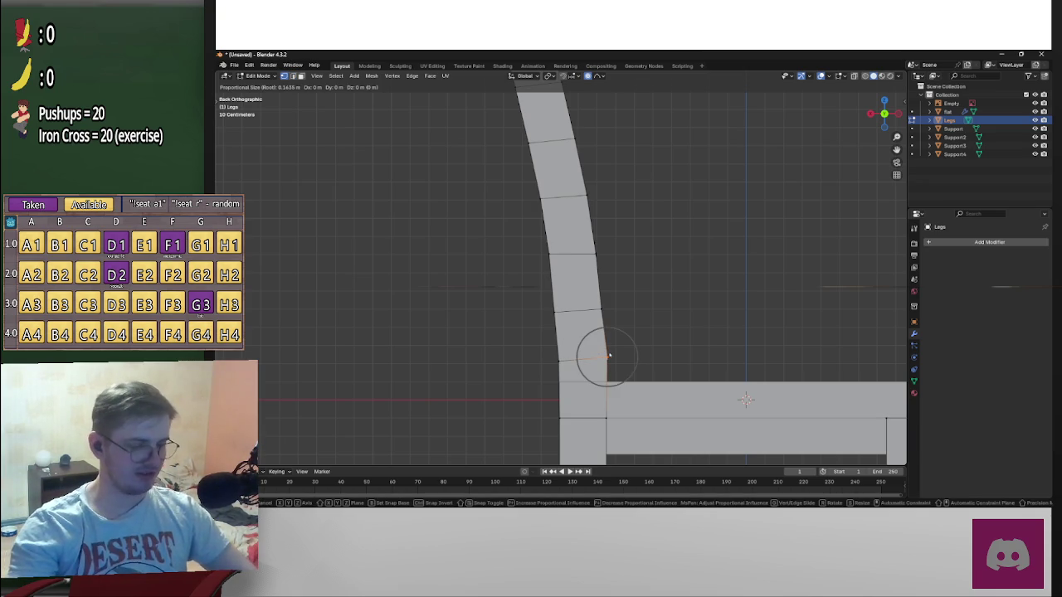
click(607, 355)
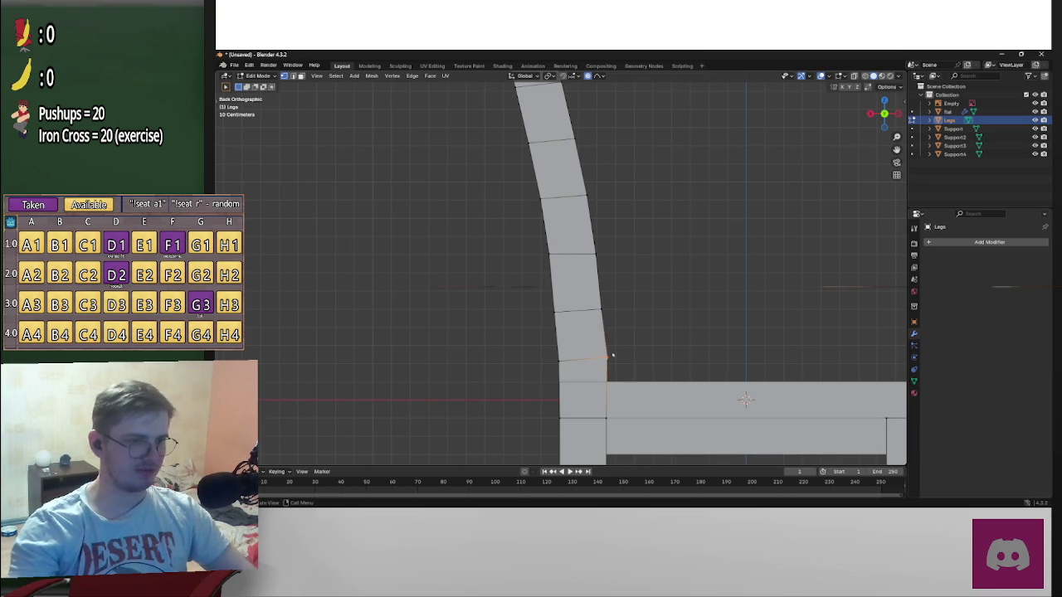
Enable X-ray with Alt+Z and move the corner vertex twice more to smooth it
key(alt+z)
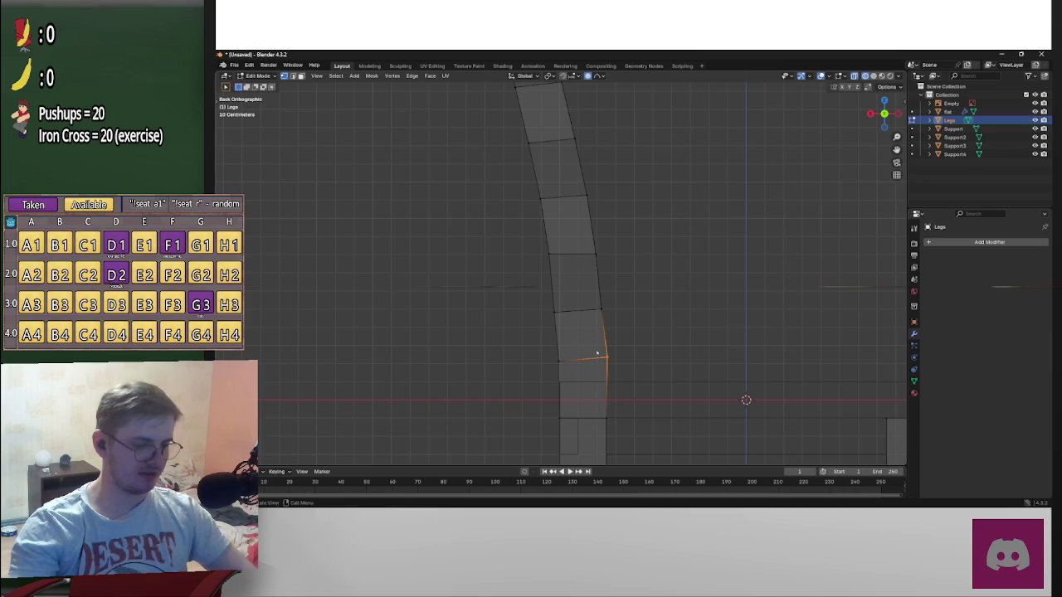
key(g)
click(594, 353)
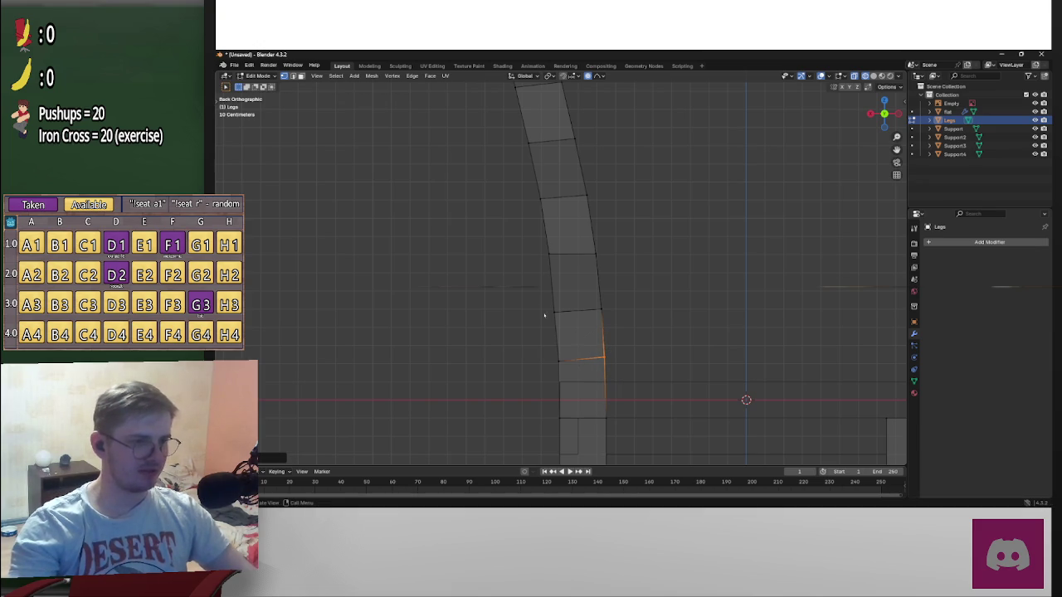
key(g)
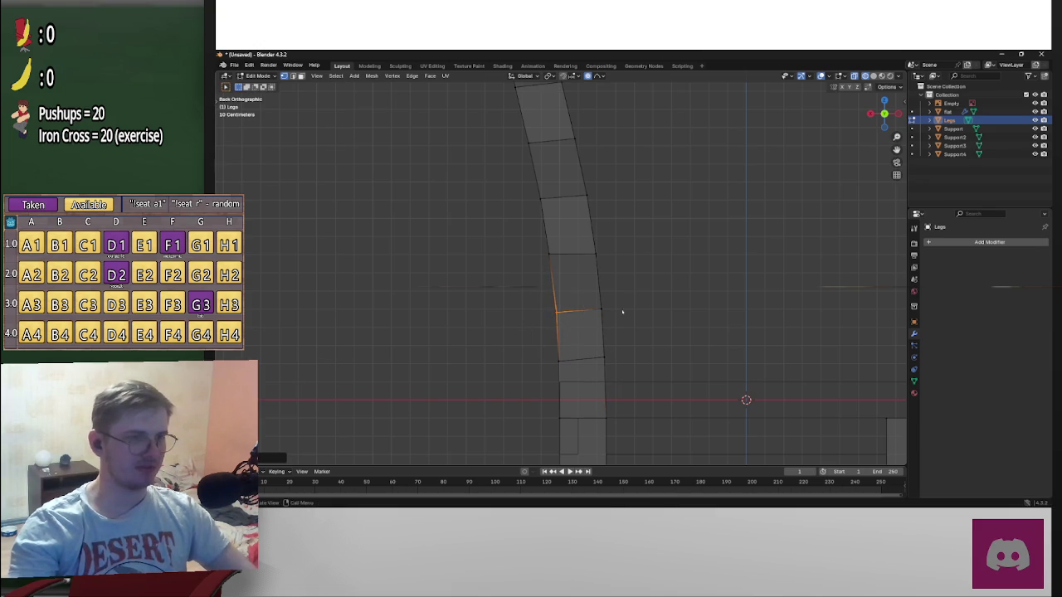
click(569, 323)
Reshape a vertex higher up the back, then orbit out and open the save dialog
shift+middle_drag(551, 256, 569, 308)
click(558, 303)
key(g)
click(553, 299)
key(g)
click(579, 316)
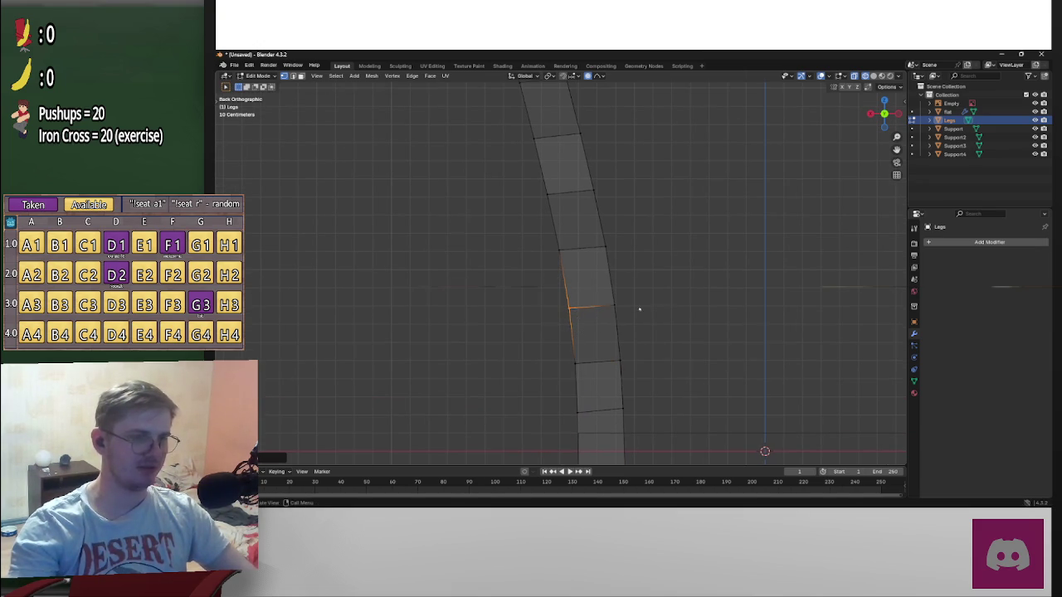
scroll(662, 295, down, 3)
middle_drag(643, 308, 742, 314)
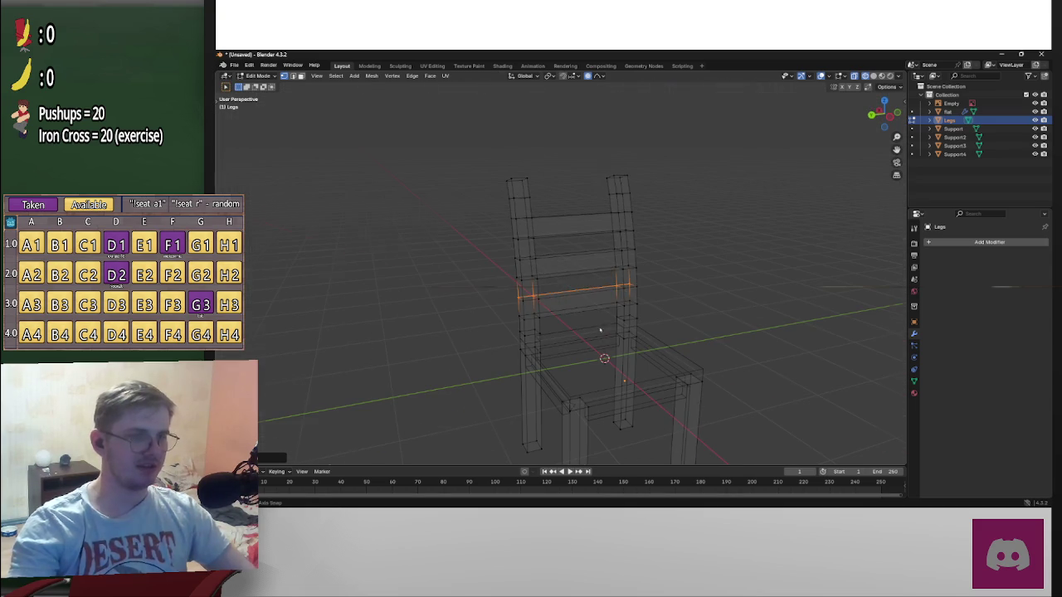
key(ctrl+s)
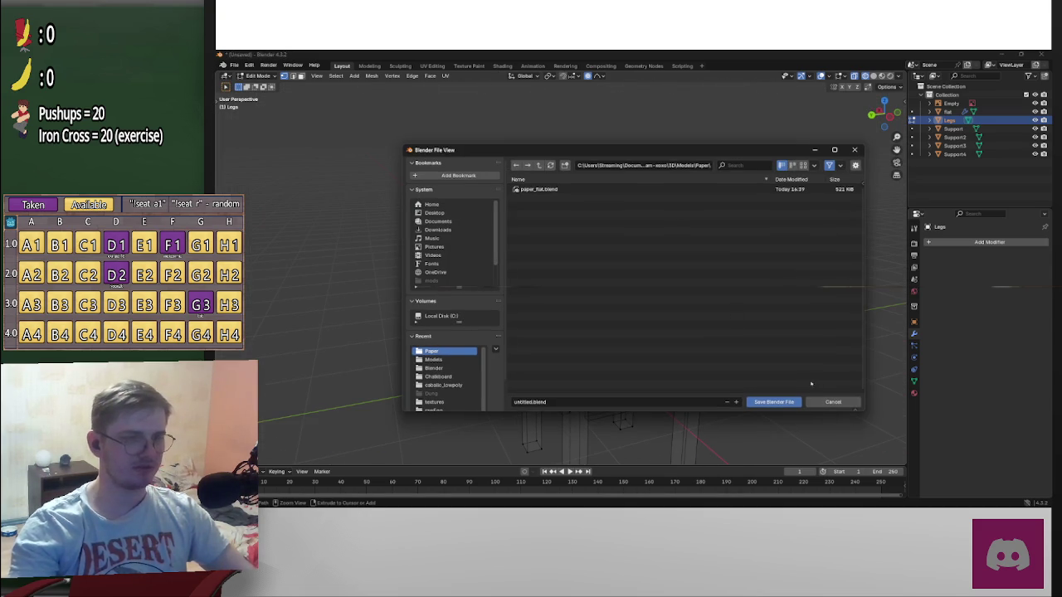
Move the save dialog up to the Models folder with Door and Paper, then Alt+Tab
click(538, 165)
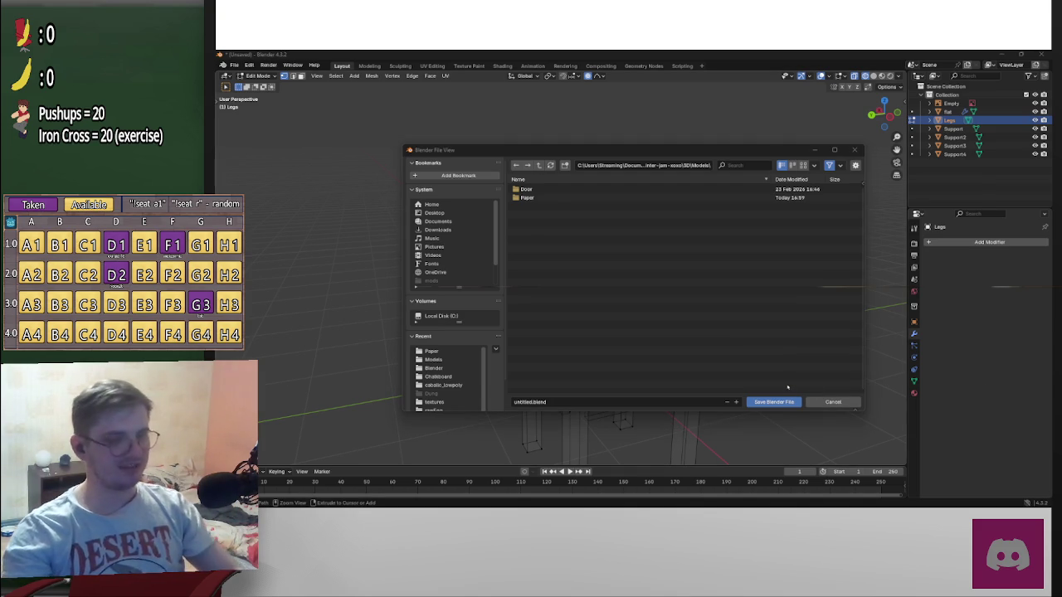
key(alt+Tab)
key(Tab)
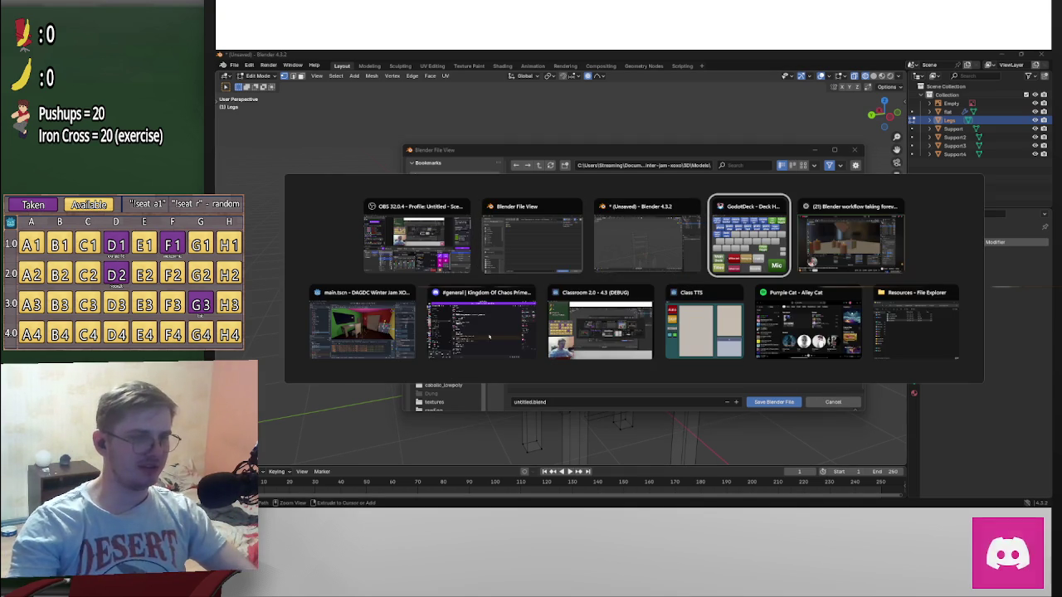
click(362, 324)
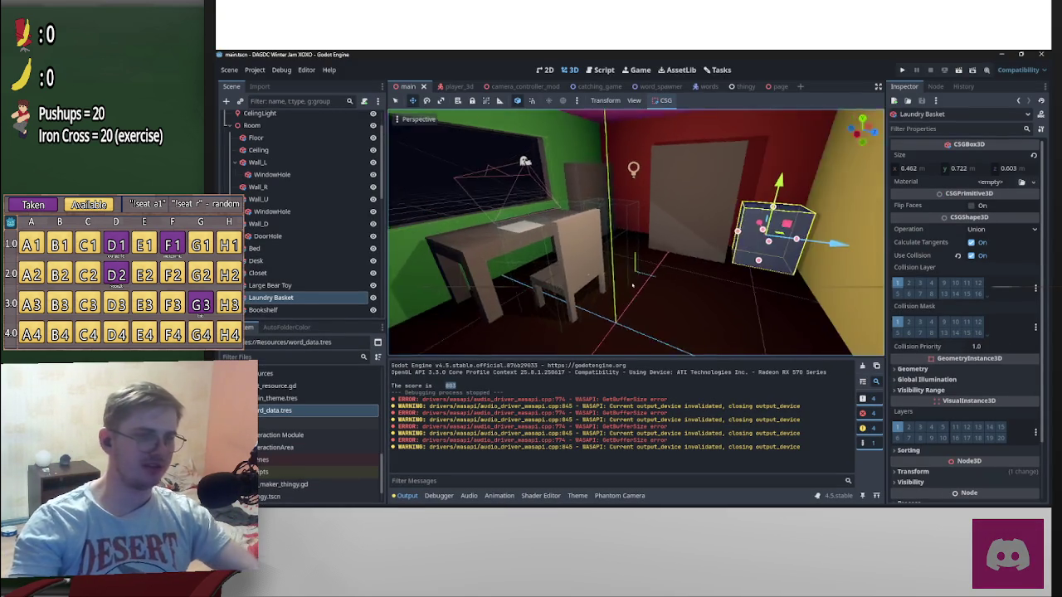
right_drag(634, 285, 721, 260)
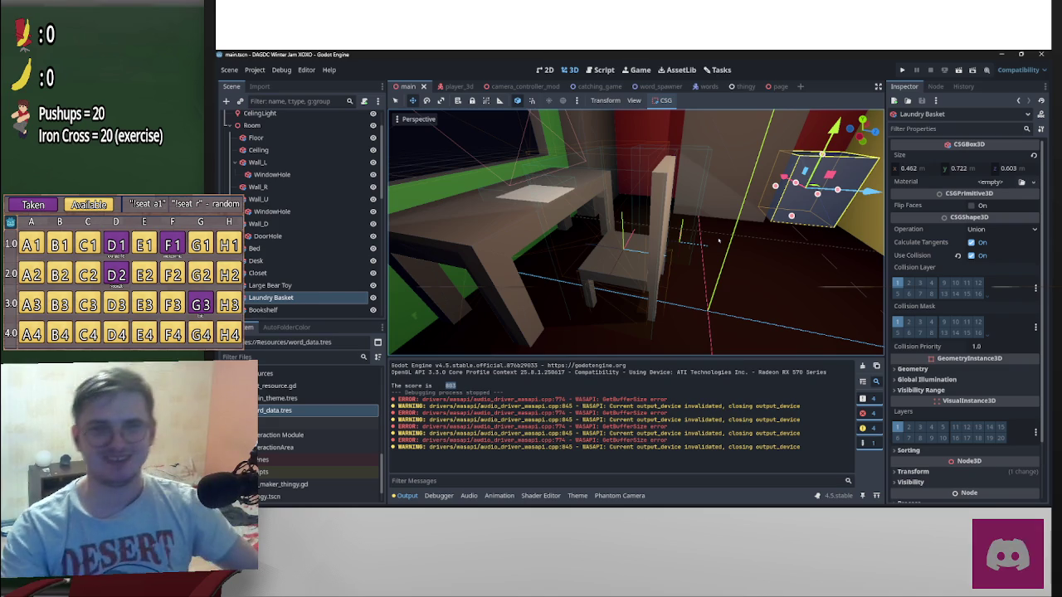
key(alt+Tab)
key(alt+Tab)
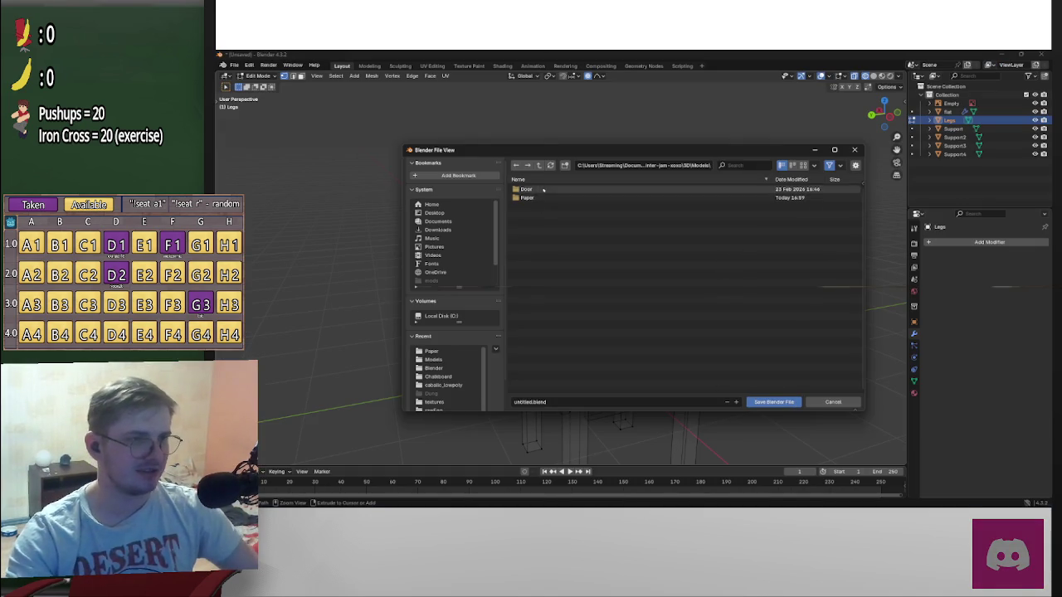
Create a Chair folder inside Models, enter it, and save the file as chair.blend
right_click(514, 199)
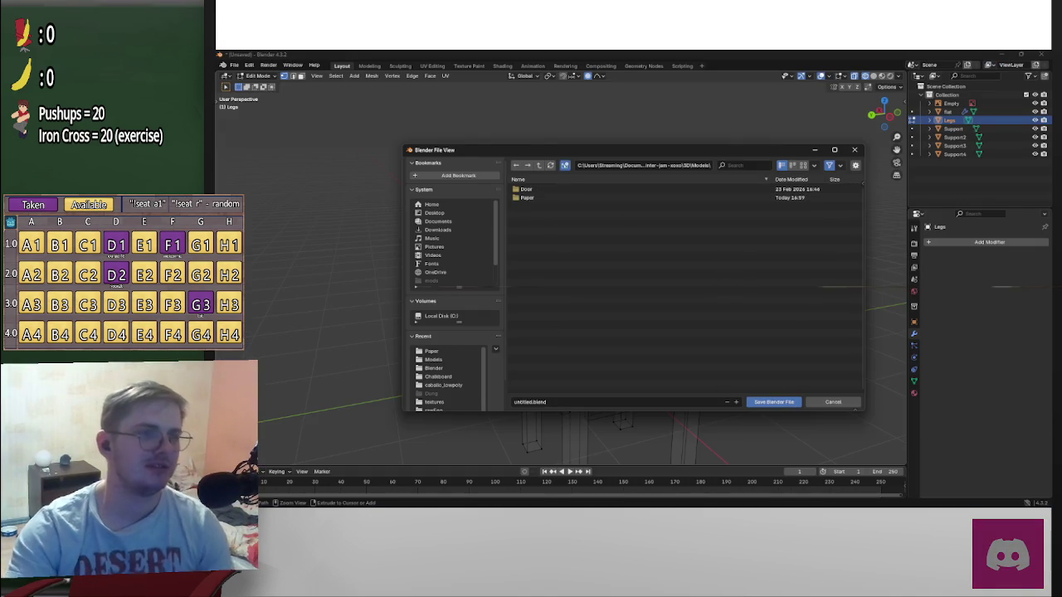
click(566, 165)
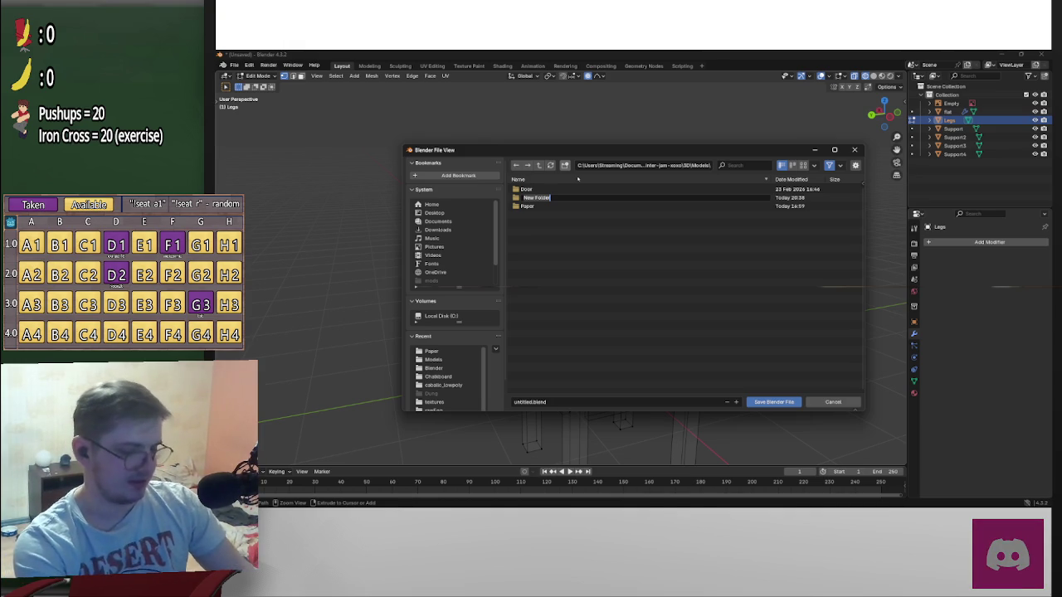
text(Chair)
key(Return)
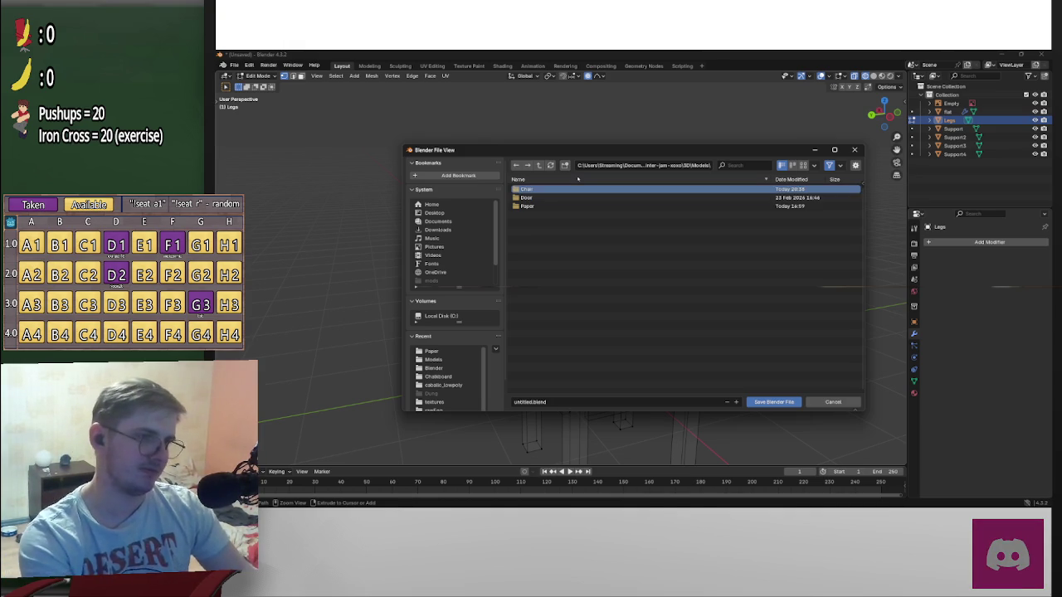
double_click(595, 190)
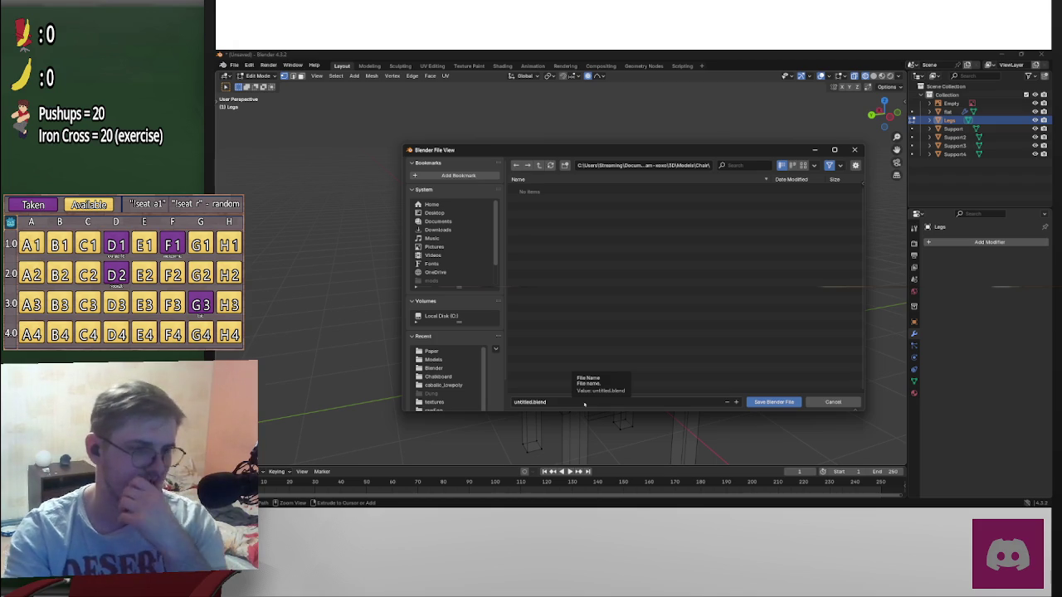
click(585, 404)
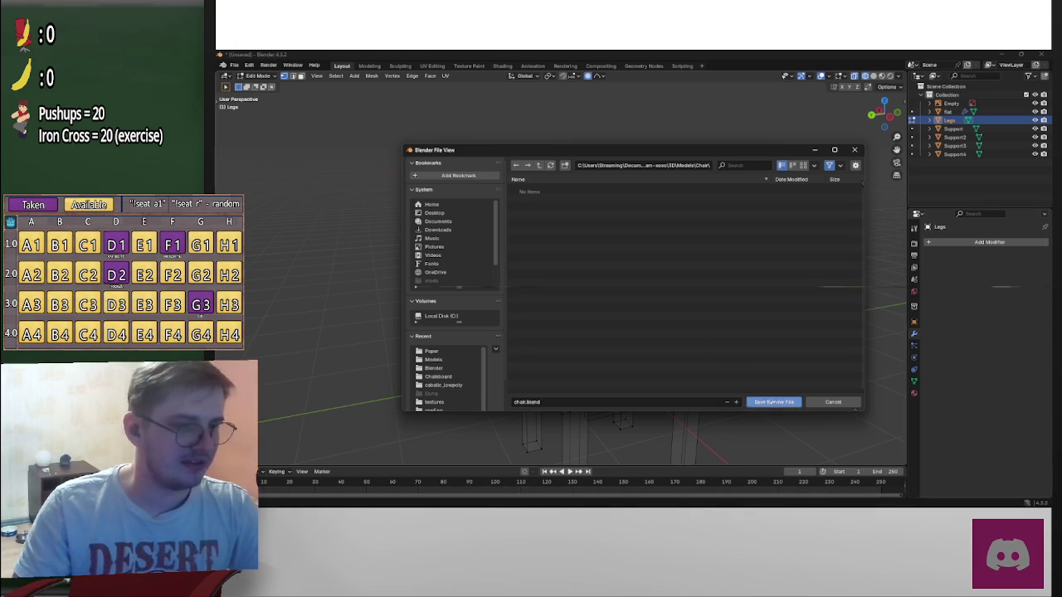
click(772, 402)
click(248, 65)
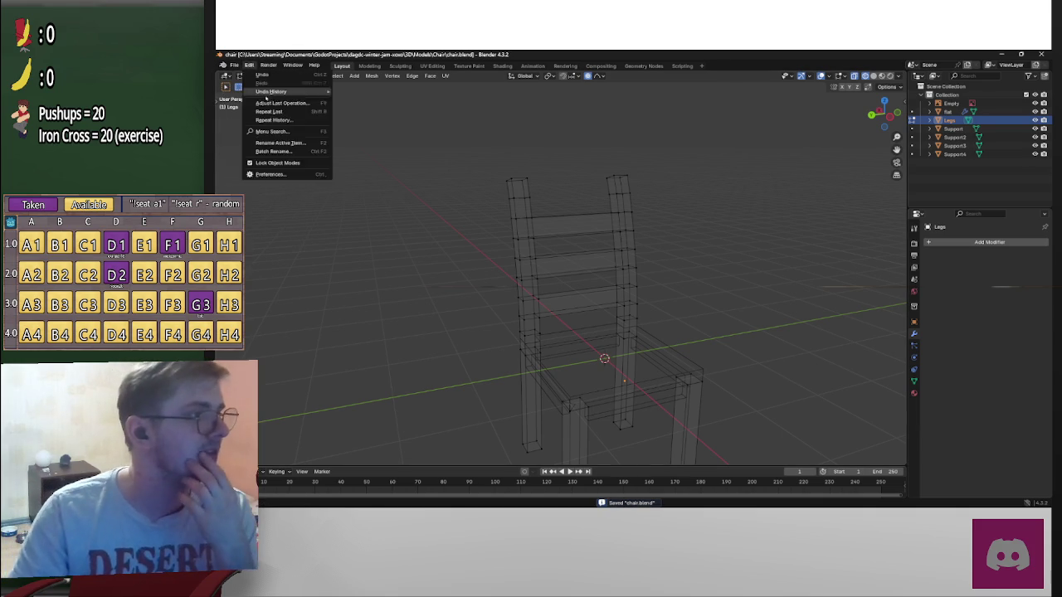
Export the chair as glTF 2.0 to chair.glb, reviewing the Data > Mesh settings
click(249, 65)
click(235, 65)
mouse_move(249, 194)
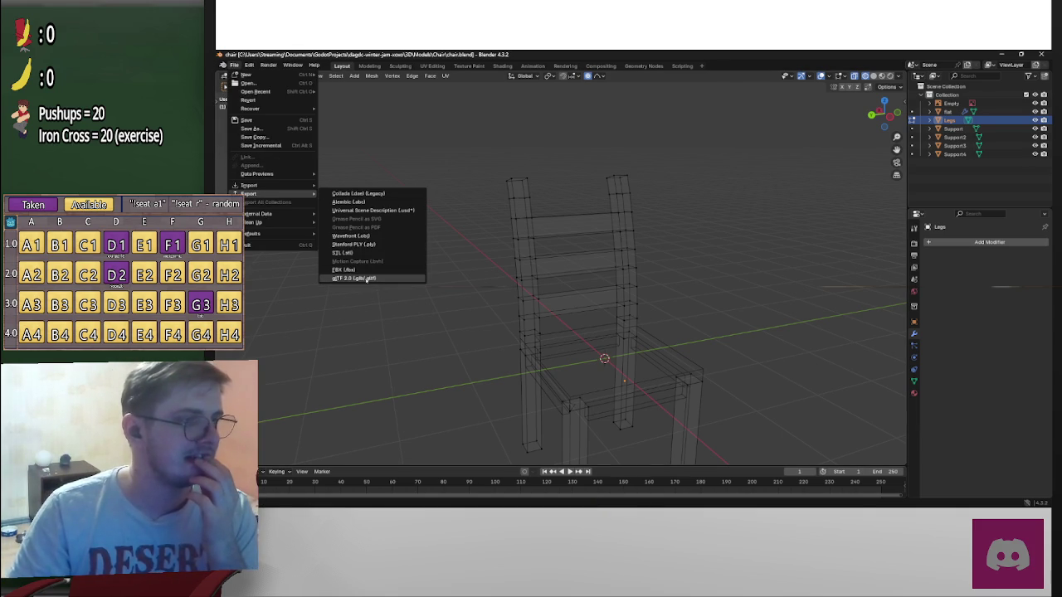
click(378, 278)
click(778, 244)
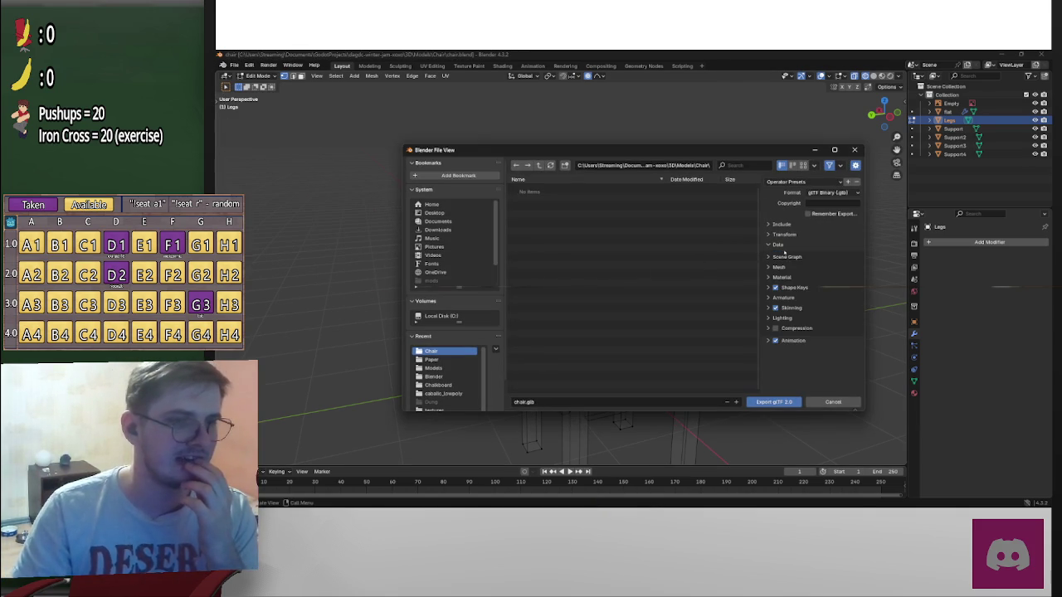
click(778, 267)
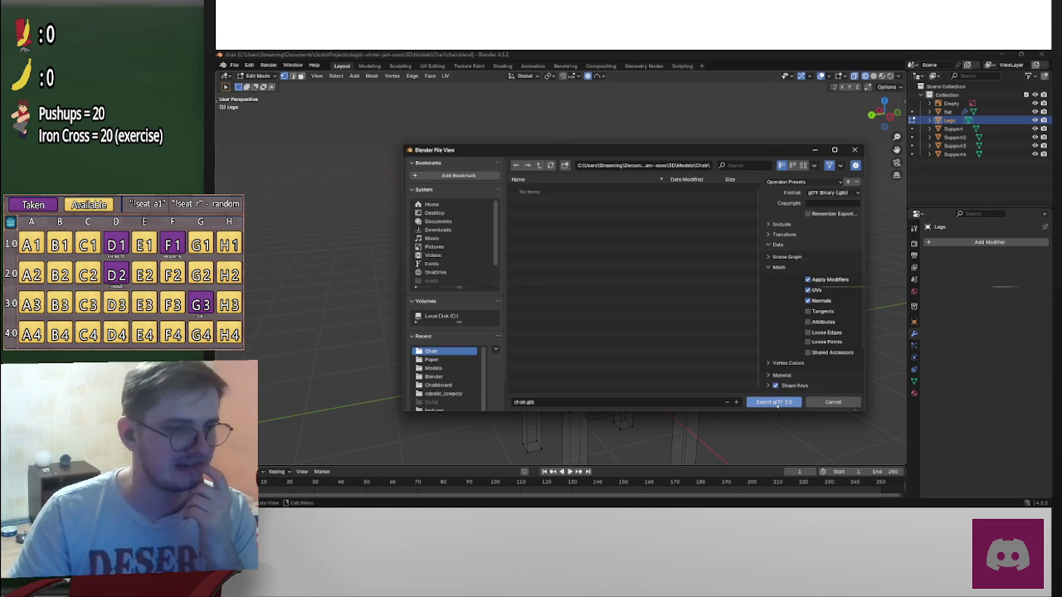
click(773, 402)
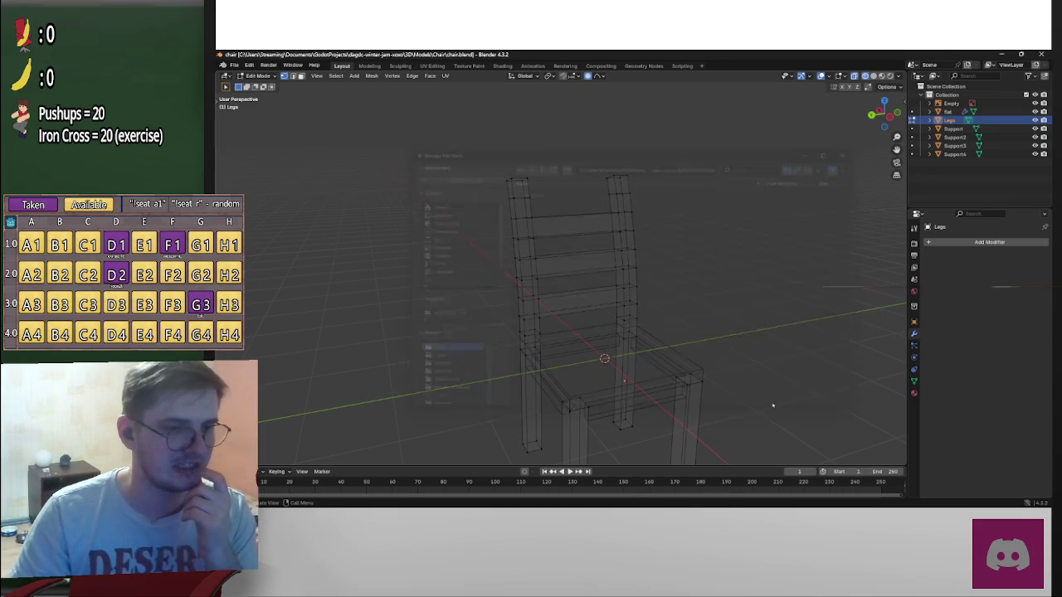
Return the chair to Object Mode and switch back to Godot
key(Tab)
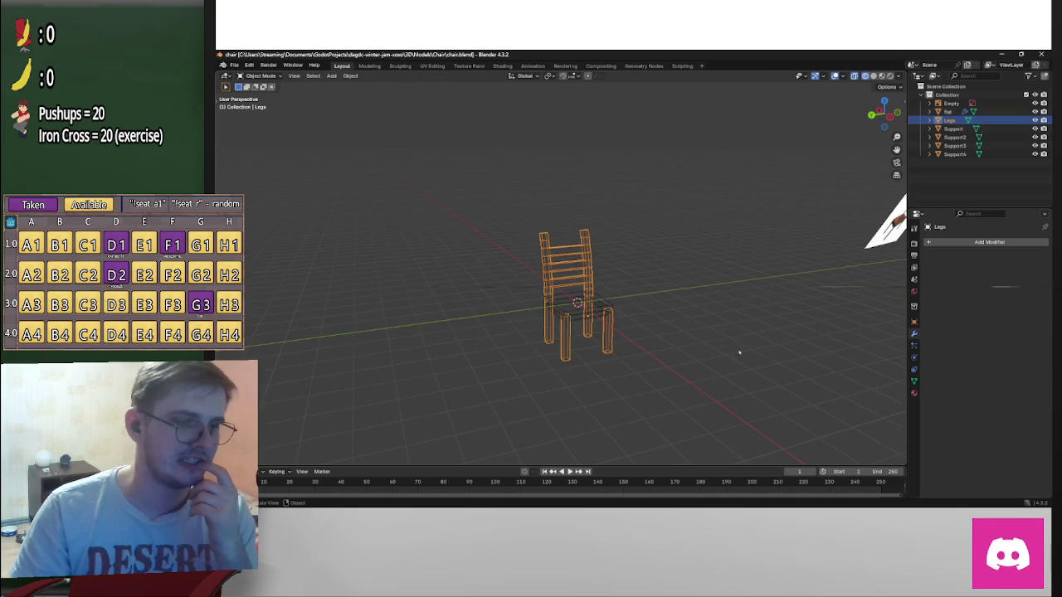
middle_drag(707, 308, 704, 335)
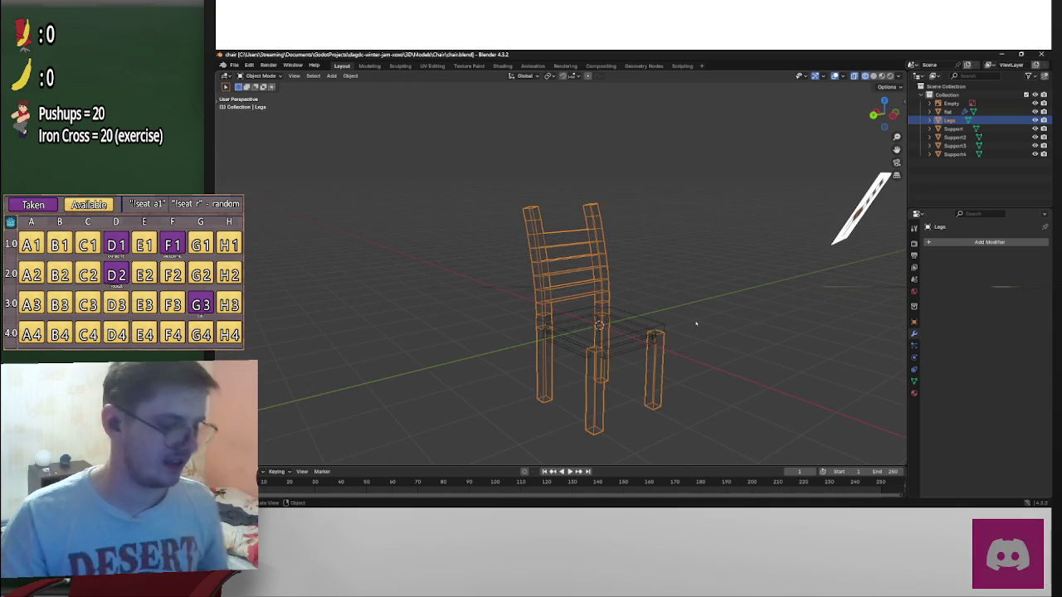
key(alt+Tab)
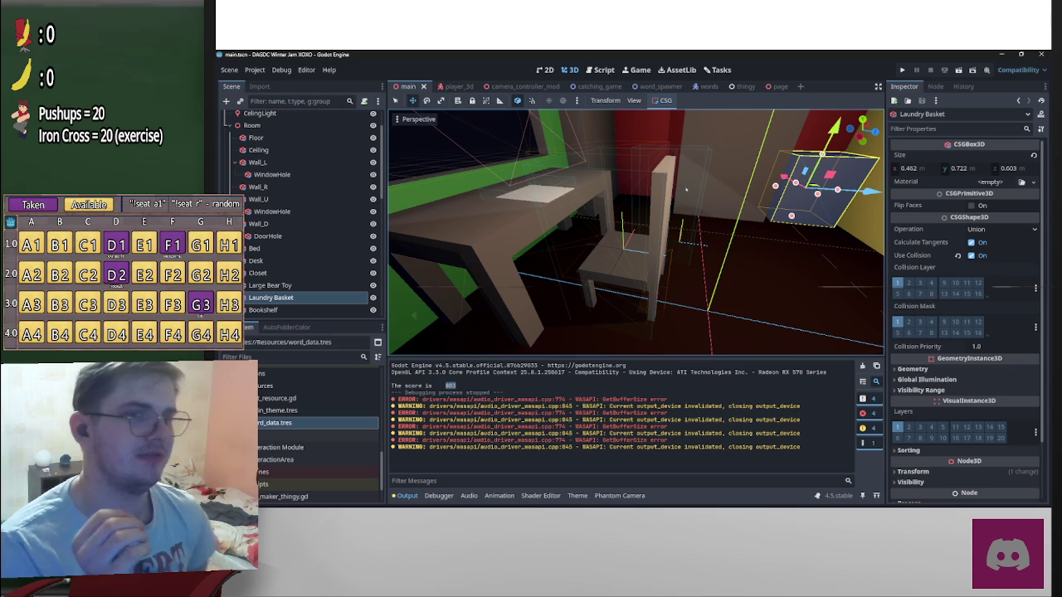
Orbit around the room, then expand the Chair folder in FileSystem to show chair.blend and chair.glb
mouse_move(718, 199)
middle_down()
mouse_move(557, 226)
mouse_move(627, 241)
middle_up()
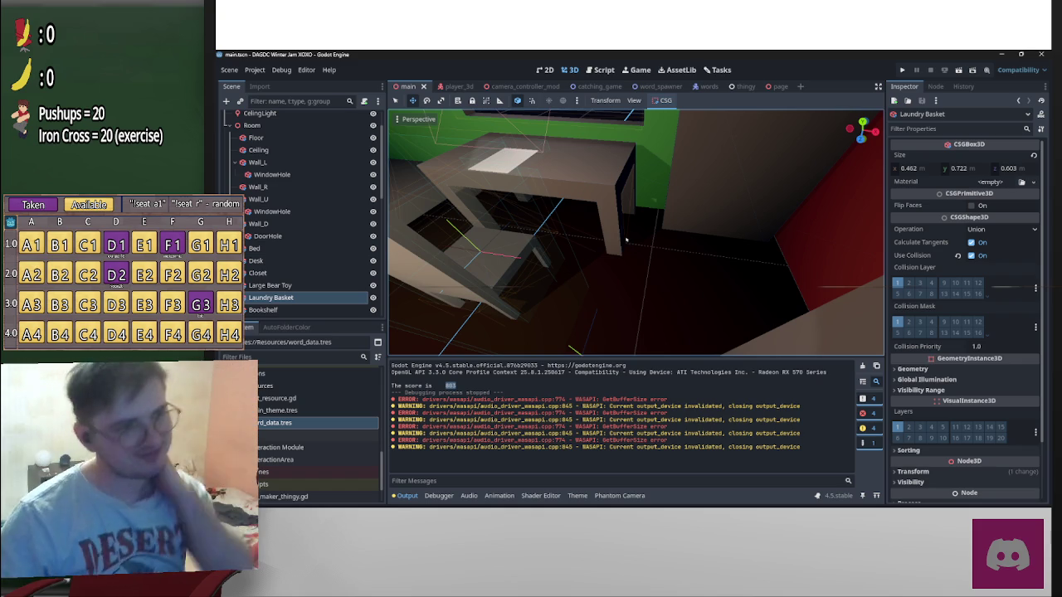
middle_drag(647, 182, 871, 243)
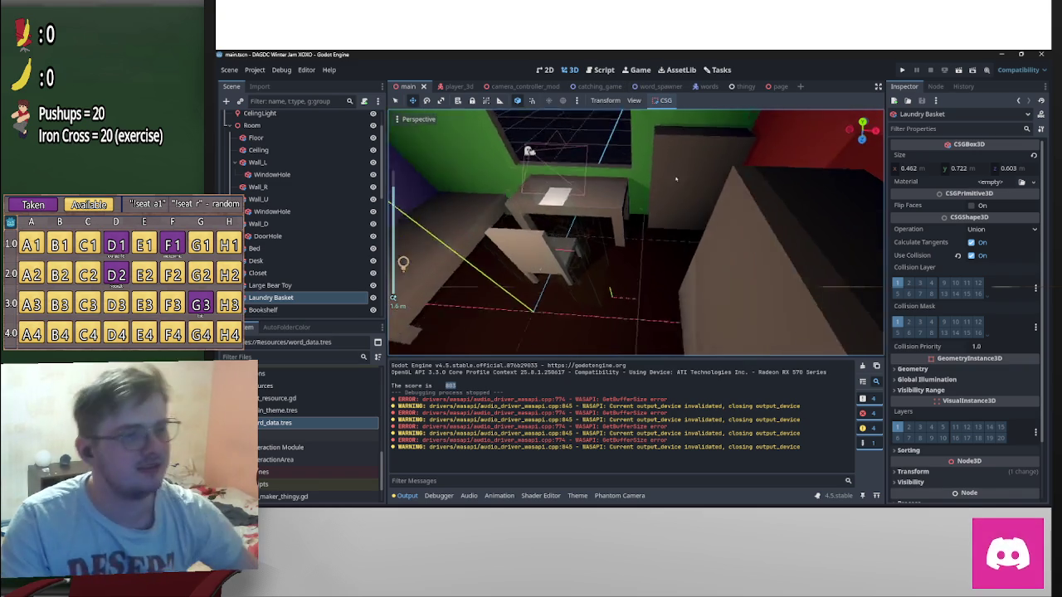
mouse_move(797, 222)
middle_down()
mouse_move(679, 170)
mouse_move(453, 222)
middle_up()
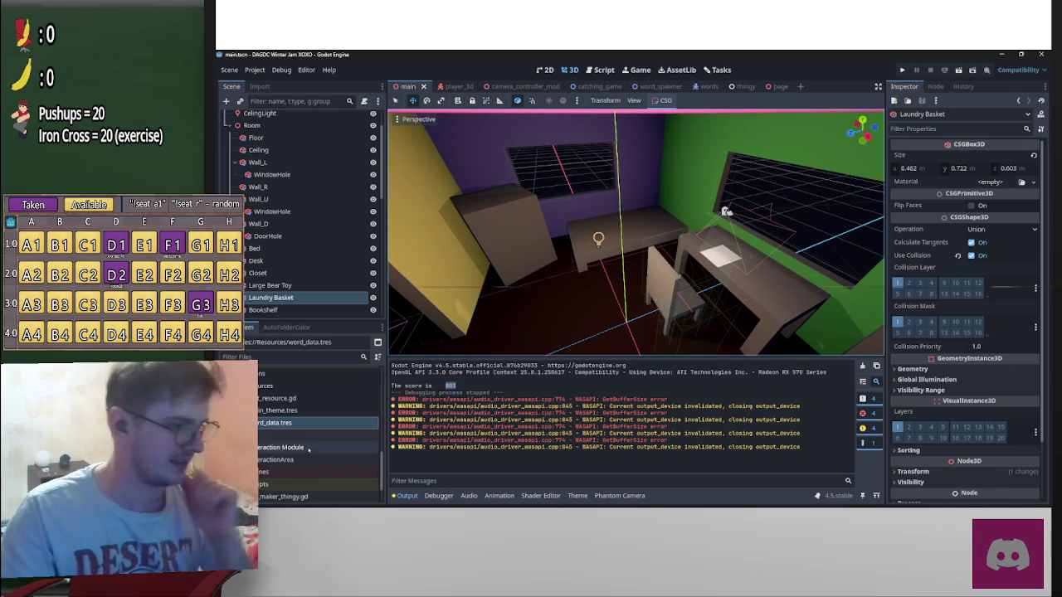
scroll(312, 448, down, 3)
scroll(312, 464, down, 2)
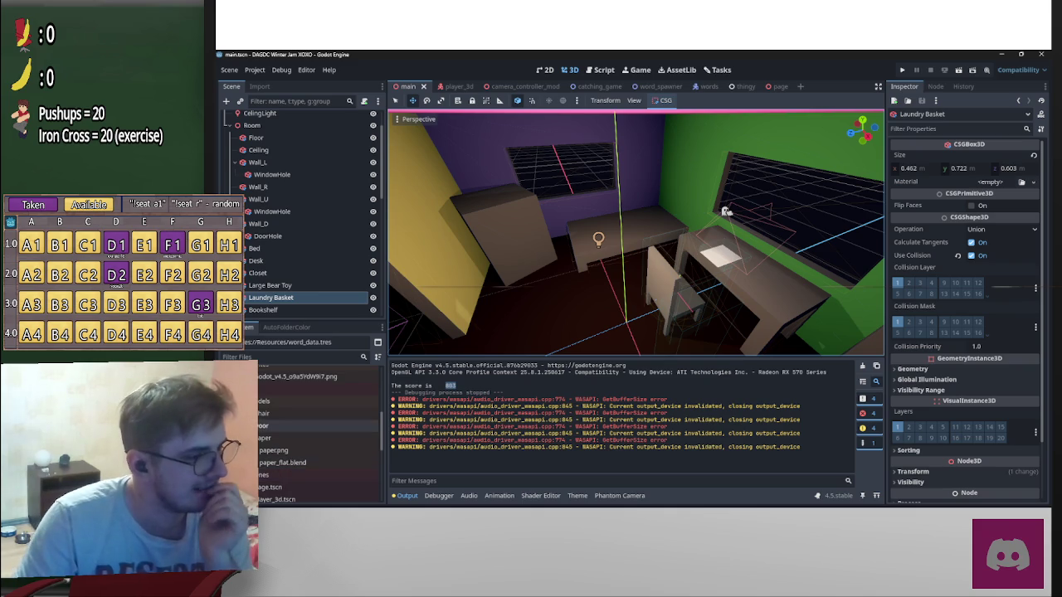
click(247, 413)
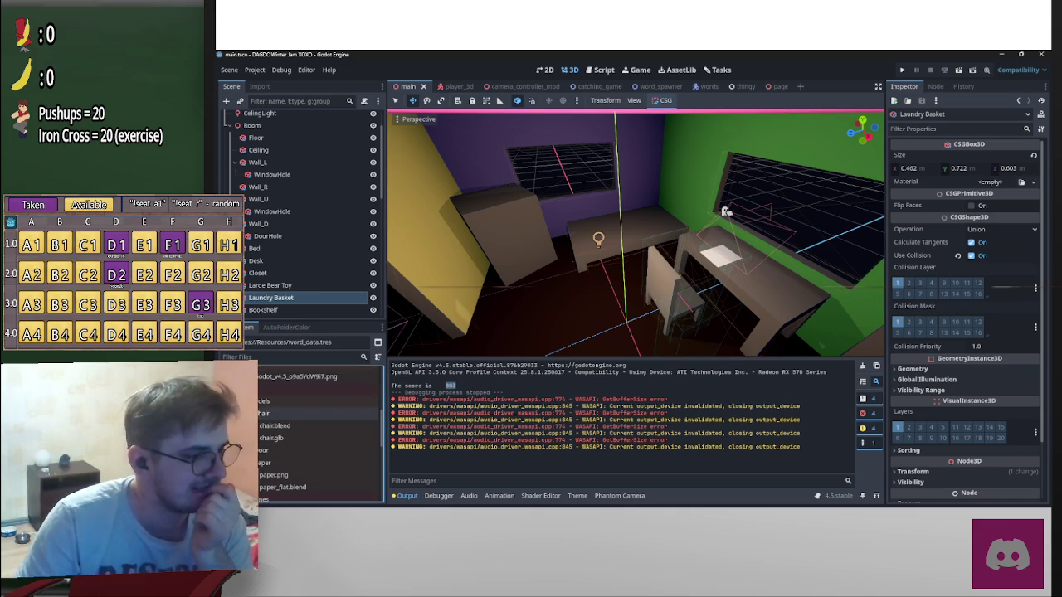
double_click(274, 438)
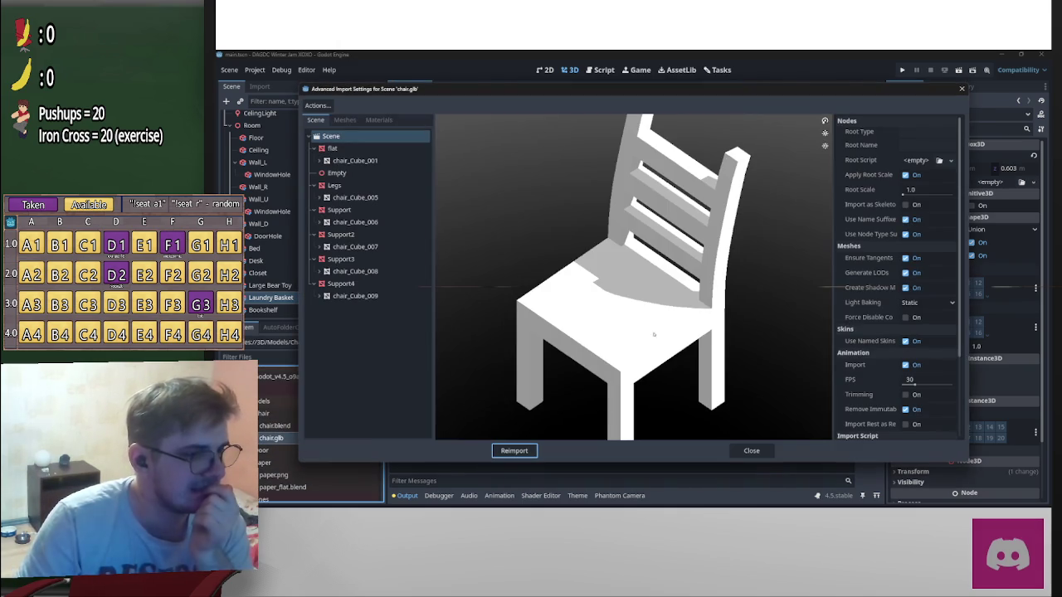
mouse_move(631, 299)
mouse_down()
mouse_move(712, 301)
mouse_move(741, 391)
mouse_move(656, 428)
mouse_up()
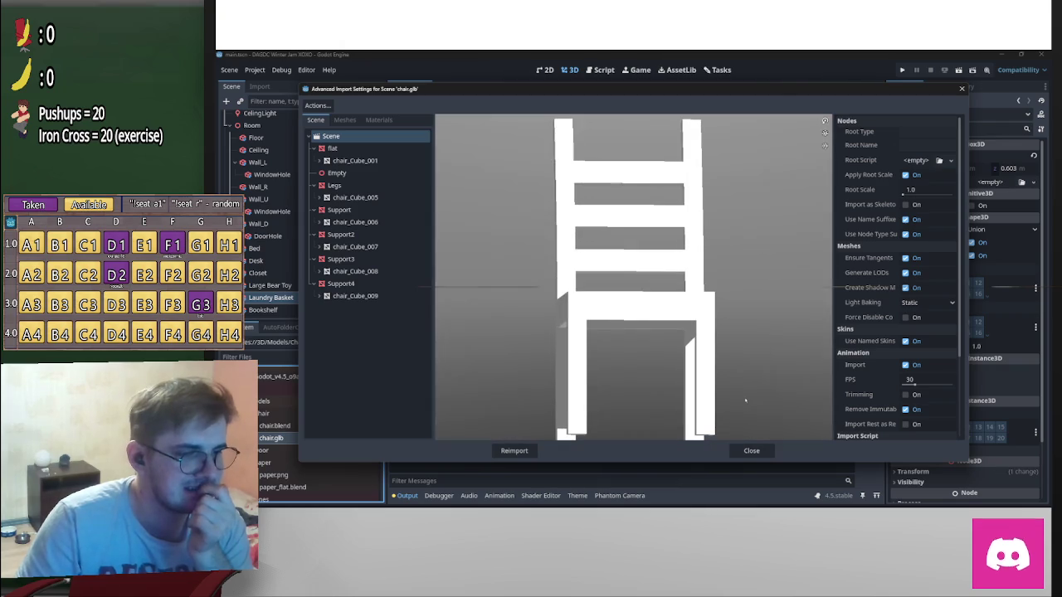
drag(534, 451, 760, 453)
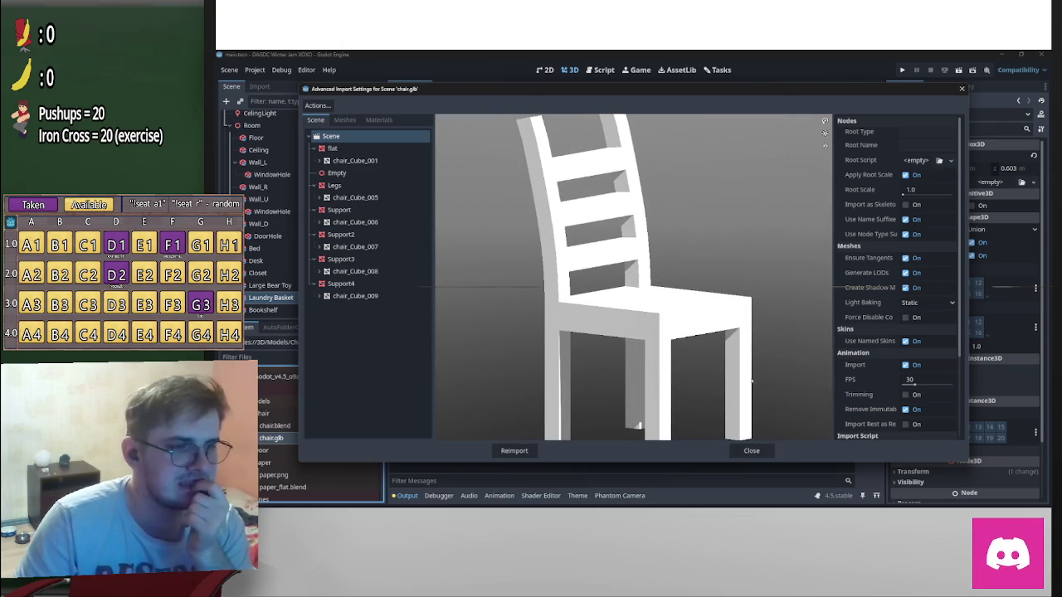
drag(755, 393, 709, 315)
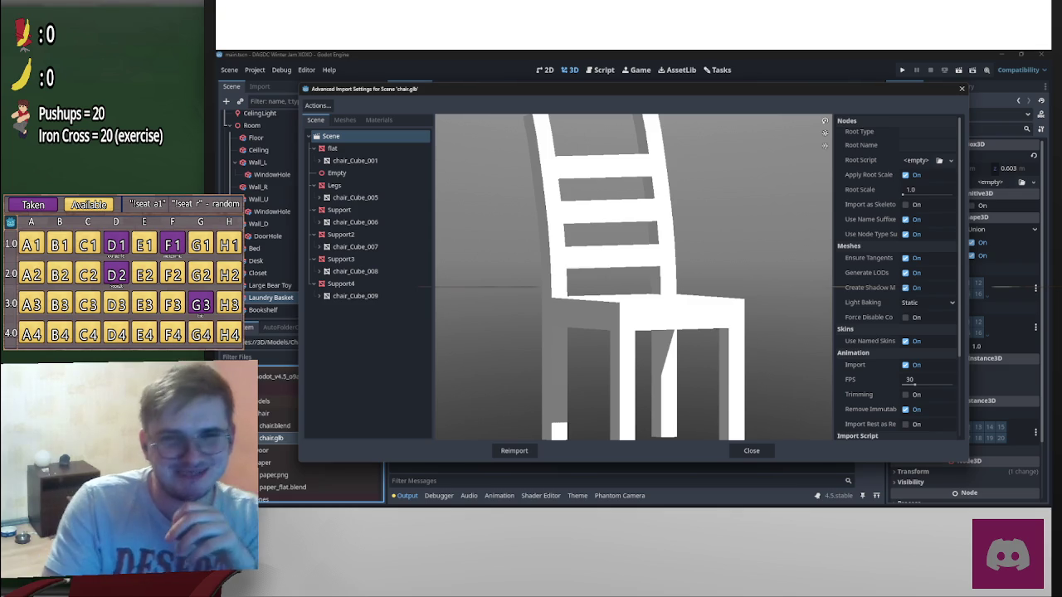
click(750, 451)
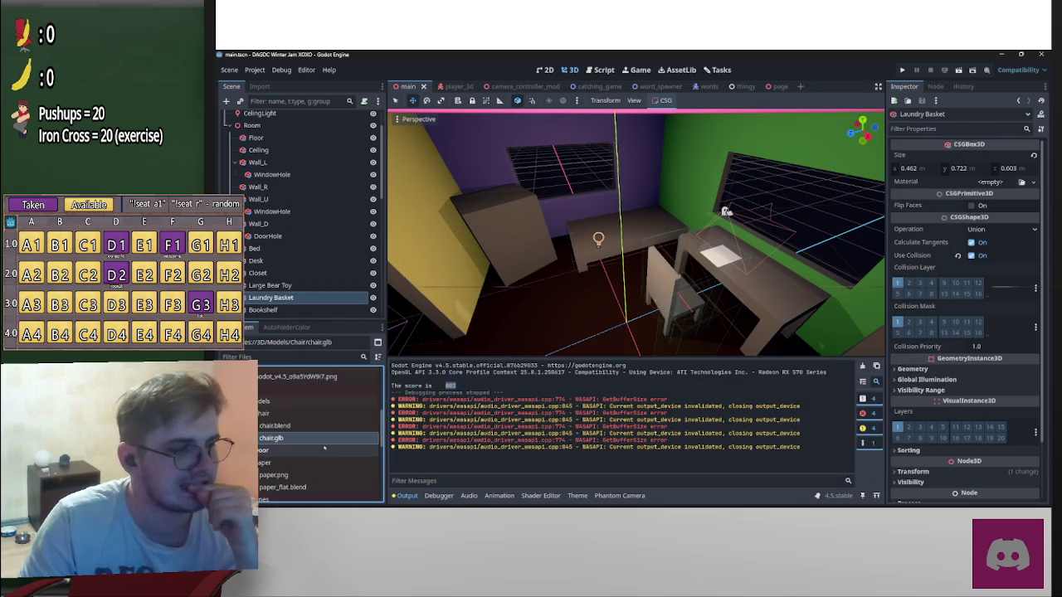
Start dropping chair.glb into the room, then cancel the placement
drag(726, 211, 609, 316)
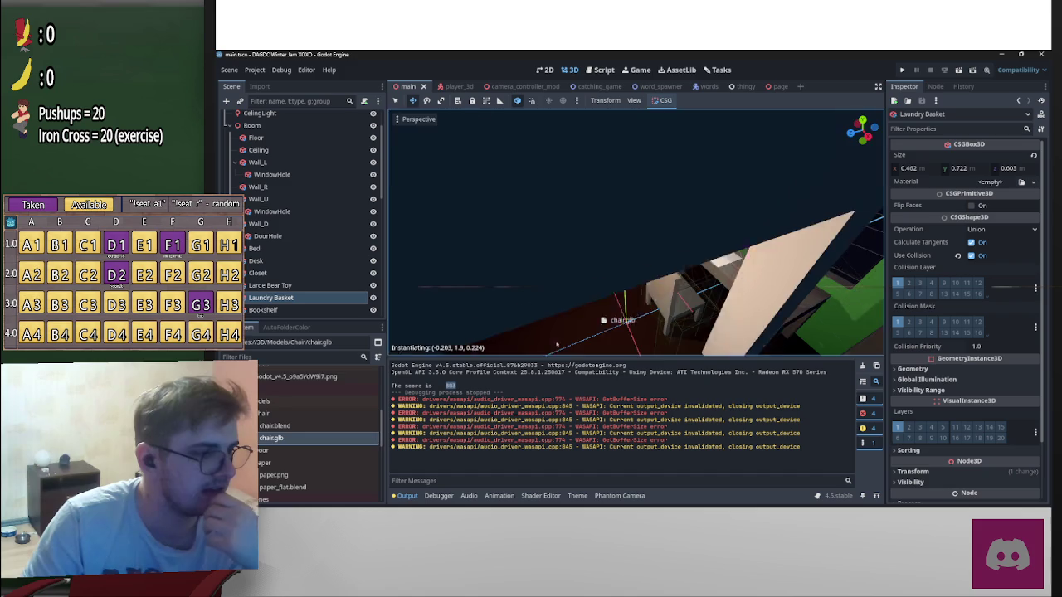
drag(608, 315, 370, 444)
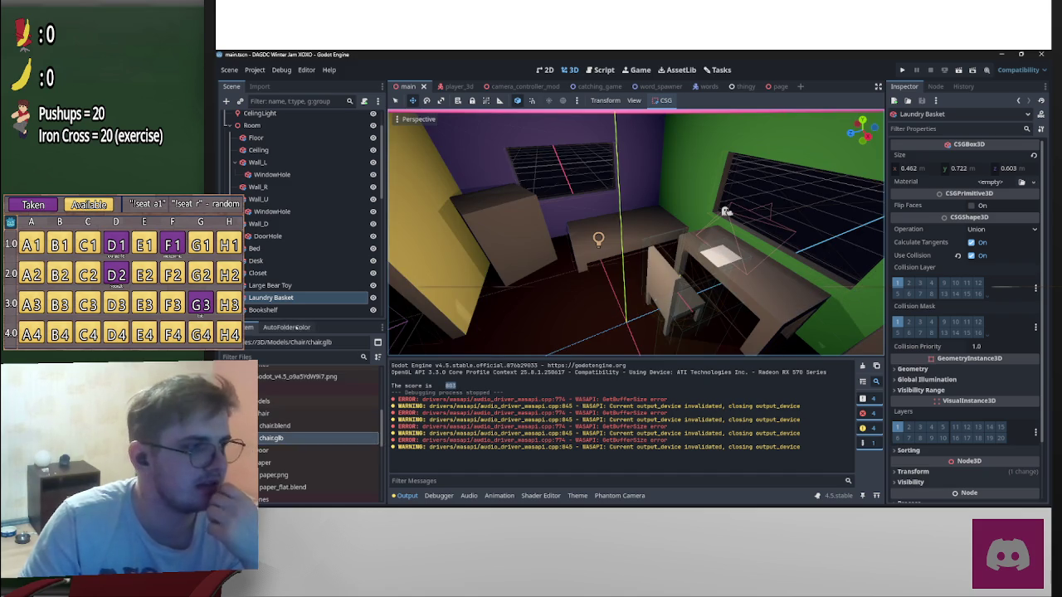
scroll(580, 249, up, 5)
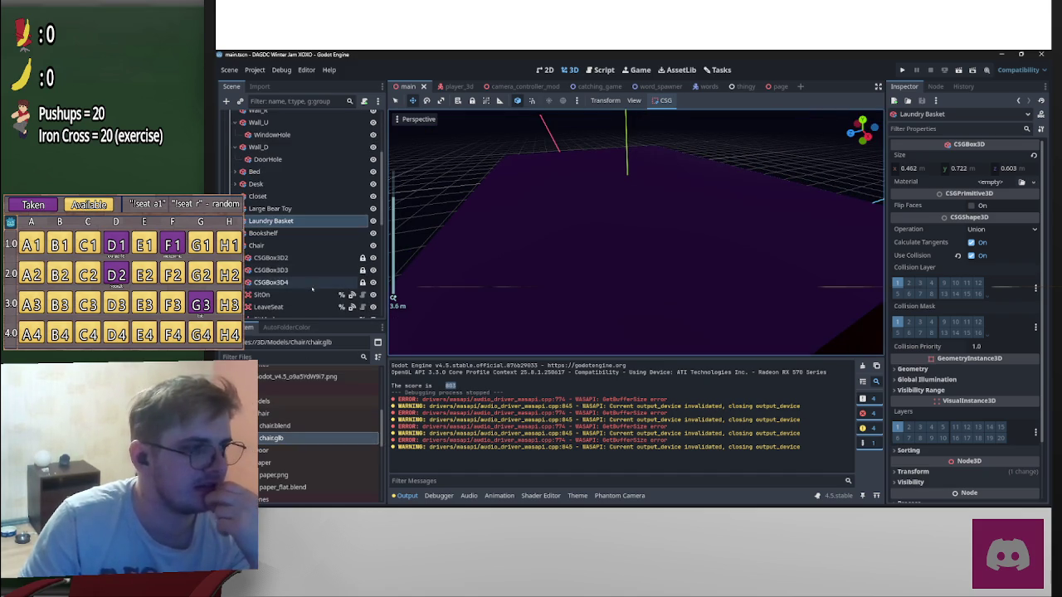
scroll(312, 249, down, 1)
Change the Chair node's type to Node3D
click(257, 220)
right_click(264, 220)
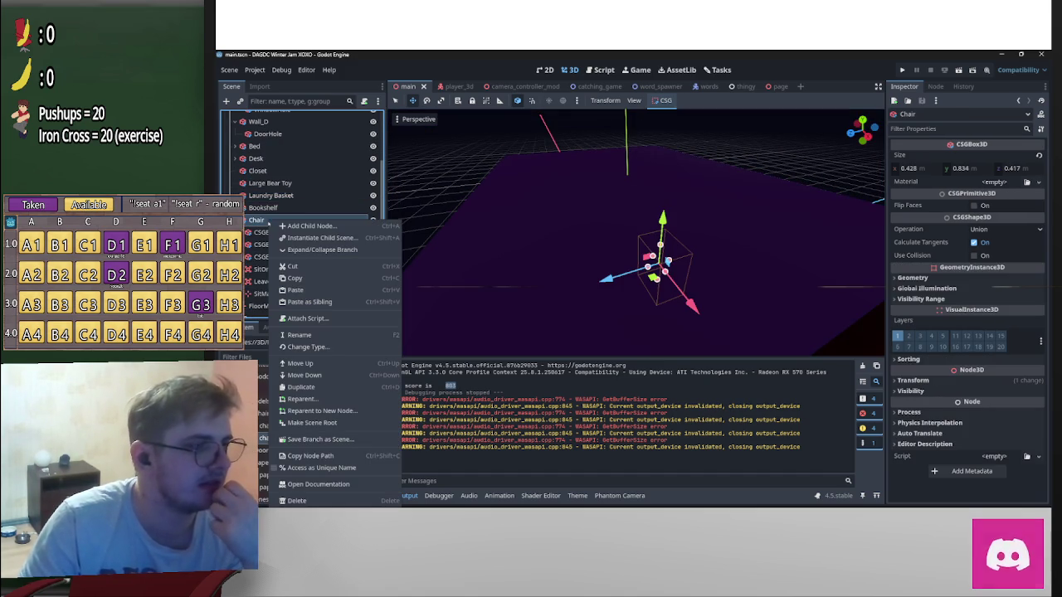
click(307, 347)
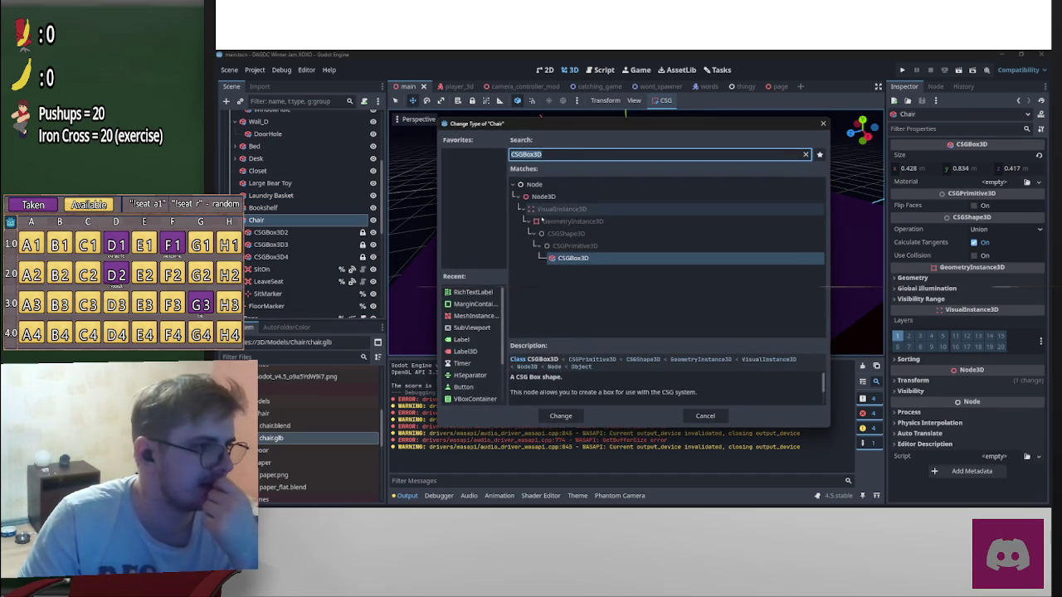
double_click(543, 197)
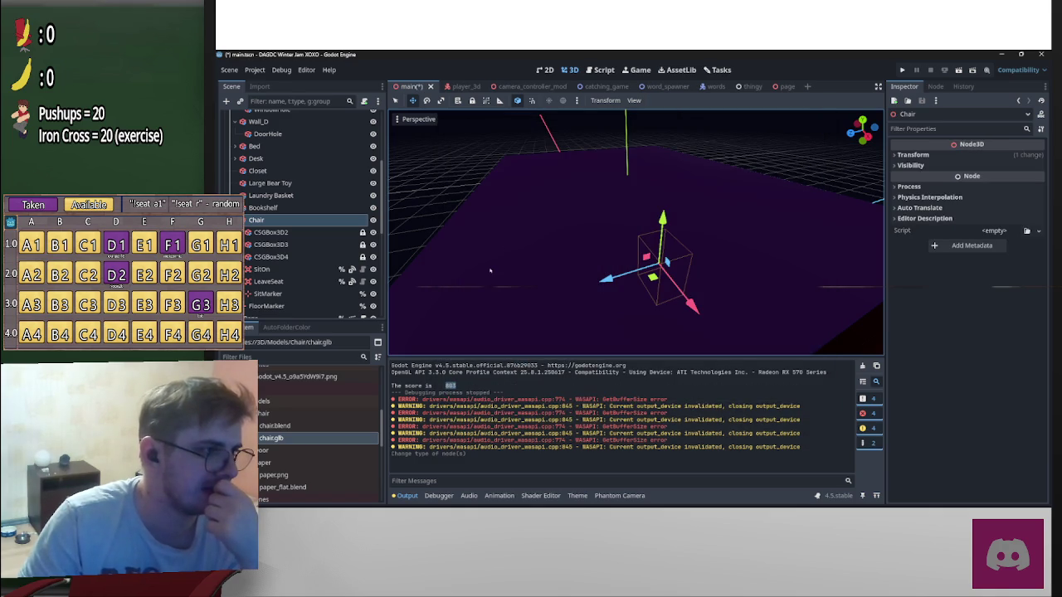
Inspect the first CSG box under Chair and the WindowHole box in the viewport
click(282, 232)
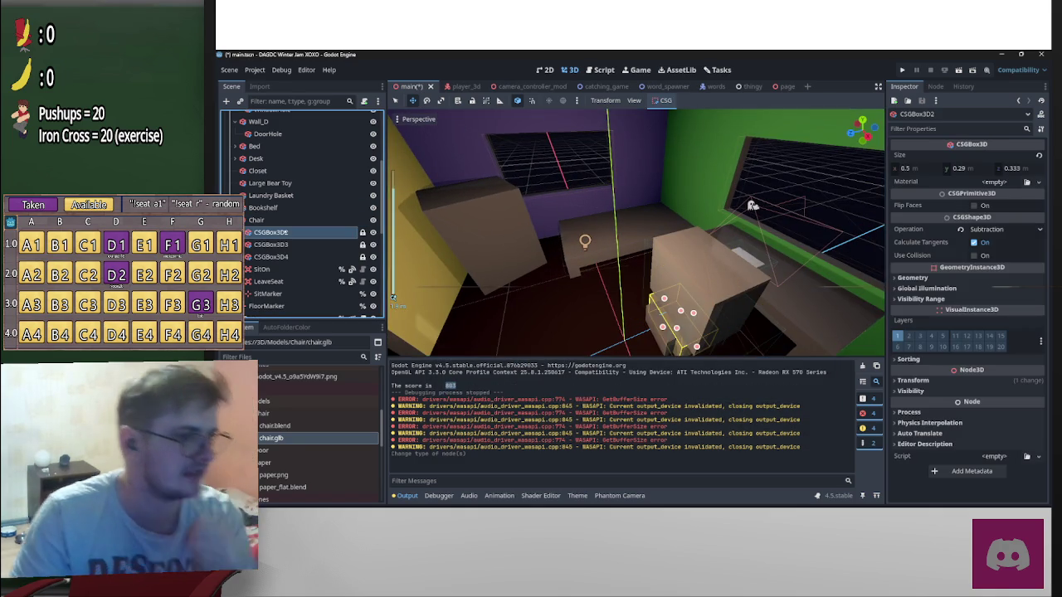
mouse_move(724, 114)
middle_down()
mouse_move(733, 283)
mouse_move(680, 249)
middle_up()
scroll(733, 283, up, 2)
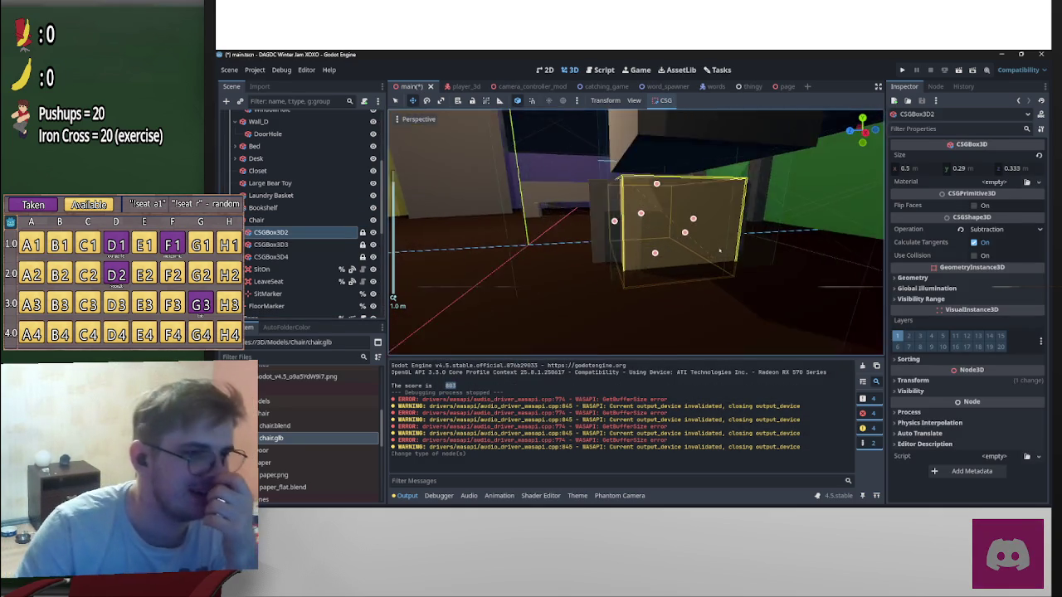
scroll(680, 249, down, 2)
scroll(665, 217, up, 2)
middle_drag(393, 297, 448, 274)
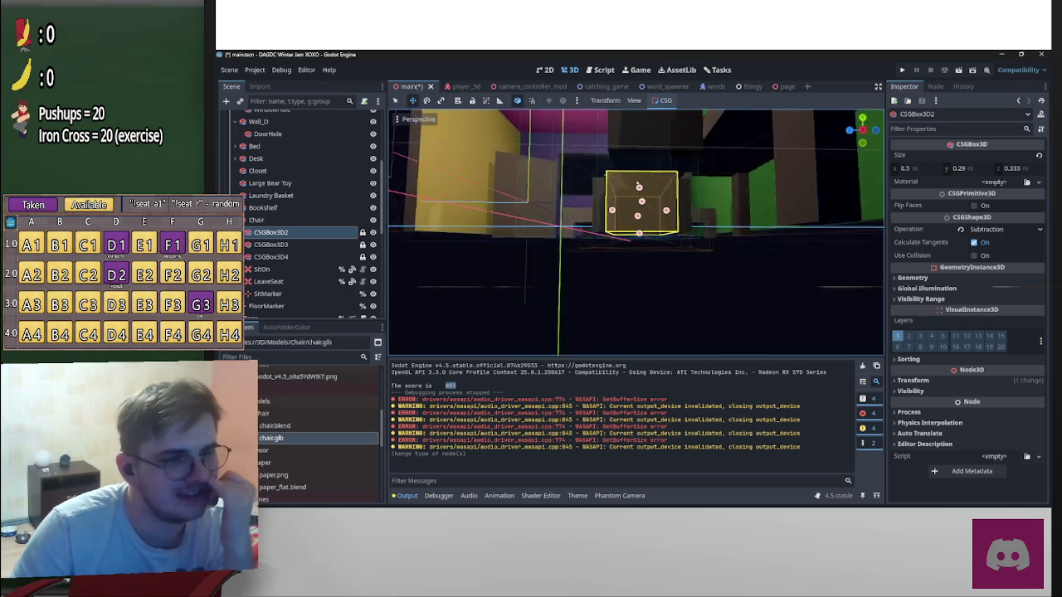
mouse_move(449, 274)
middle_down()
mouse_move(527, 210)
mouse_move(630, 191)
middle_up()
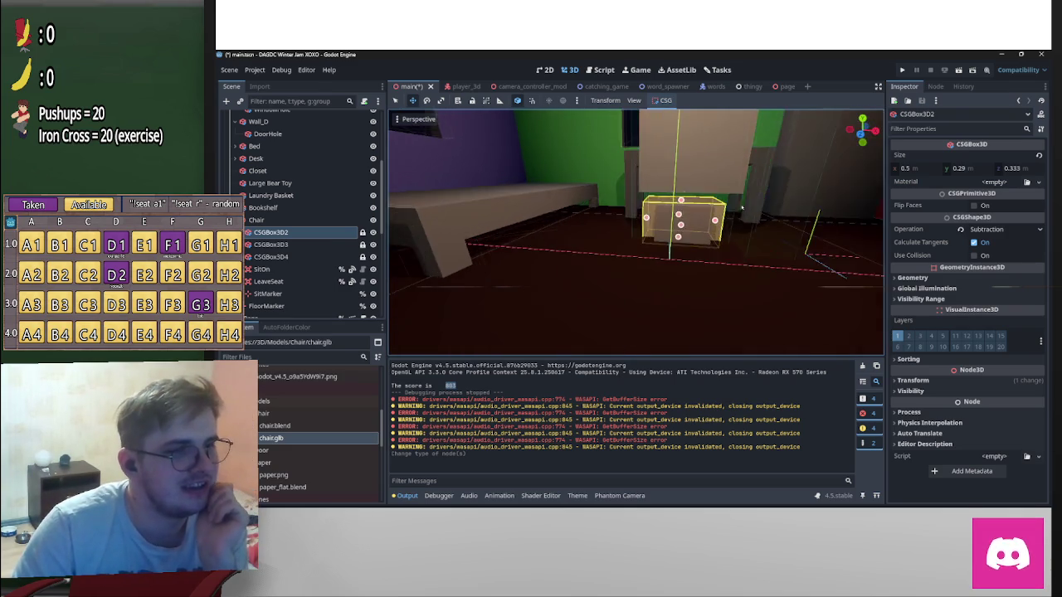
click(656, 133)
mouse_move(704, 226)
middle_down()
mouse_move(536, 243)
mouse_move(270, 227)
middle_up()
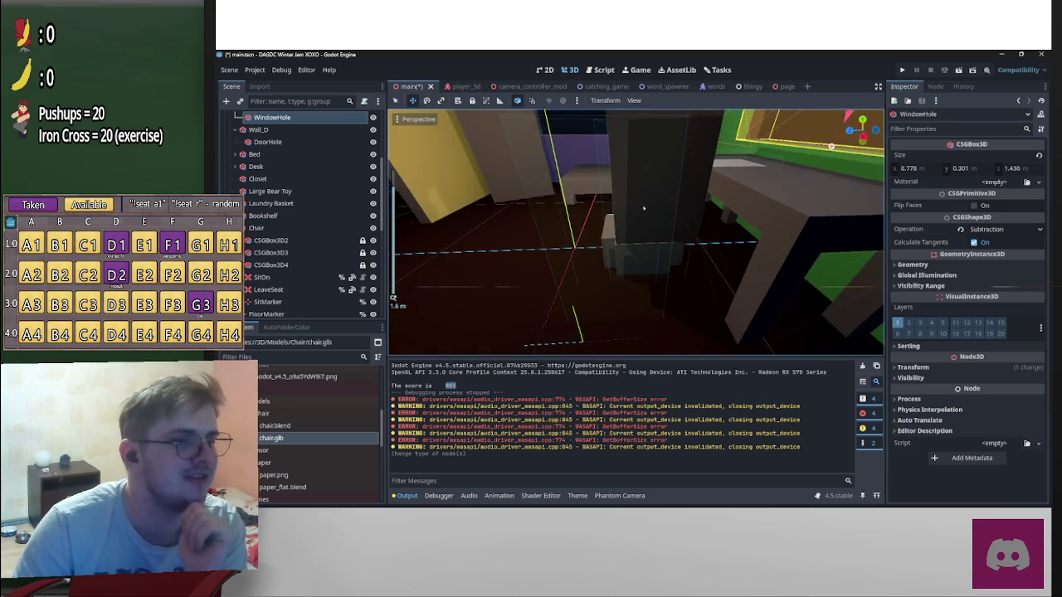
Select CSGBox3D2 through CSGBox3D4 under Chair and delete them, confirming
click(257, 227)
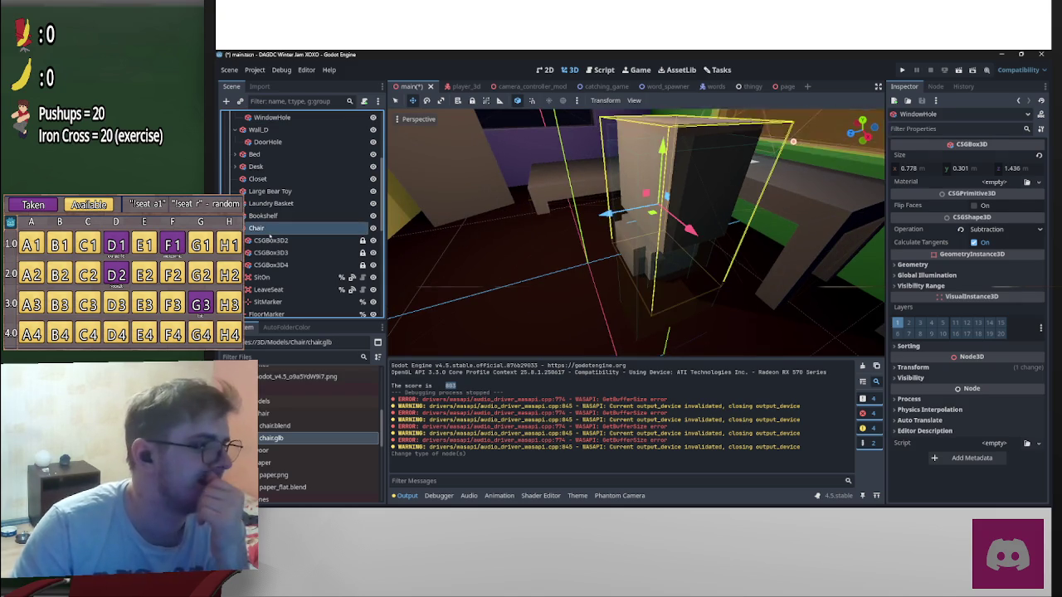
click(273, 240)
shift+click(282, 265)
key(Delete)
key(Return)
mouse_move(272, 438)
mouse_down()
mouse_move(293, 233)
mouse_move(283, 458)
mouse_up()
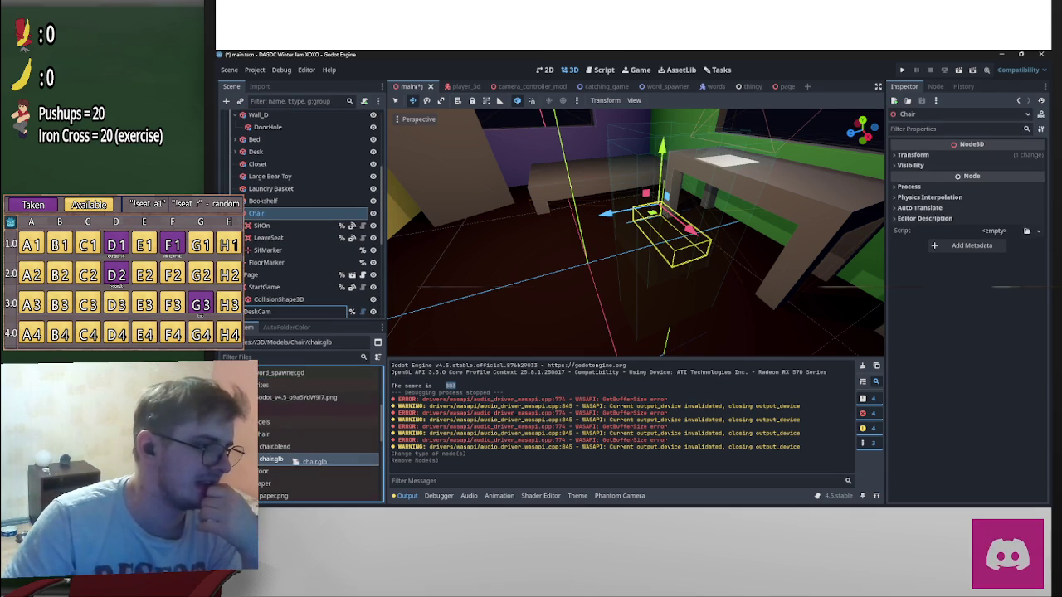
View chair.glb's import settings, then create a New Inherited Scene from it
right_click(282, 459)
key(Escape)
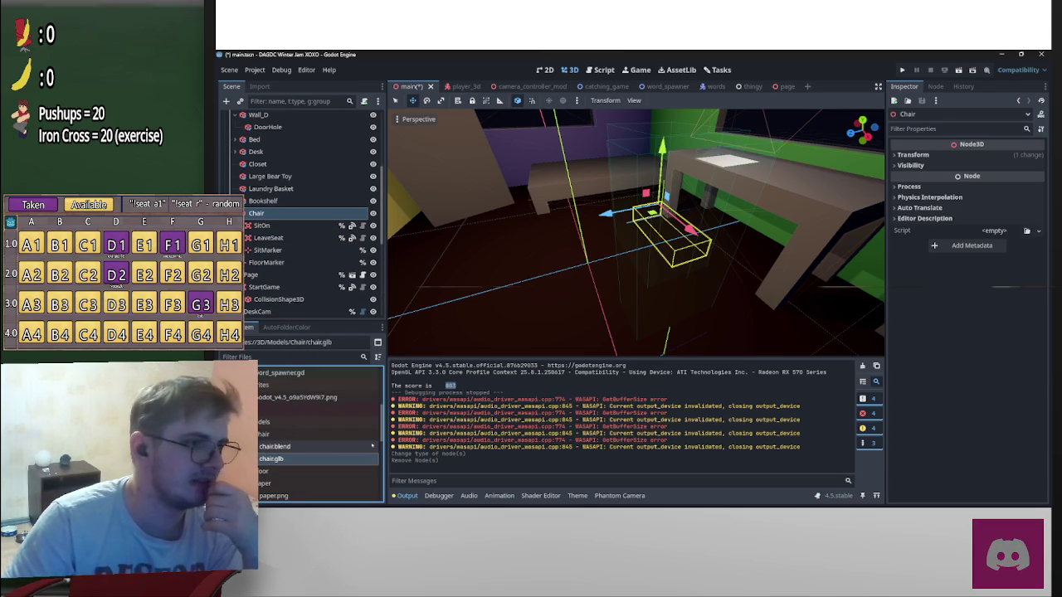
double_click(360, 454)
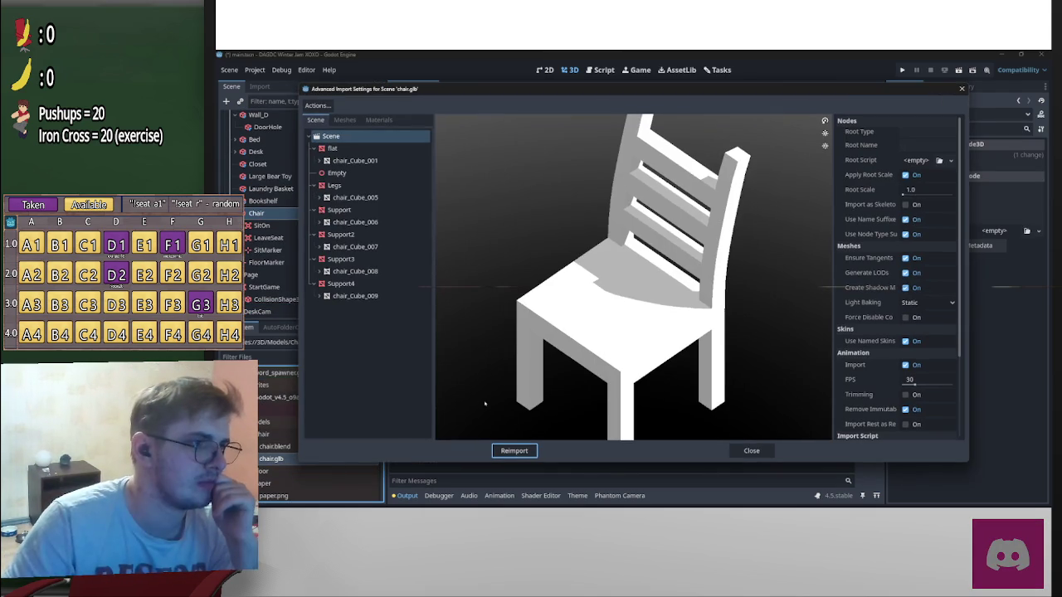
click(759, 449)
right_click(312, 466)
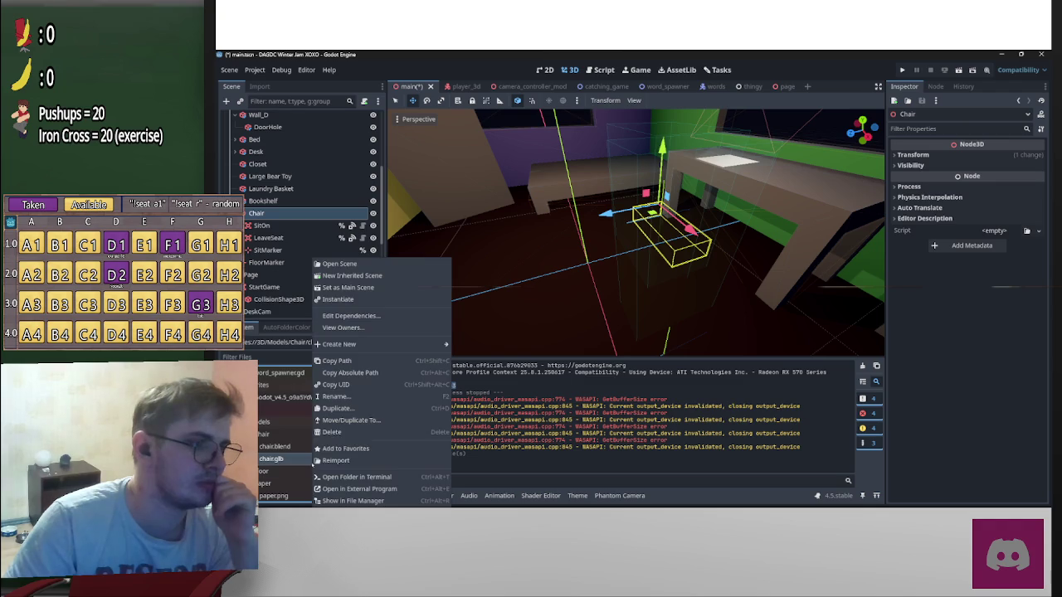
click(384, 274)
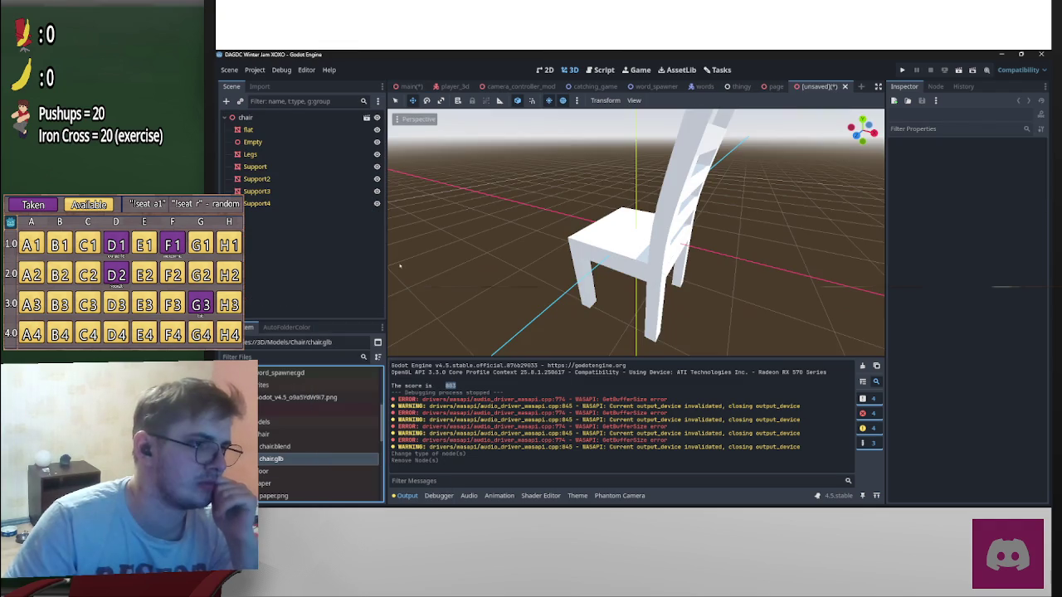
Inspect the inherited chair scene from several angles, selecting the Empty node and flat seat mesh
middle_drag(669, 232, 670, 226)
scroll(671, 226, down, 2)
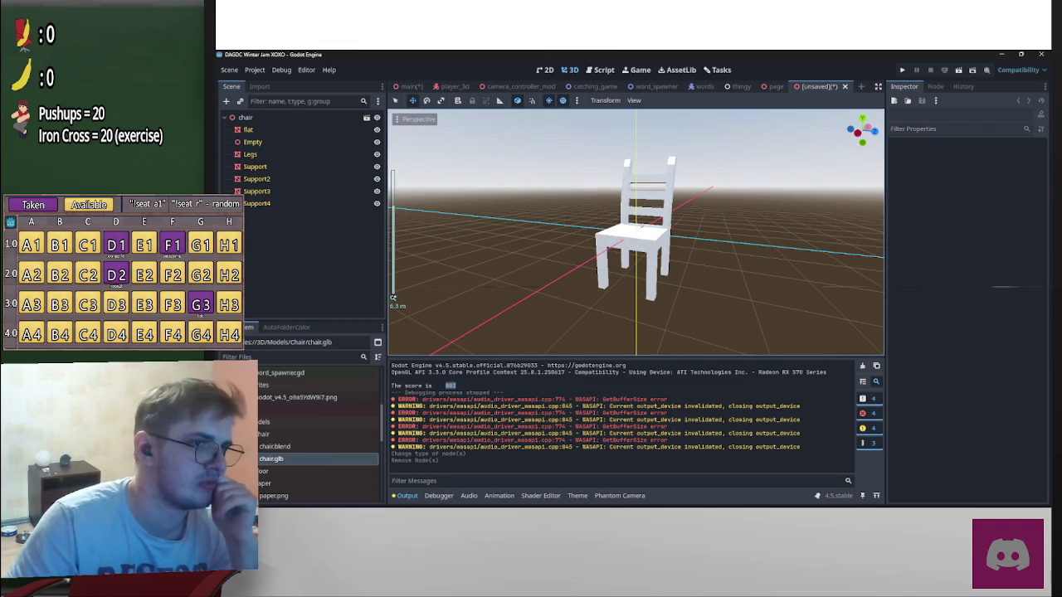
click(249, 142)
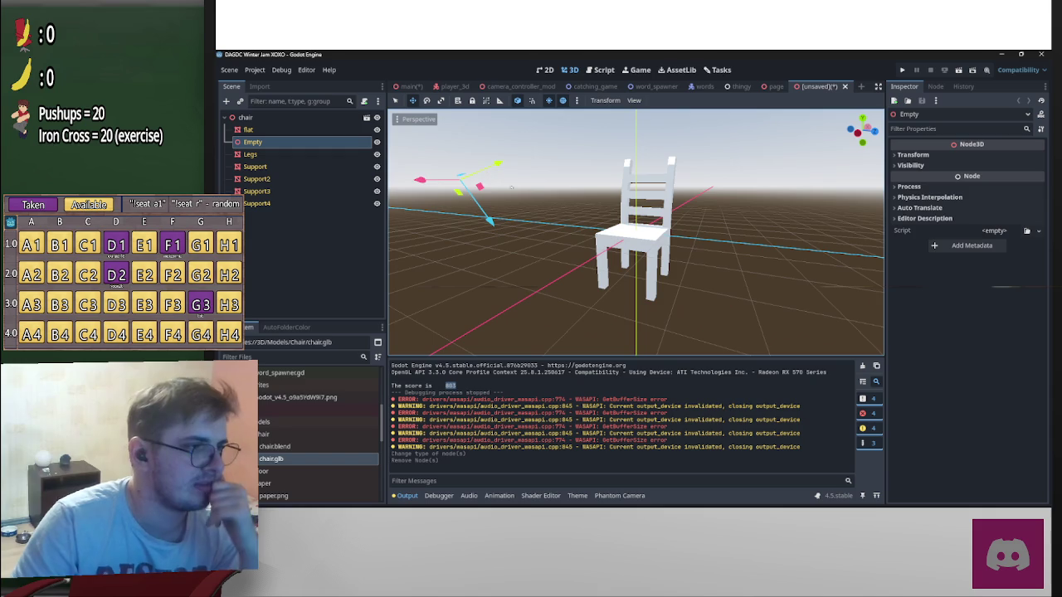
middle_drag(509, 156, 736, 234)
scroll(736, 234, down, 2)
scroll(736, 234, up, 2)
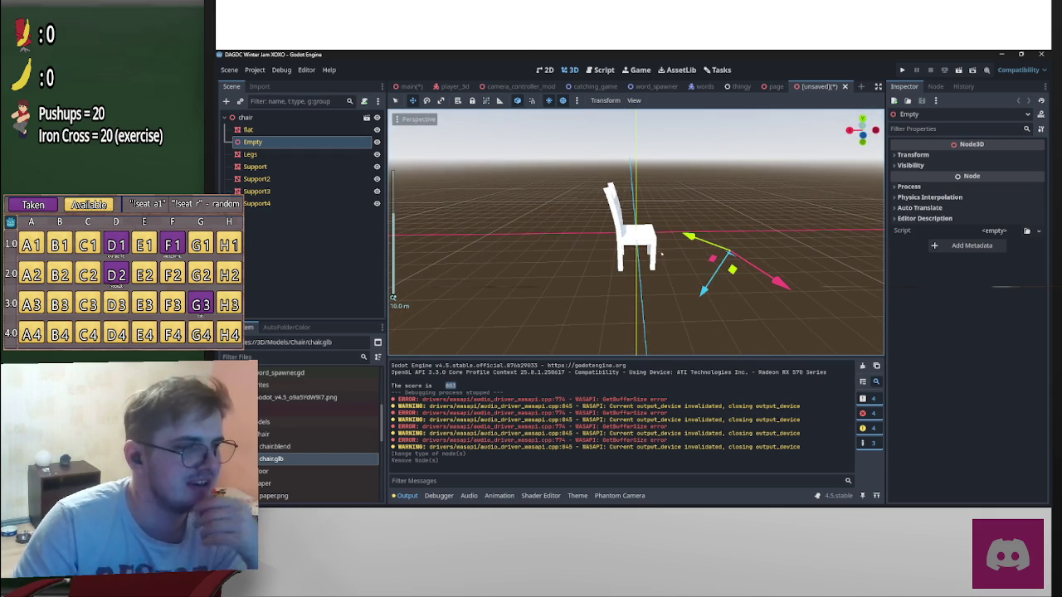
middle_drag(736, 234, 393, 297)
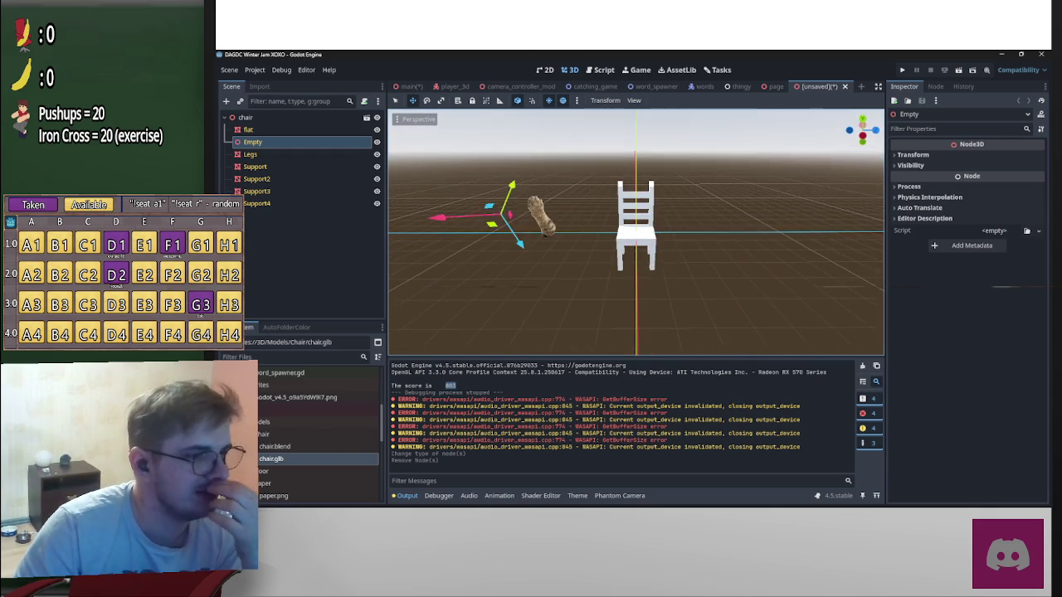
scroll(393, 297, up, 2)
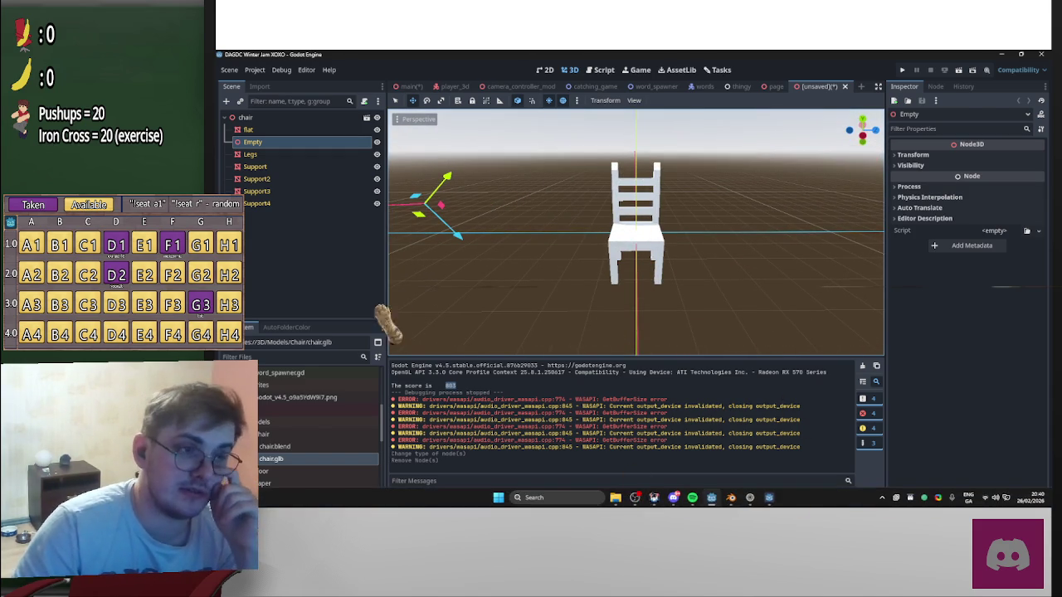
click(248, 129)
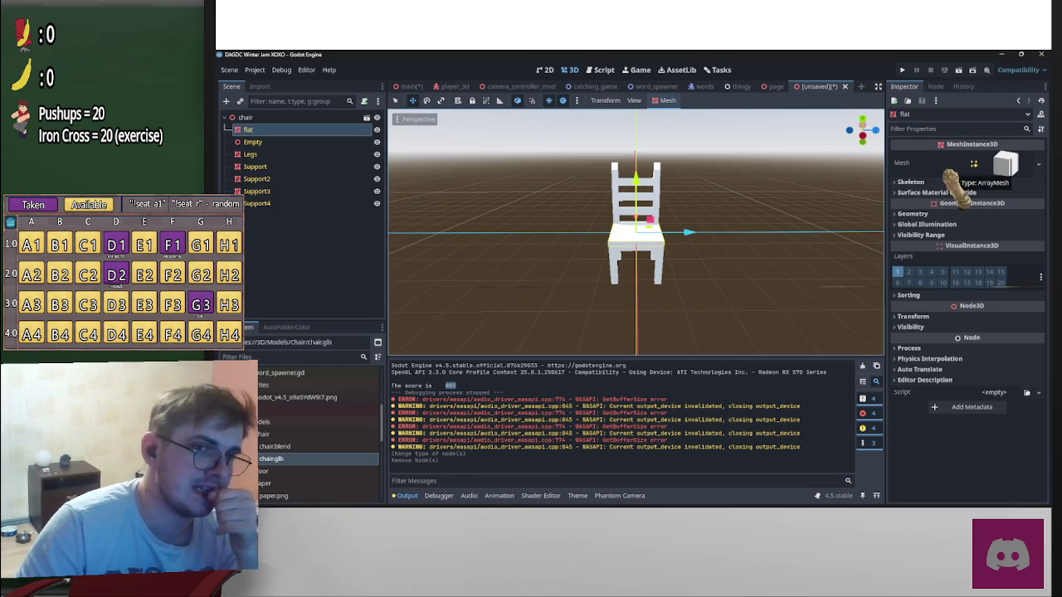
middle_drag(636, 232, 581, 249)
scroll(636, 233, up, 2)
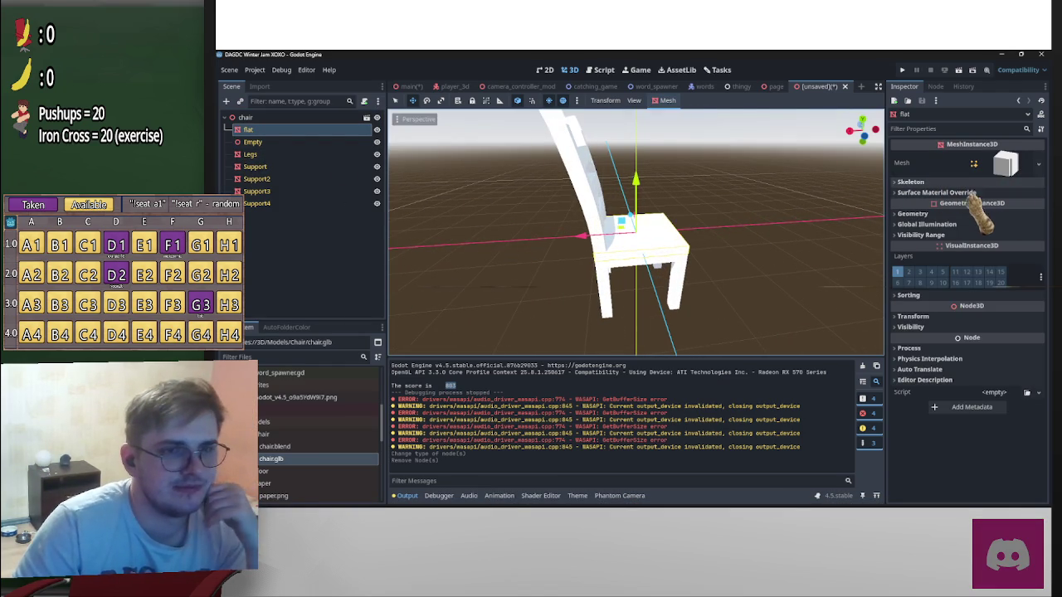
Give the flat seat a new StandardMaterial3D as its surface material override
click(936, 192)
click(996, 205)
click(1009, 231)
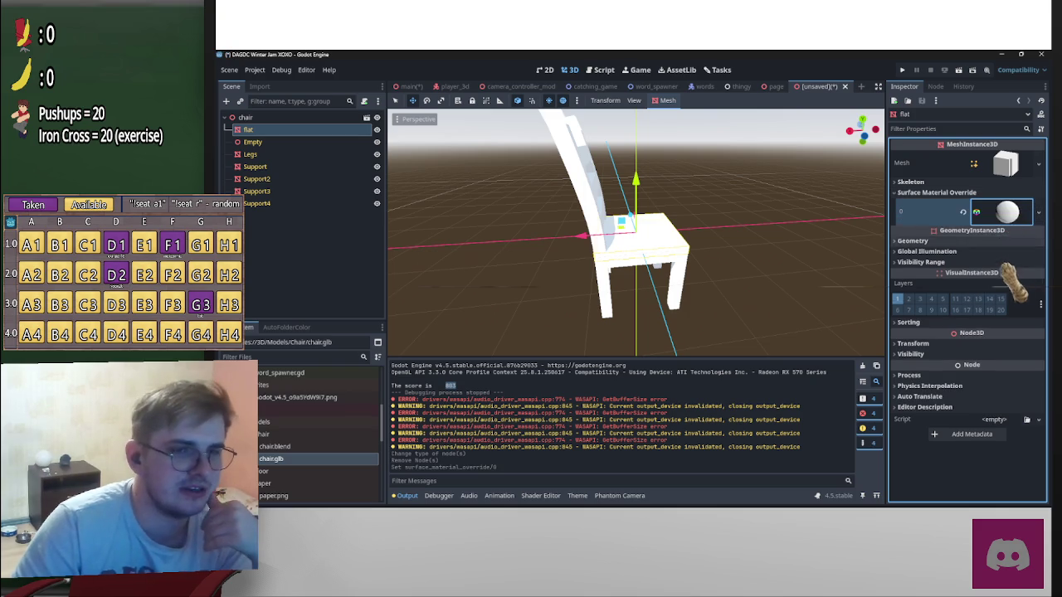
click(1008, 212)
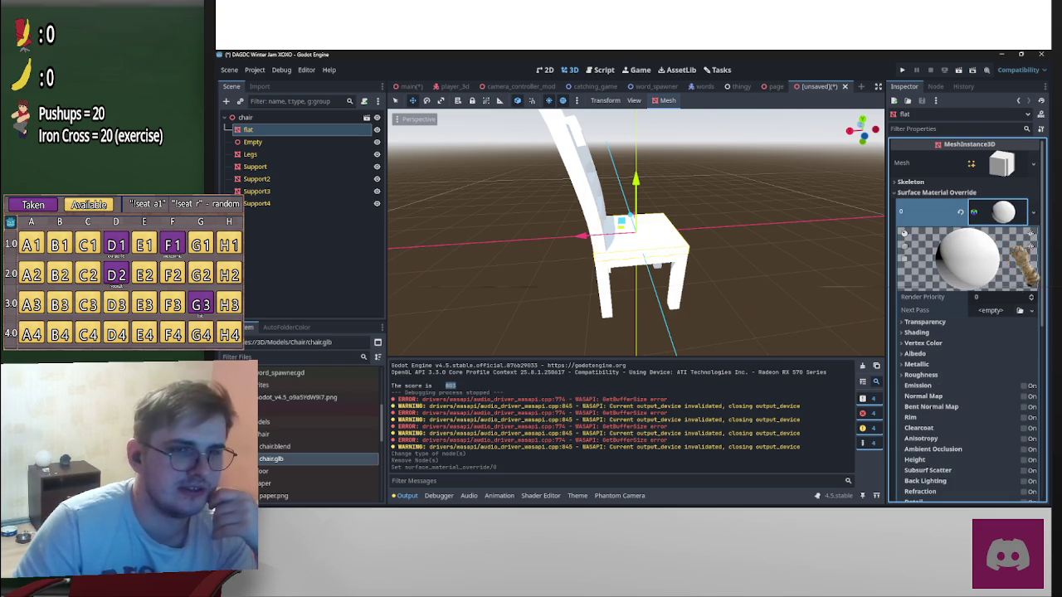
Set the seat material's Albedo colour to dark brown and inspect the seat up close
click(938, 354)
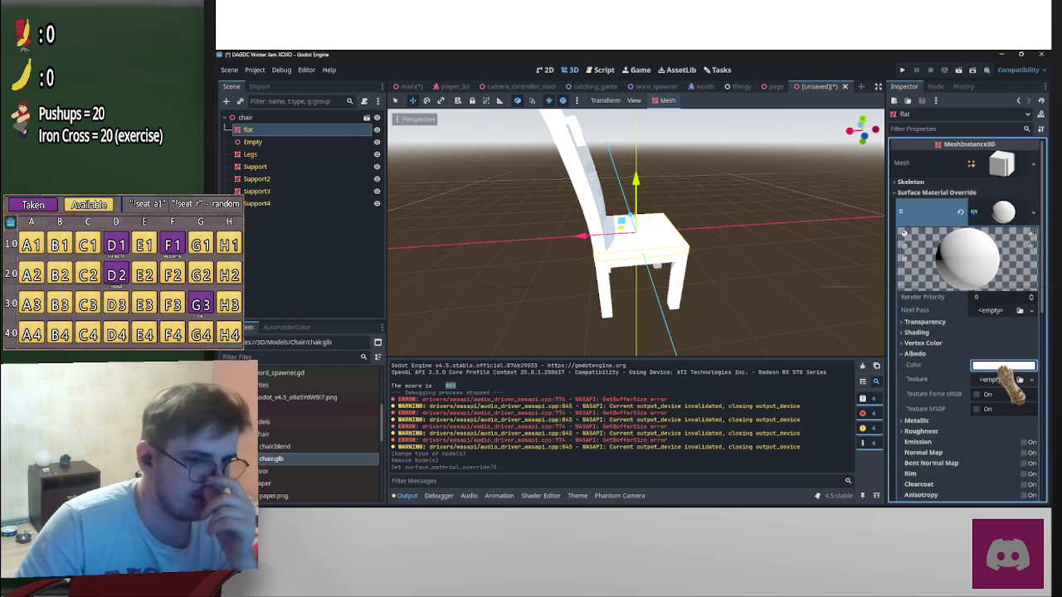
click(1004, 365)
click(1029, 175)
drag(991, 176, 987, 161)
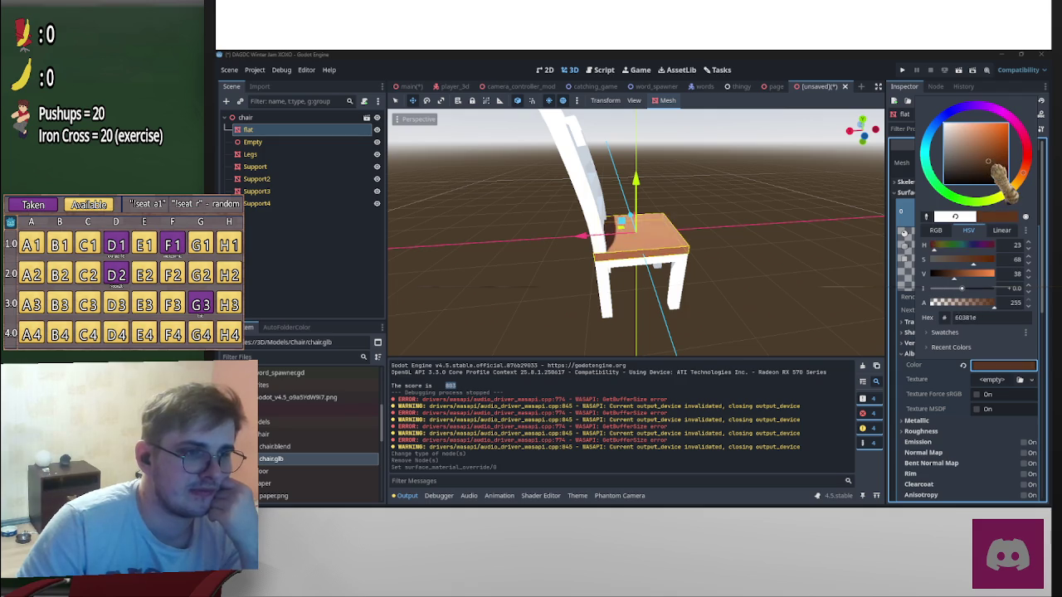
click(721, 236)
middle_drag(720, 236, 913, 359)
scroll(777, 292, up, 2)
scroll(589, 269, up, 2)
mouse_move(589, 269)
middle_down()
mouse_move(741, 305)
mouse_move(640, 301)
mouse_move(643, 290)
mouse_move(636, 308)
mouse_move(636, 296)
mouse_move(711, 306)
mouse_move(718, 320)
mouse_move(617, 356)
mouse_move(683, 308)
mouse_move(722, 324)
middle_up()
scroll(643, 290, down, 2)
scroll(643, 299, down, 2)
scroll(640, 296, up, 2)
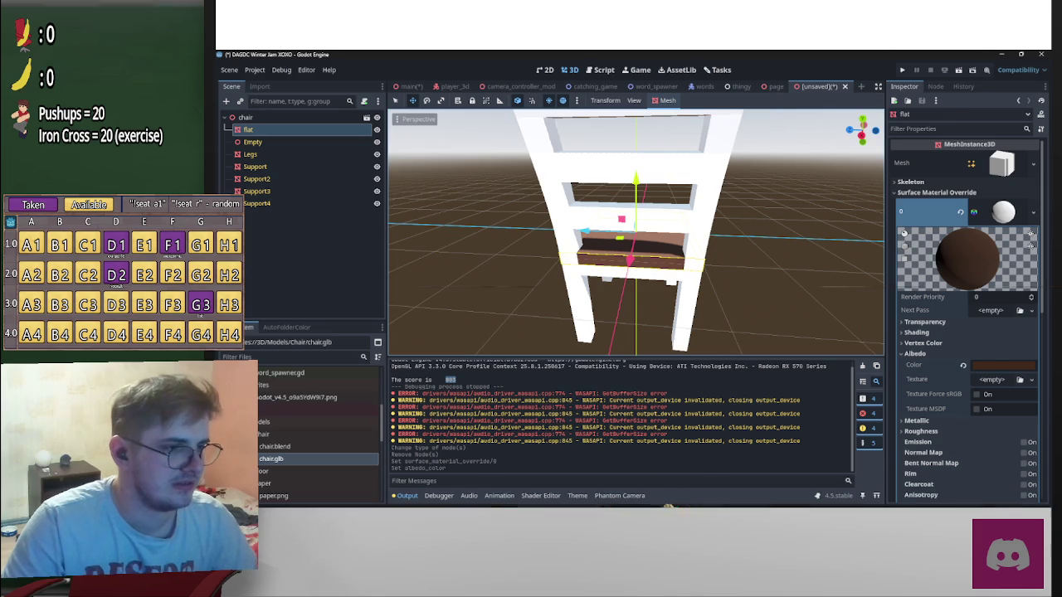
Return to the chair model in Blender and select the Flat seat object
click(755, 498)
mouse_move(564, 274)
middle_down()
mouse_move(498, 274)
mouse_move(564, 274)
mouse_move(531, 282)
mouse_move(581, 266)
middle_up()
scroll(532, 266, up, 3)
scroll(531, 265, up, 2)
click(950, 112)
Leave the seat in Object Mode, select the Legs object and enter its Edit Mode
key(Tab)
key(alt+a)
key(Tab)
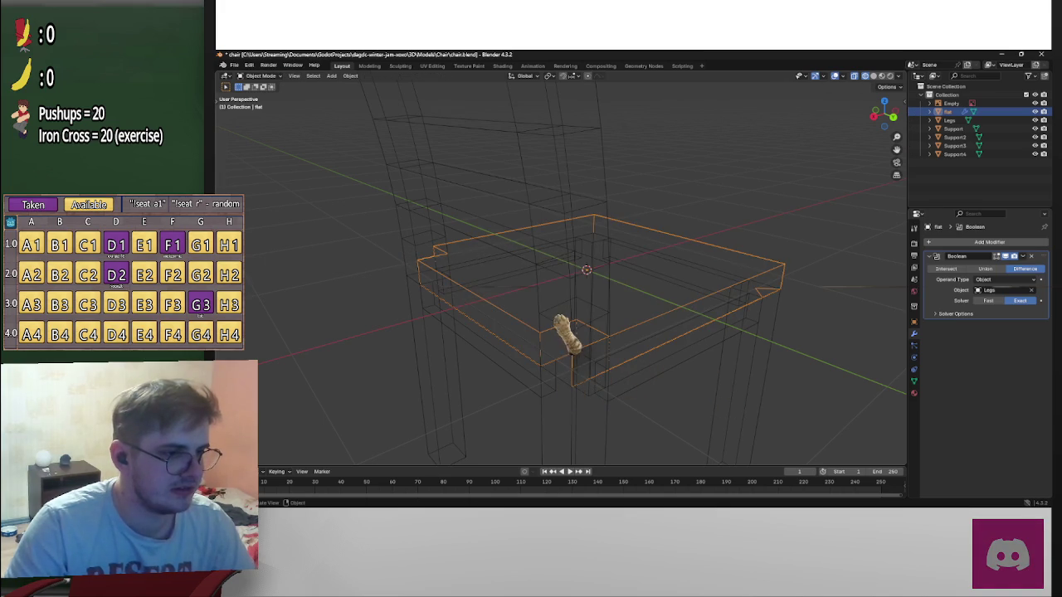
click(950, 119)
key(Tab)
mouse_move(531, 274)
middle_down()
mouse_move(547, 249)
mouse_move(531, 282)
middle_up()
mouse_move(596, 361)
middle_down()
mouse_move(606, 273)
mouse_move(587, 295)
mouse_move(605, 360)
middle_up()
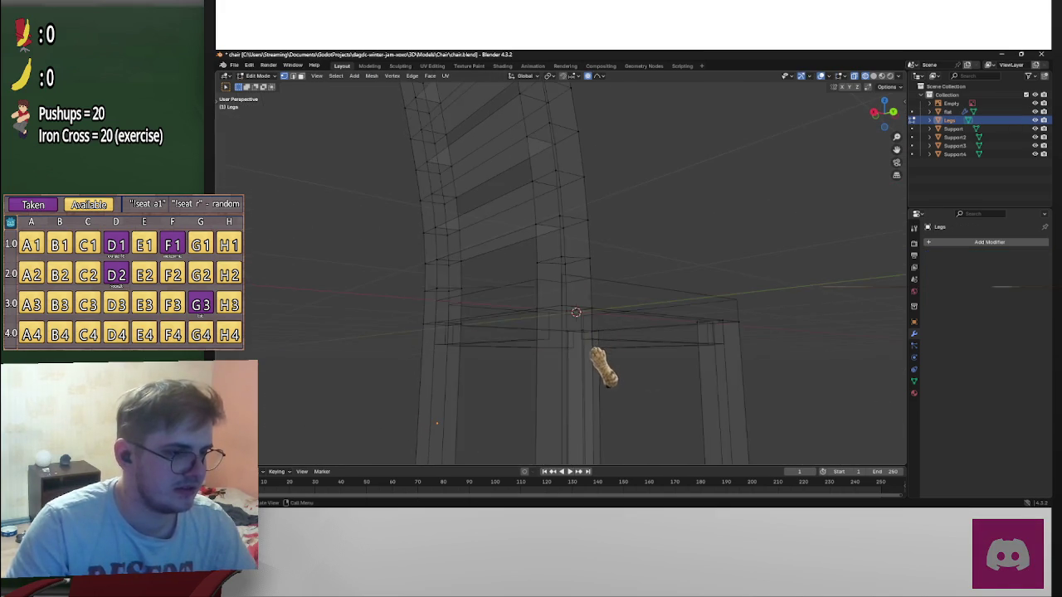
scroll(605, 360, down, 3)
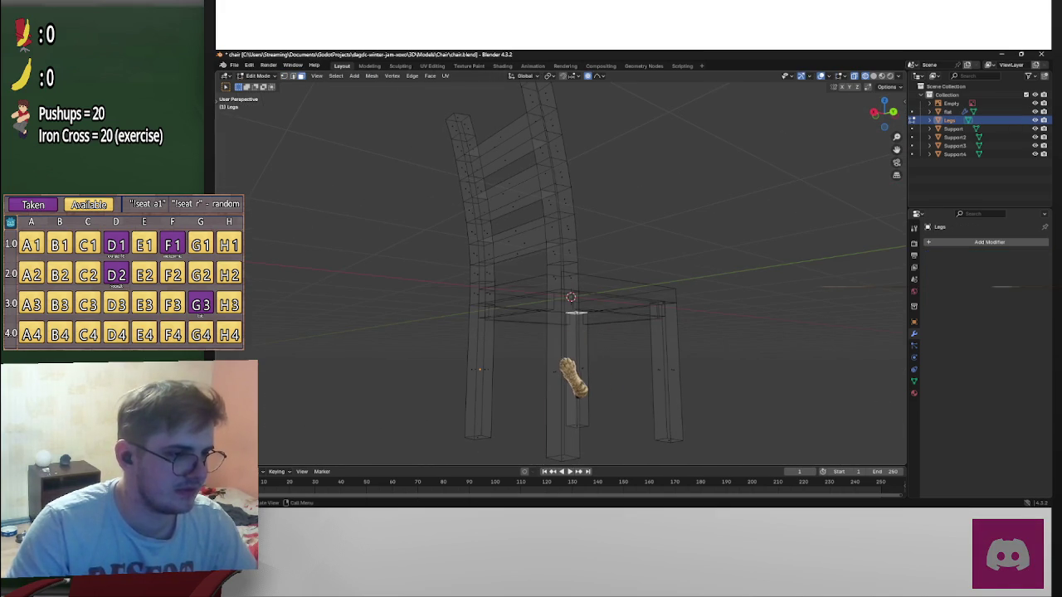
middle_drag(581, 332, 539, 324)
mouse_move(585, 390)
middle_down()
mouse_move(617, 398)
mouse_move(473, 427)
mouse_move(412, 454)
middle_up()
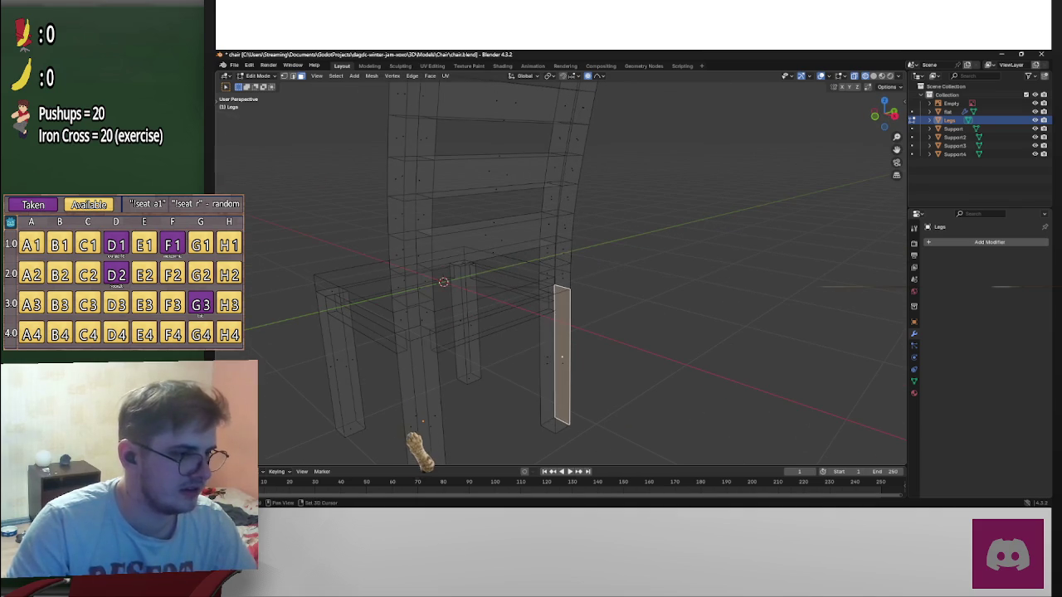
middle_drag(677, 369, 635, 370)
Scale the selected leg geometry along Y to make the leg thinner
key(s)
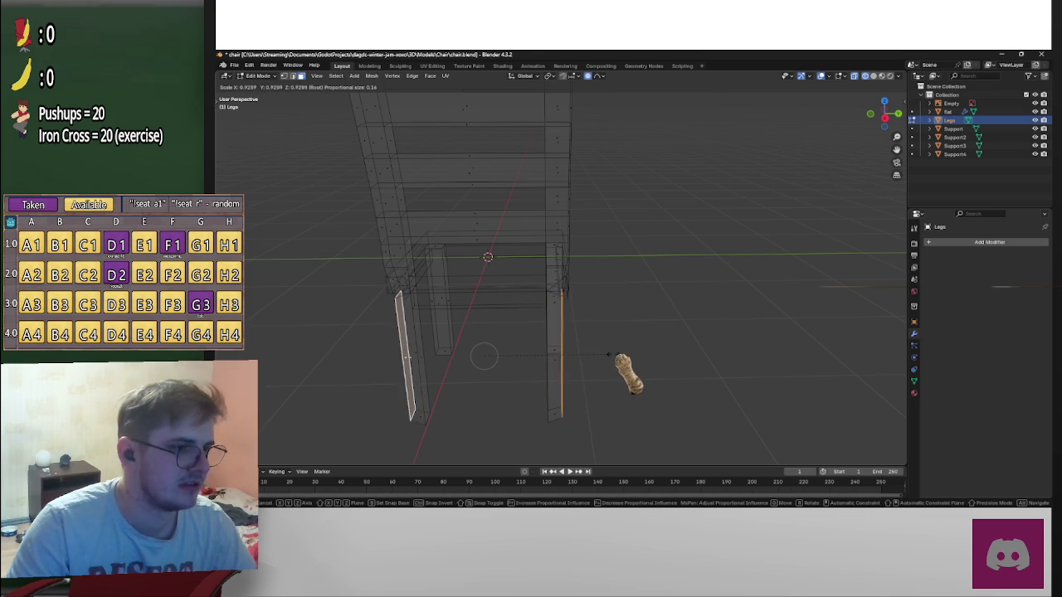
key(x)
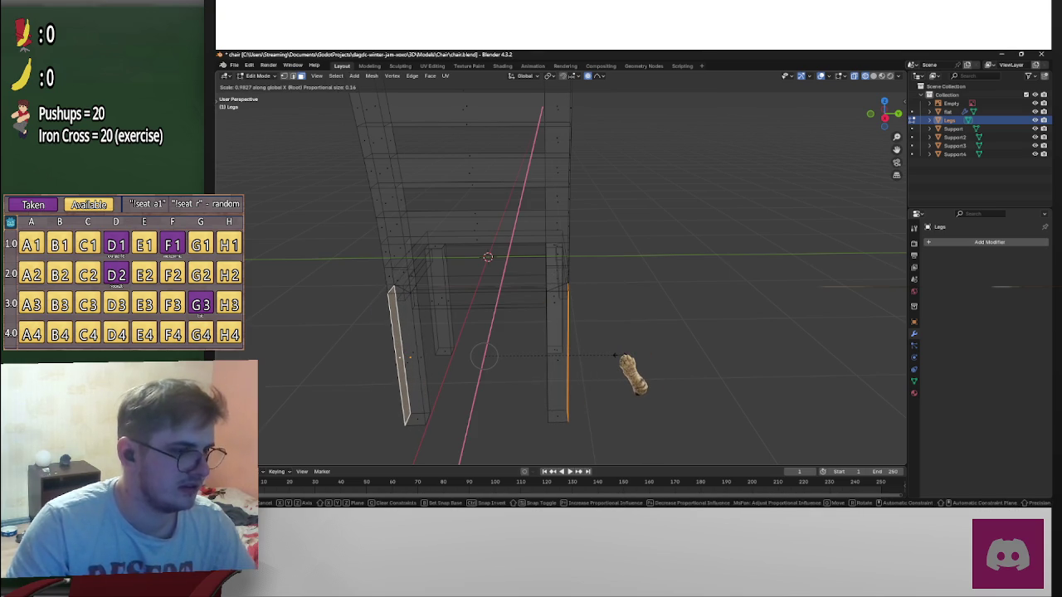
key(y)
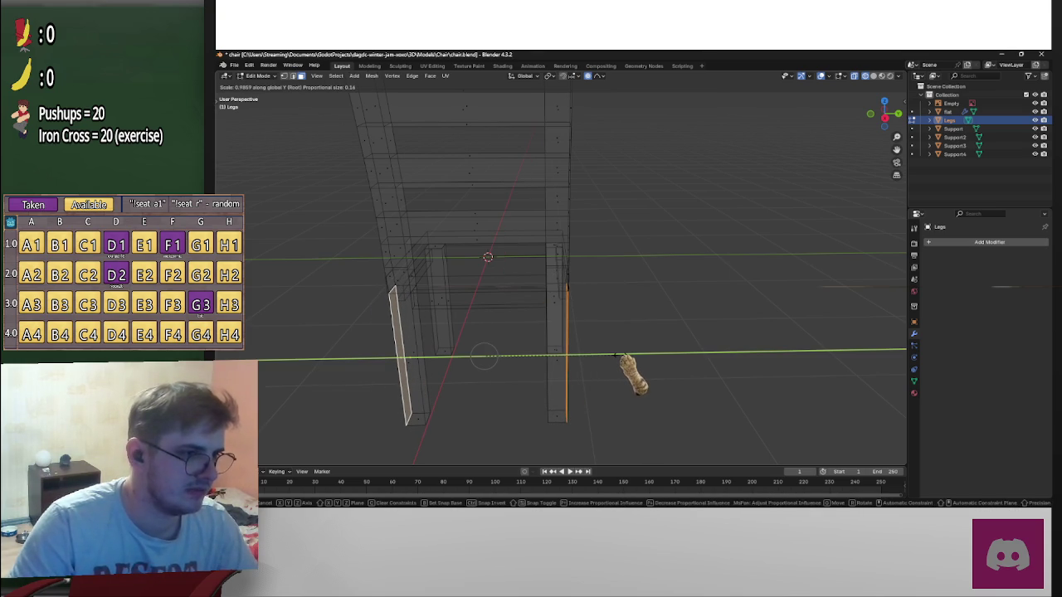
click(616, 355)
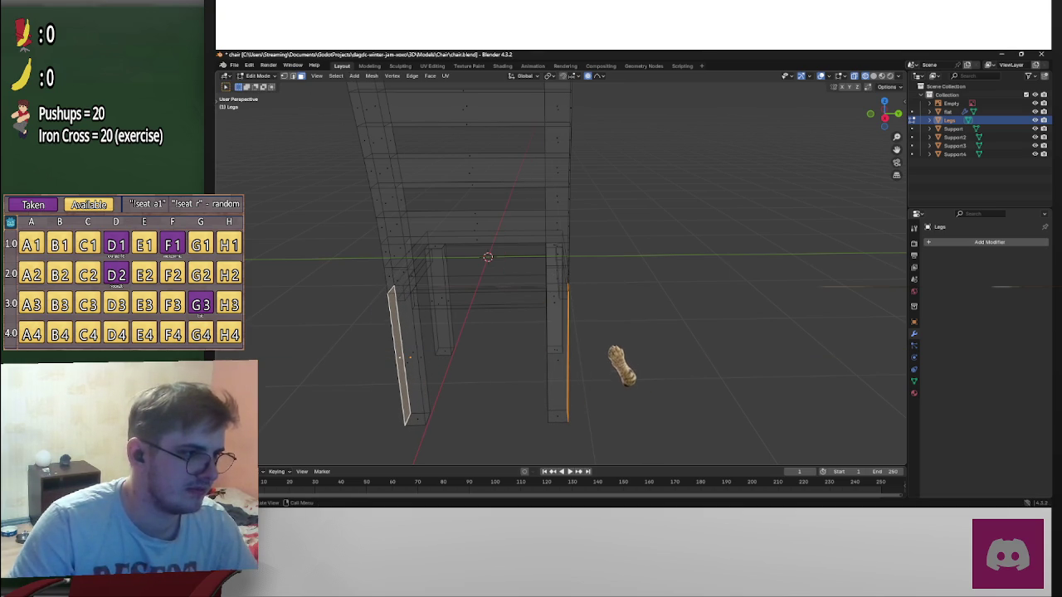
click(884, 117)
scroll(611, 308, up, 4)
shift+middle_drag(611, 332, 737, 240)
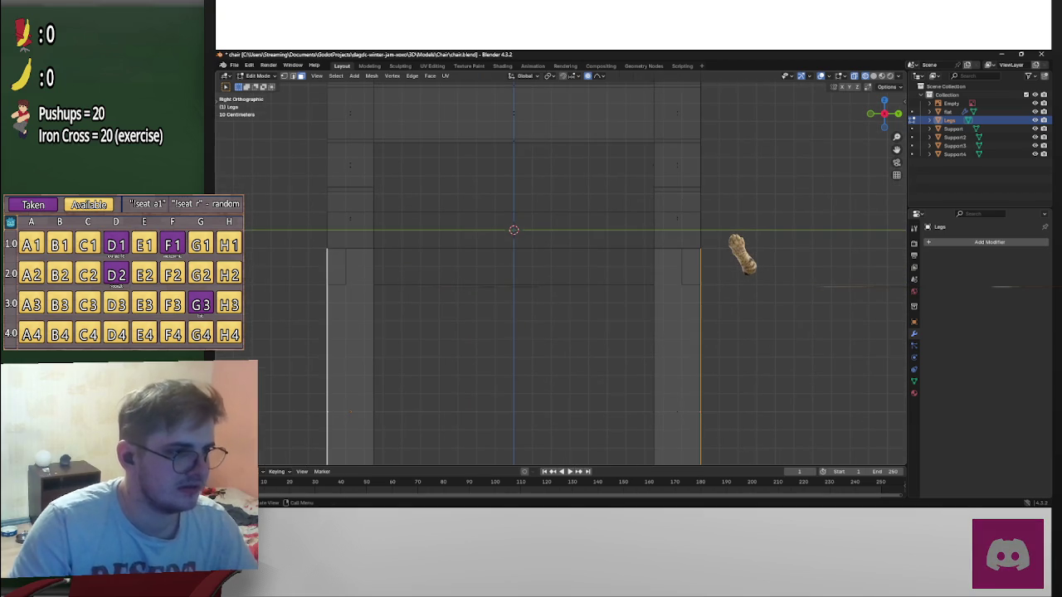
Scale the leg geometry along Y, move it vertically along Z, then rescale it
key(s)
key(y)
click(734, 238)
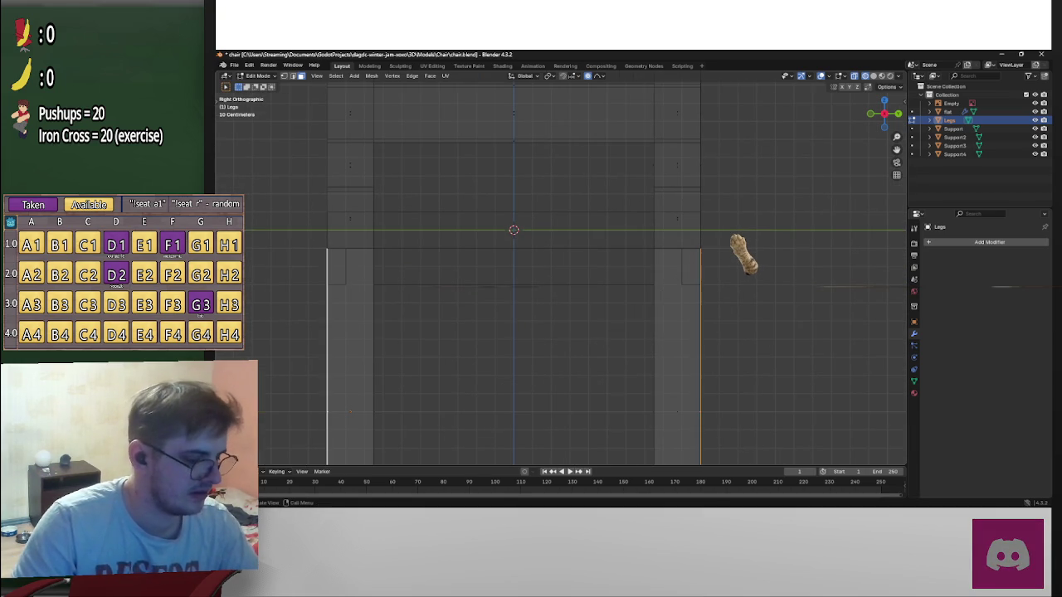
key(g)
key(z)
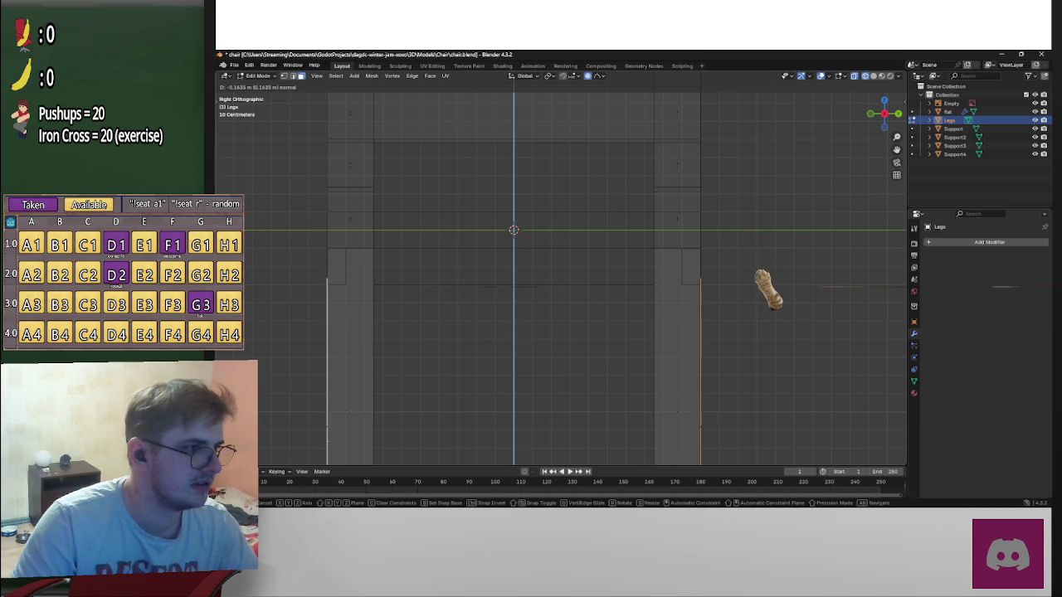
click(751, 245)
key(s)
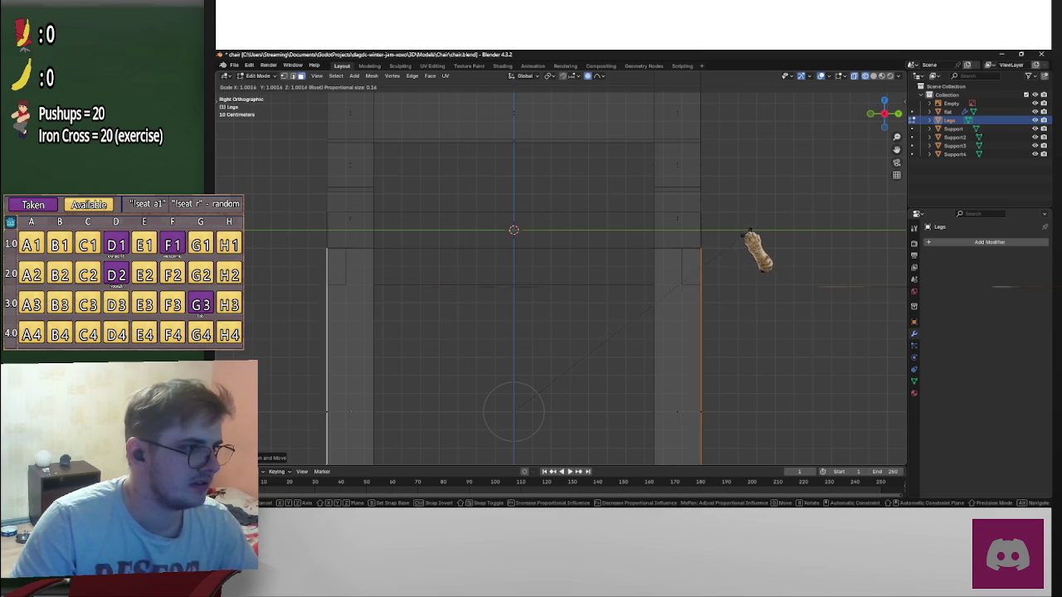
click(711, 247)
Add two in-place extrusions at the leg ends, scaling each extruded part
key(e)
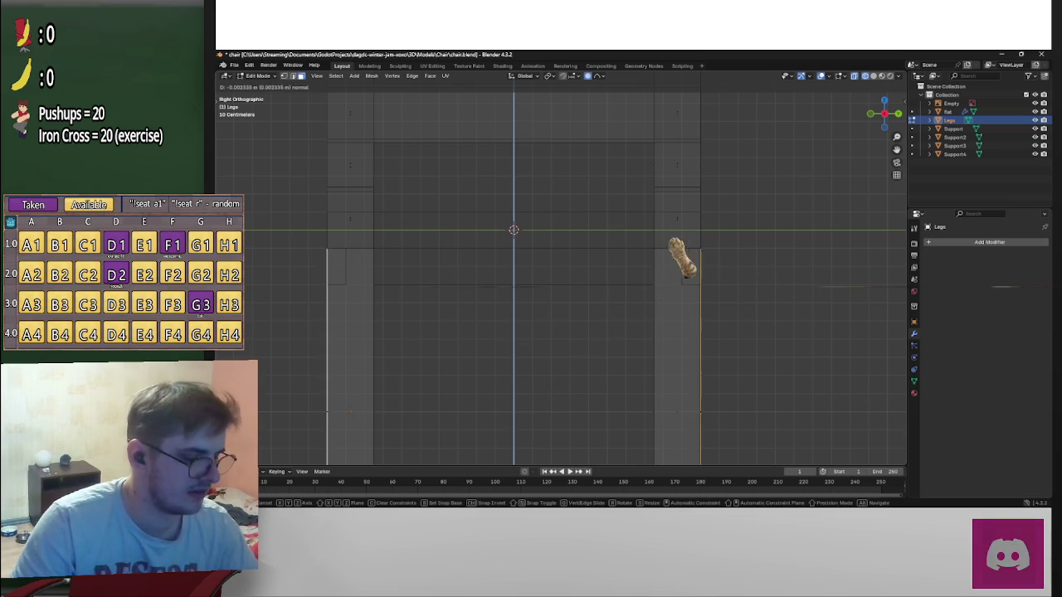
right_click(676, 234)
key(s)
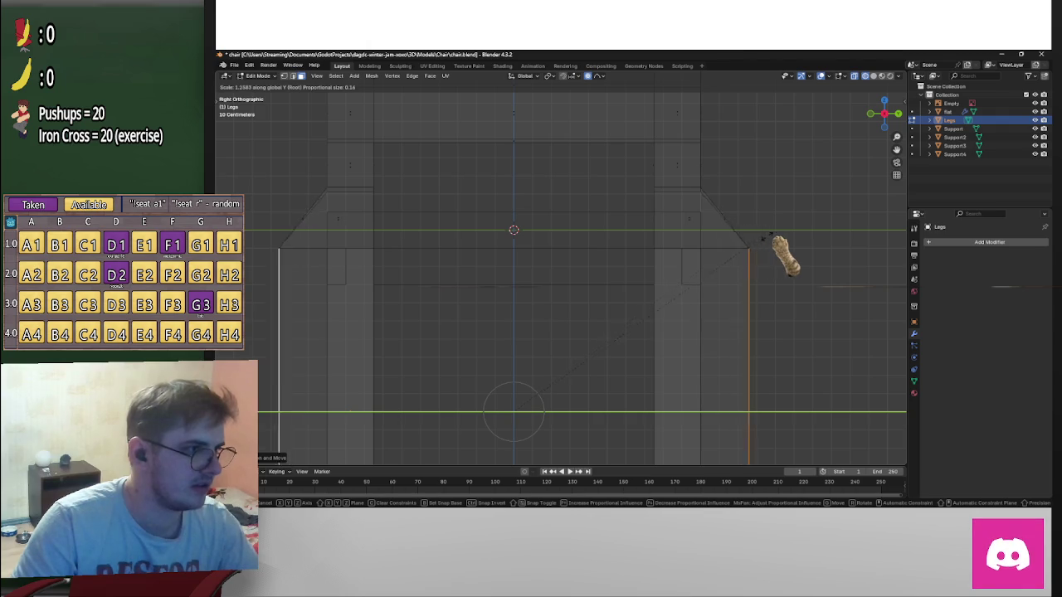
click(554, 258)
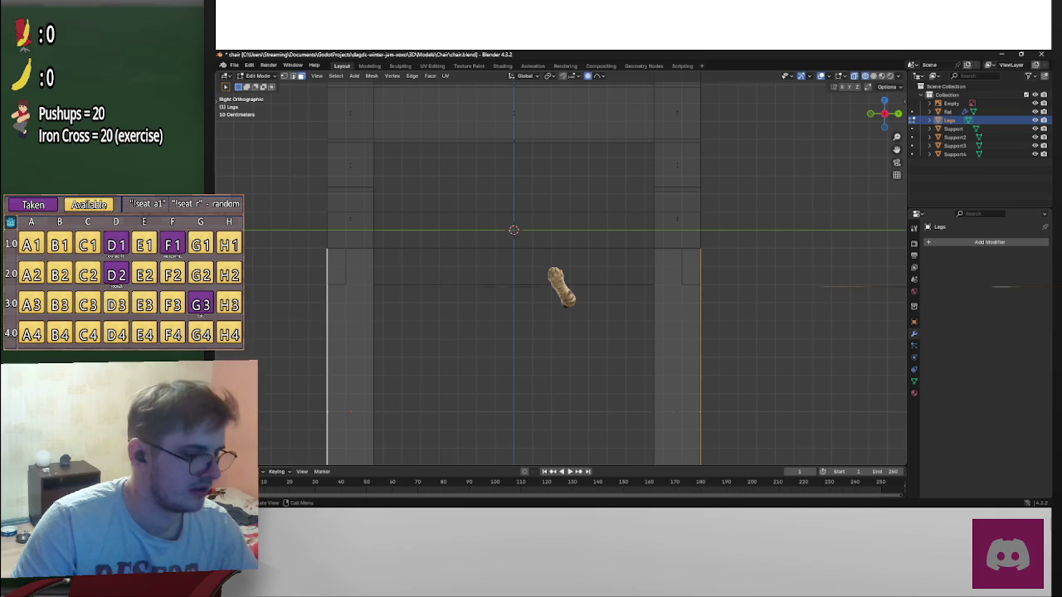
key(e)
key(Escape)
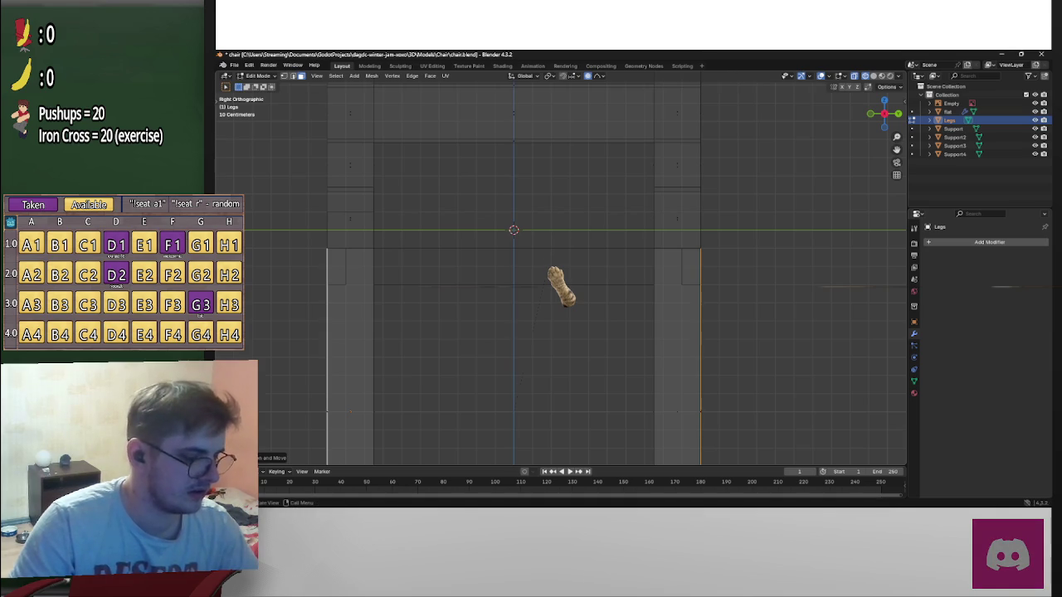
key(s)
key(y)
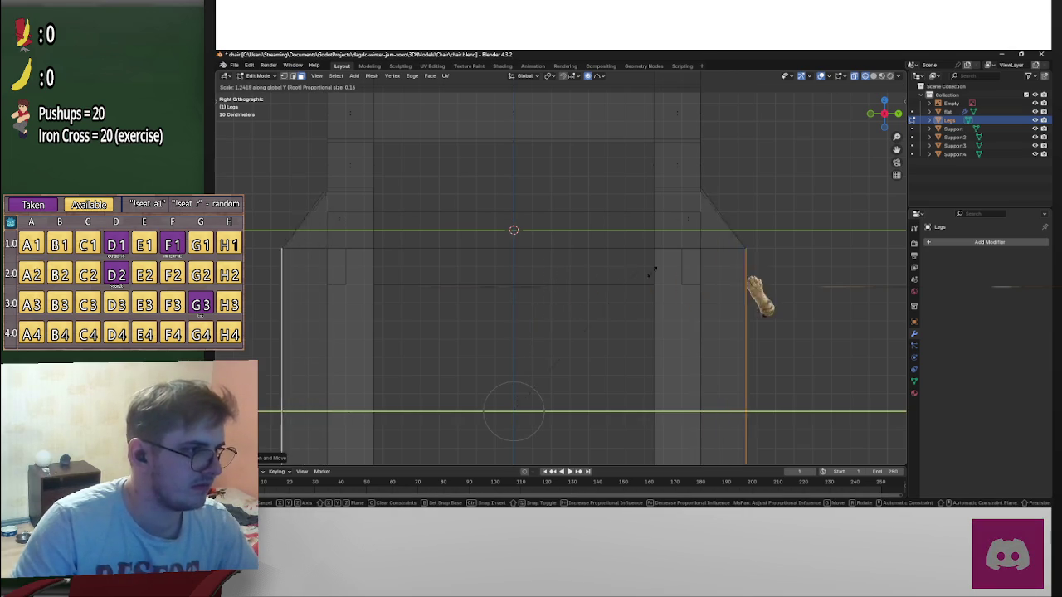
key(Escape)
middle_drag(739, 284, 606, 282)
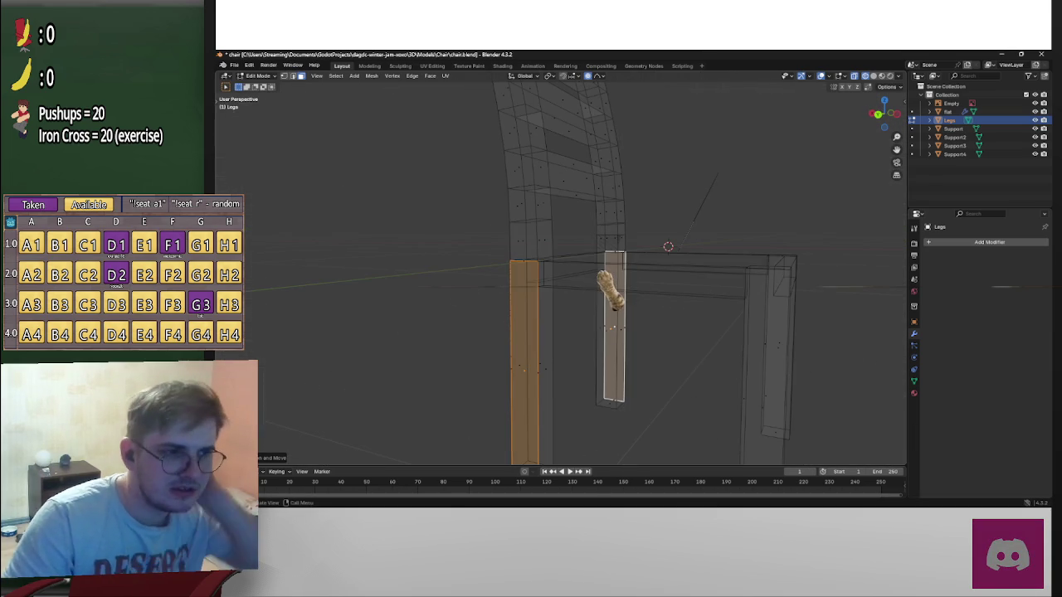
Move the leg along its normal and narrow it along the Y axis
key(g)
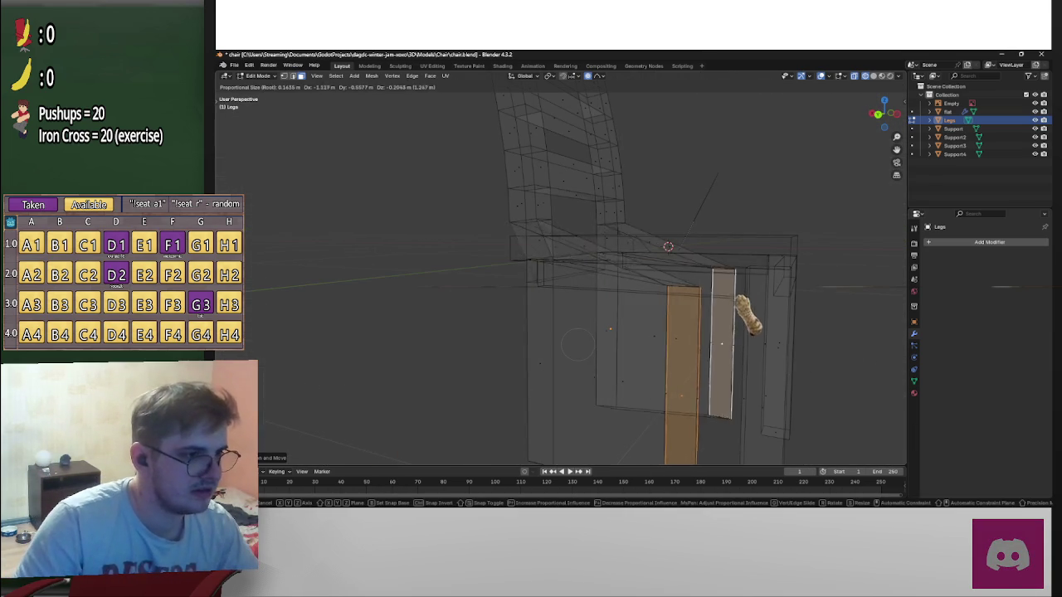
key(o)
key(z)
key(z)
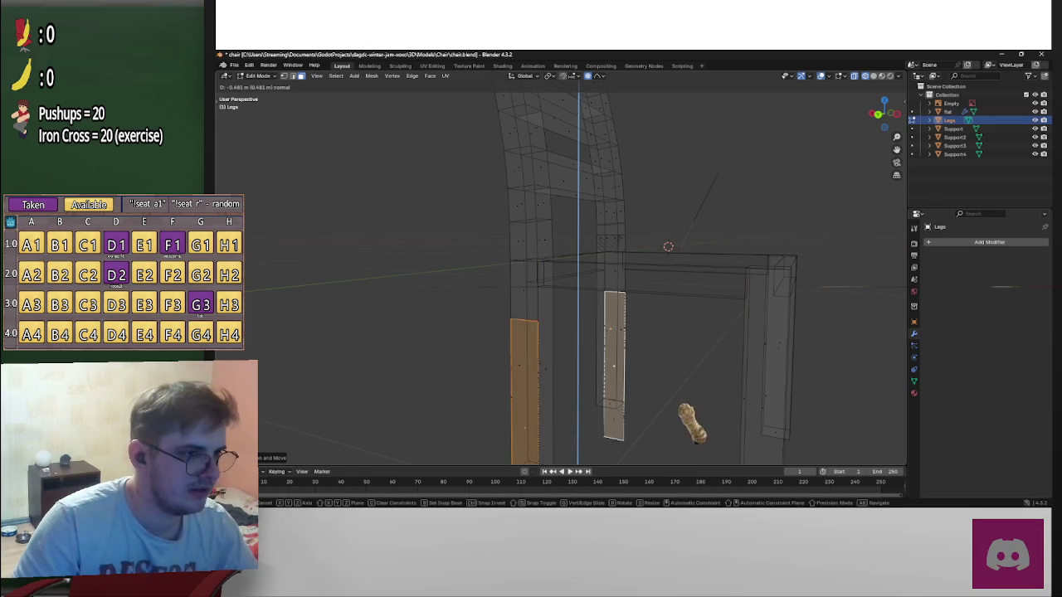
click(626, 296)
key(s)
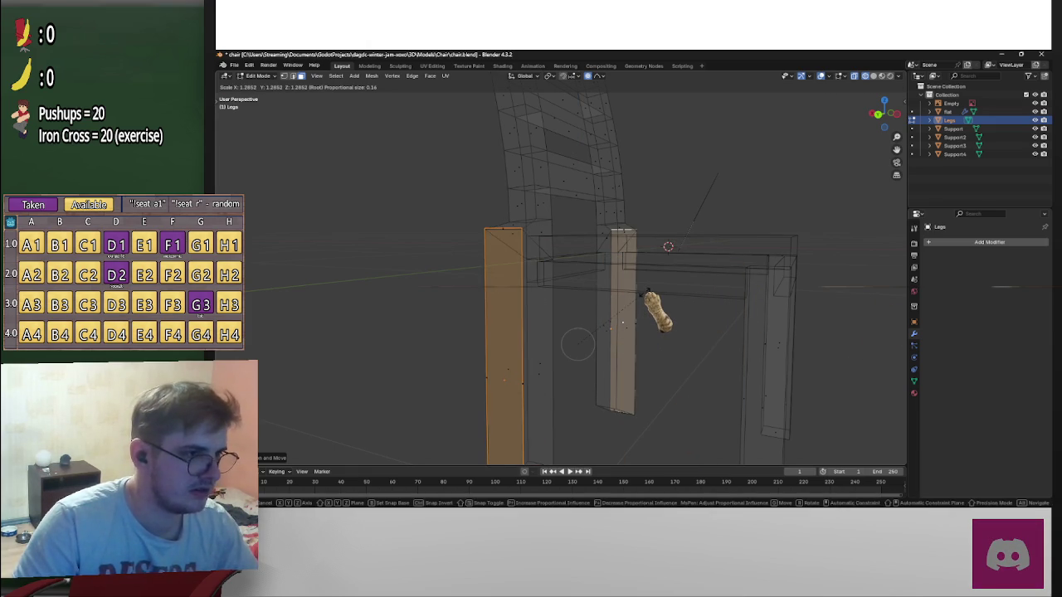
key(y)
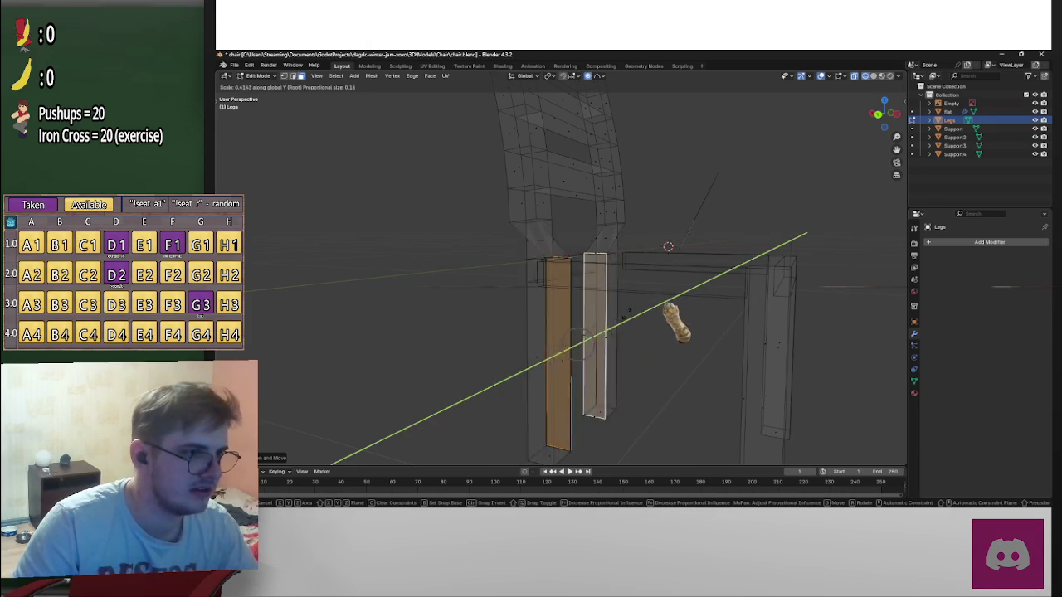
key(Return)
Undo the last change, clear the selection and check the legs from back and right views
middle_drag(581, 332, 631, 324)
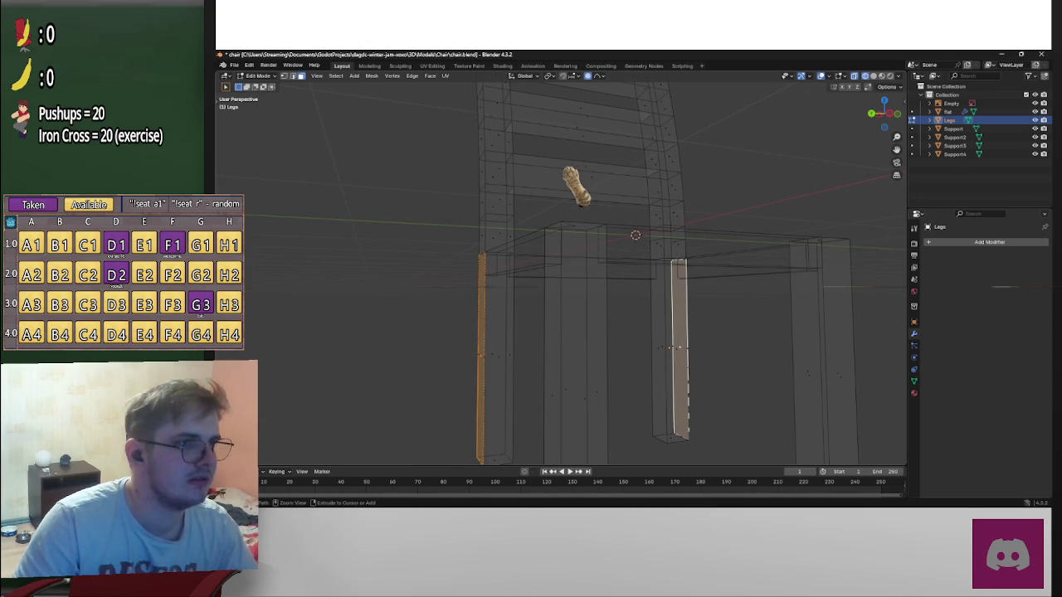
key(ctrl+z)
key(ctrl+KP_1)
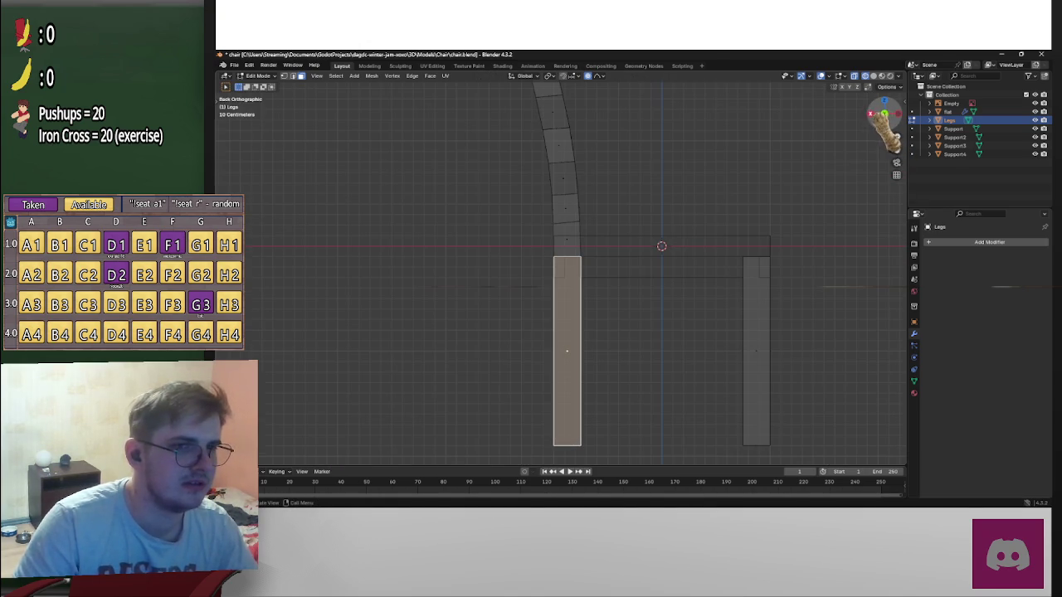
key(alt+a)
key(KP_3)
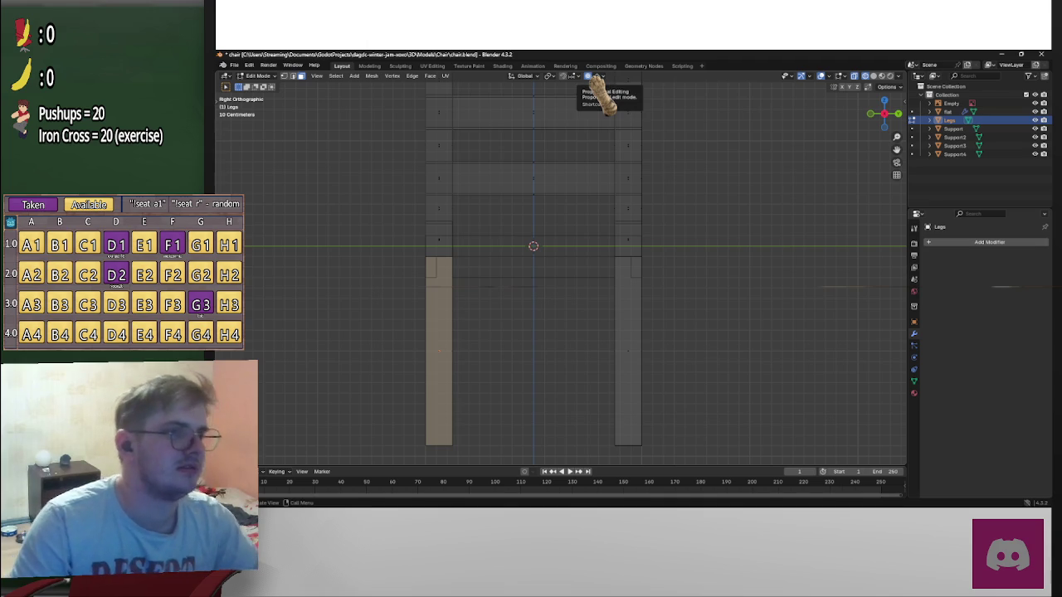
mouse_move(612, 173)
middle_down()
mouse_move(605, 221)
mouse_move(631, 351)
mouse_move(657, 359)
mouse_move(588, 380)
mouse_move(704, 372)
mouse_move(523, 386)
middle_up()
Add another leg to the selection, check the right view, then exit to Object Mode deselected
shift+click(518, 365)
middle_drag(630, 342, 892, 137)
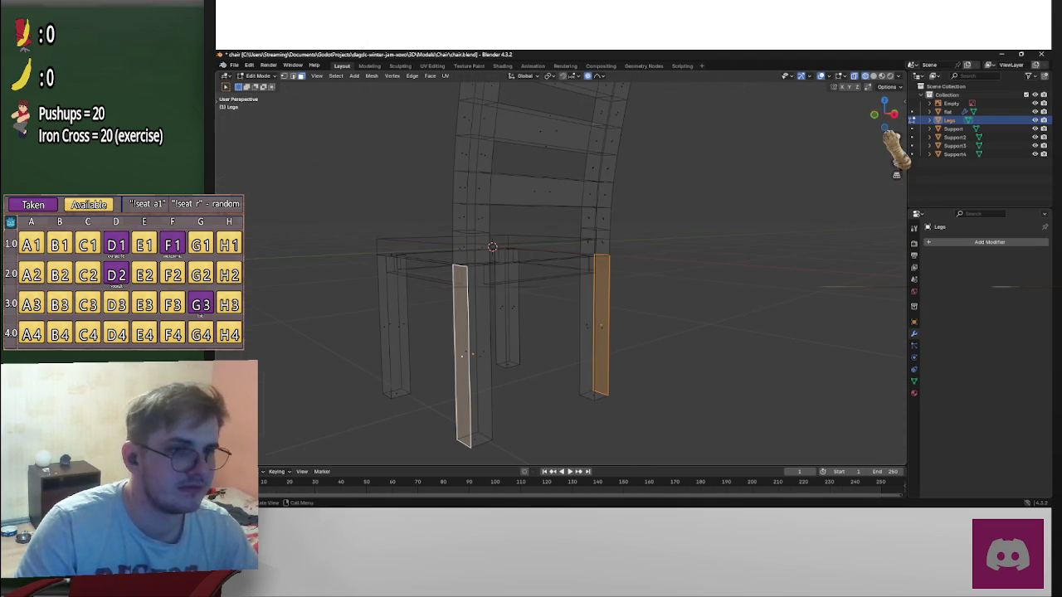
click(894, 115)
scroll(688, 307, up, 2)
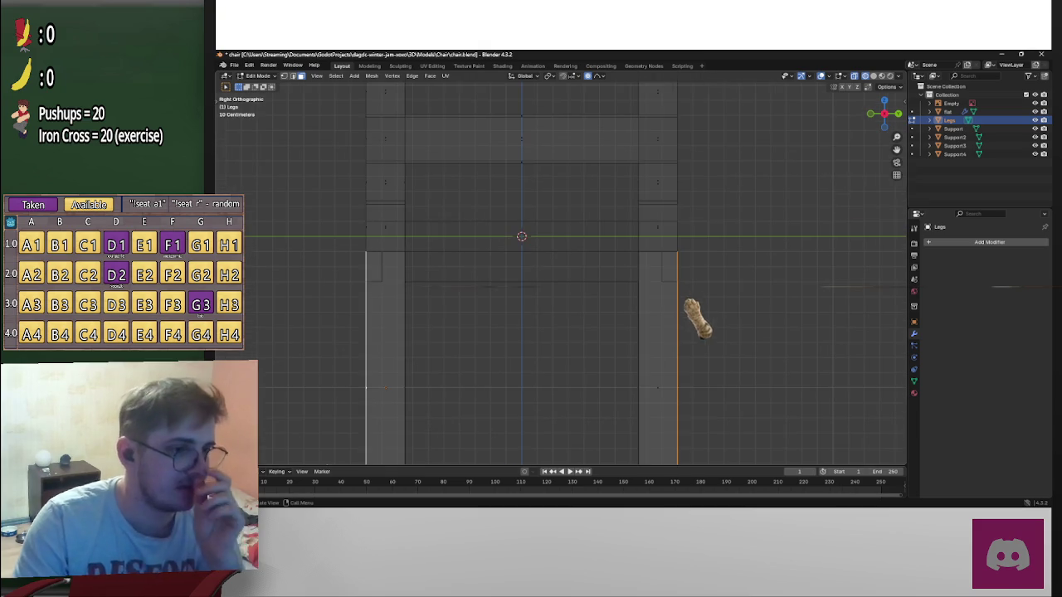
mouse_move(714, 303)
middle_down()
mouse_move(593, 308)
mouse_move(640, 297)
mouse_move(592, 316)
mouse_move(602, 311)
mouse_move(560, 284)
middle_up()
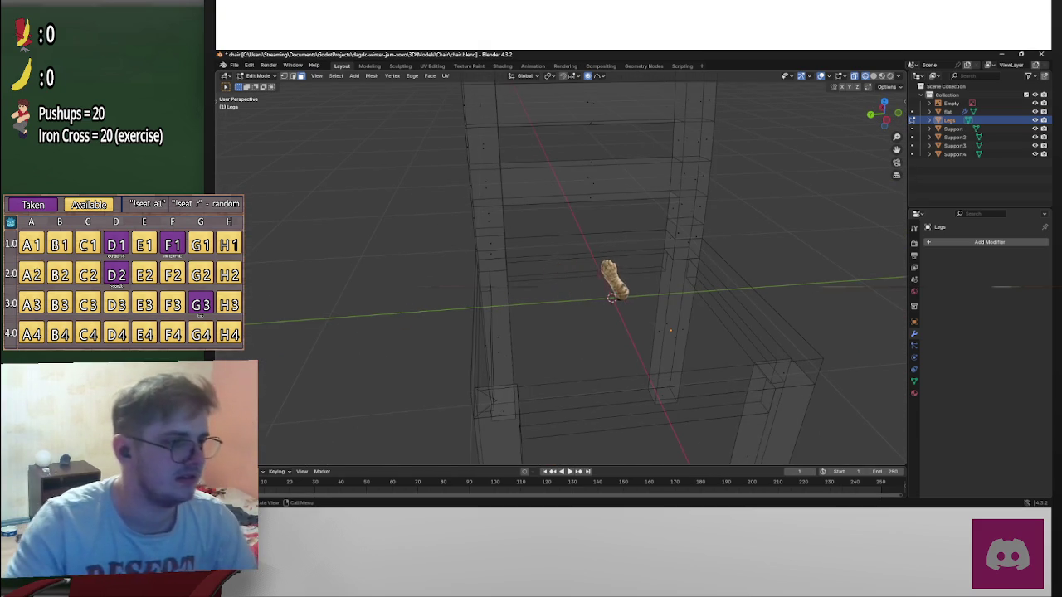
key(Tab)
key(alt+a)
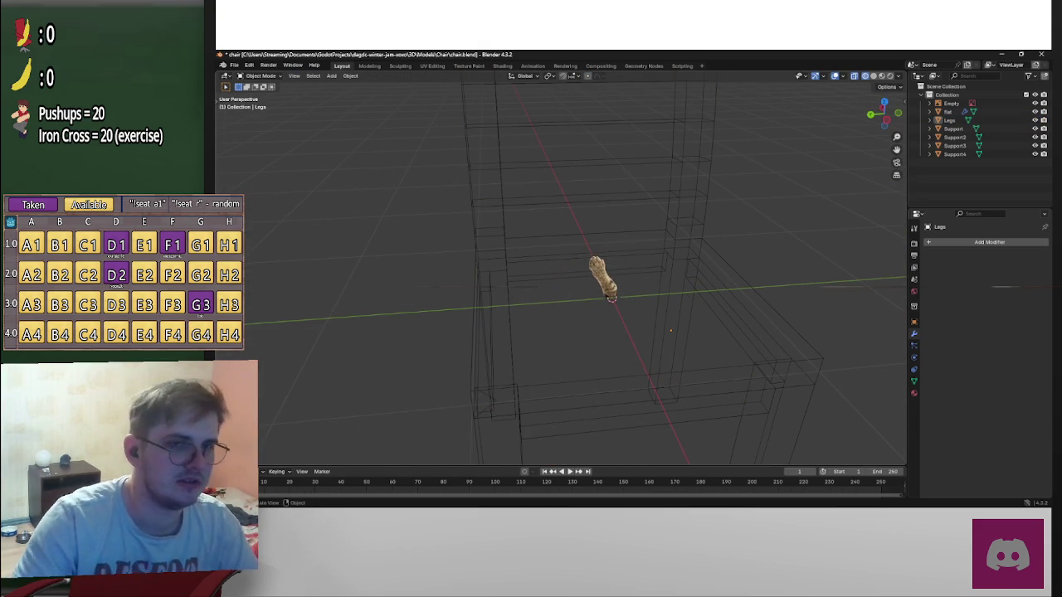
Scale the flat seat's left and right side faces inward along Y and save chair.blend
click(949, 111)
mouse_move(889, 178)
middle_down()
mouse_move(863, 249)
mouse_move(882, 249)
mouse_move(788, 244)
mouse_move(759, 261)
mouse_move(795, 280)
middle_up()
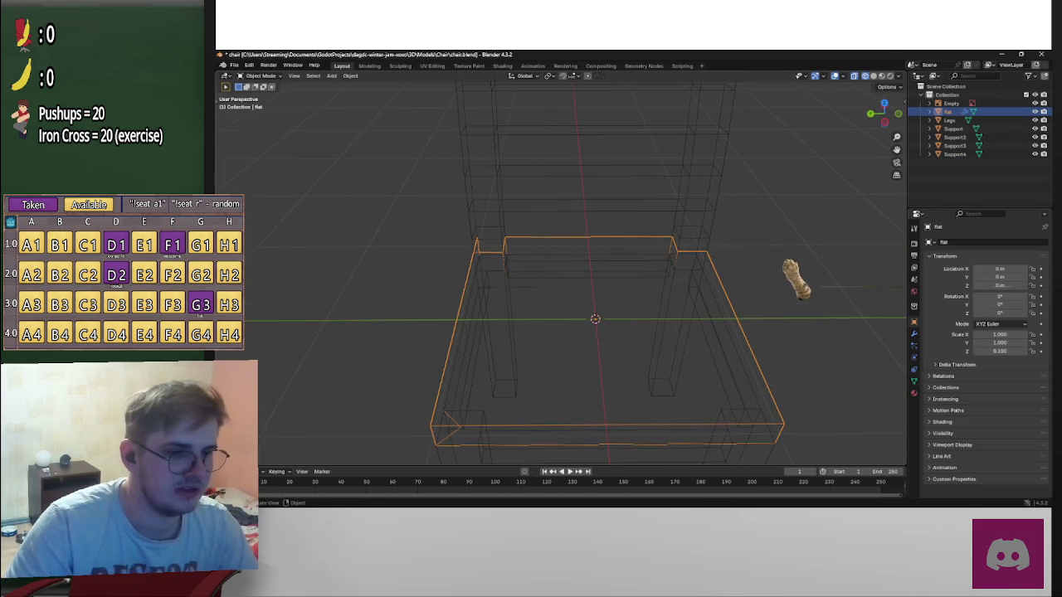
key(Tab)
click(745, 345)
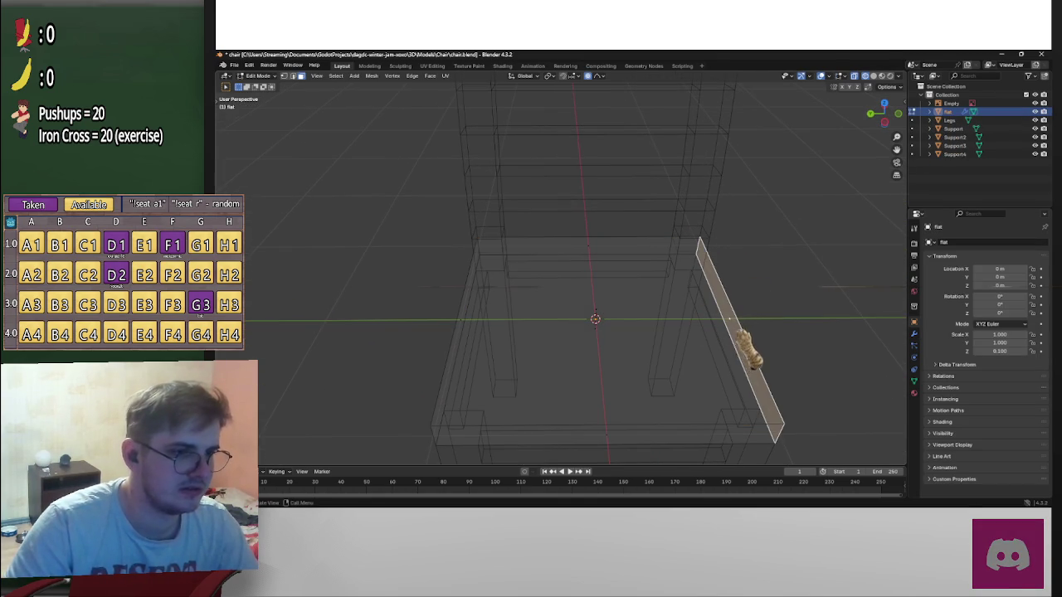
shift+click(462, 340)
key(s)
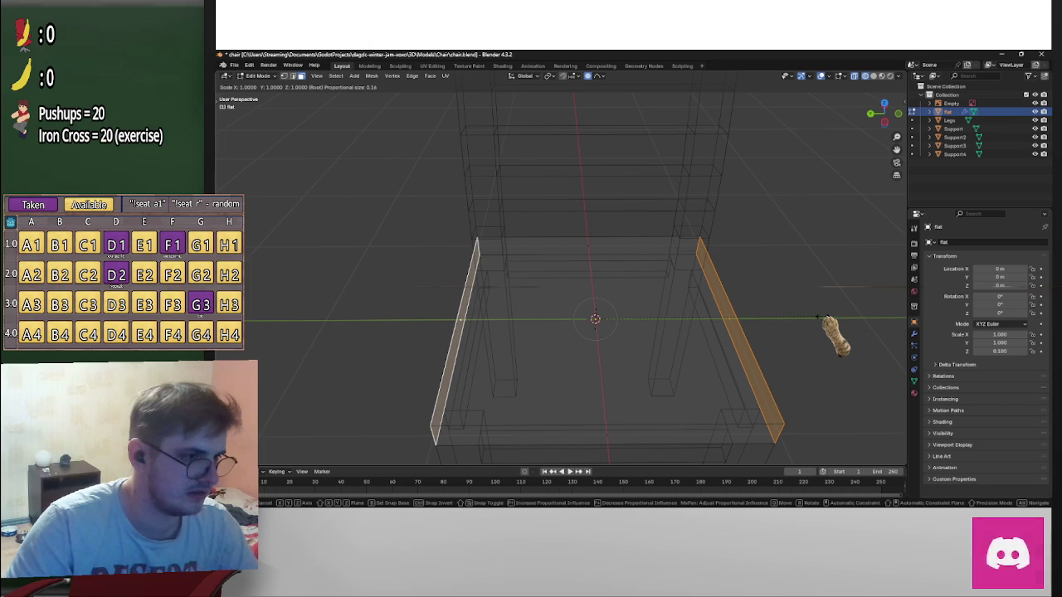
key(y)
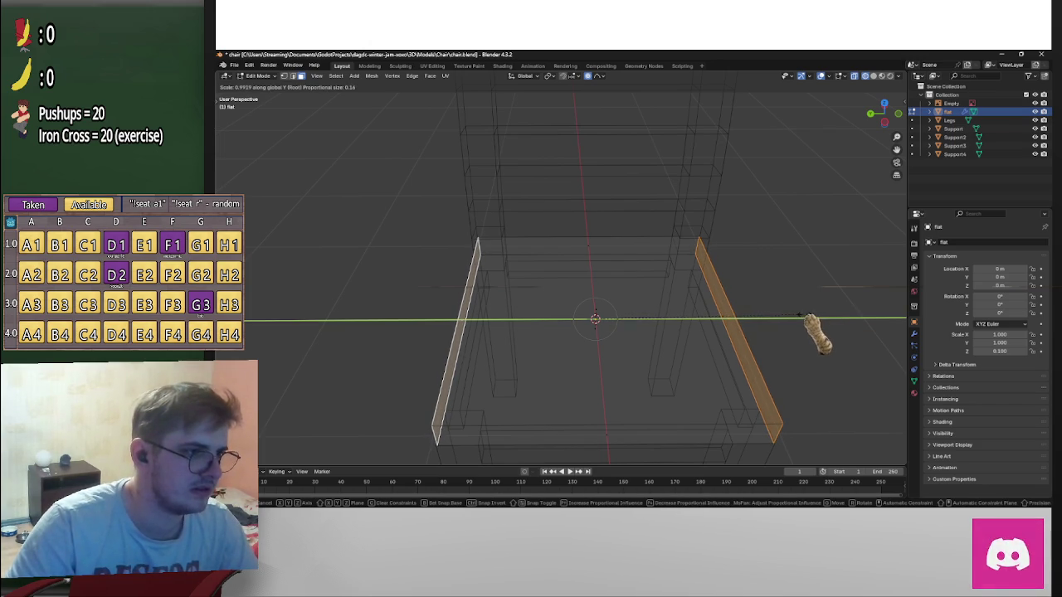
right_click(809, 335)
middle_drag(799, 344, 838, 312)
key(ctrl+s)
mouse_move(818, 230)
middle_down()
mouse_move(730, 261)
mouse_move(806, 249)
mouse_move(853, 285)
mouse_move(908, 273)
mouse_move(292, 280)
mouse_move(455, 264)
mouse_move(372, 244)
middle_up()
Cancel an accidental Save As, export the chair as chair.glb in glTF 2.0, and switch to Godot
click(236, 65)
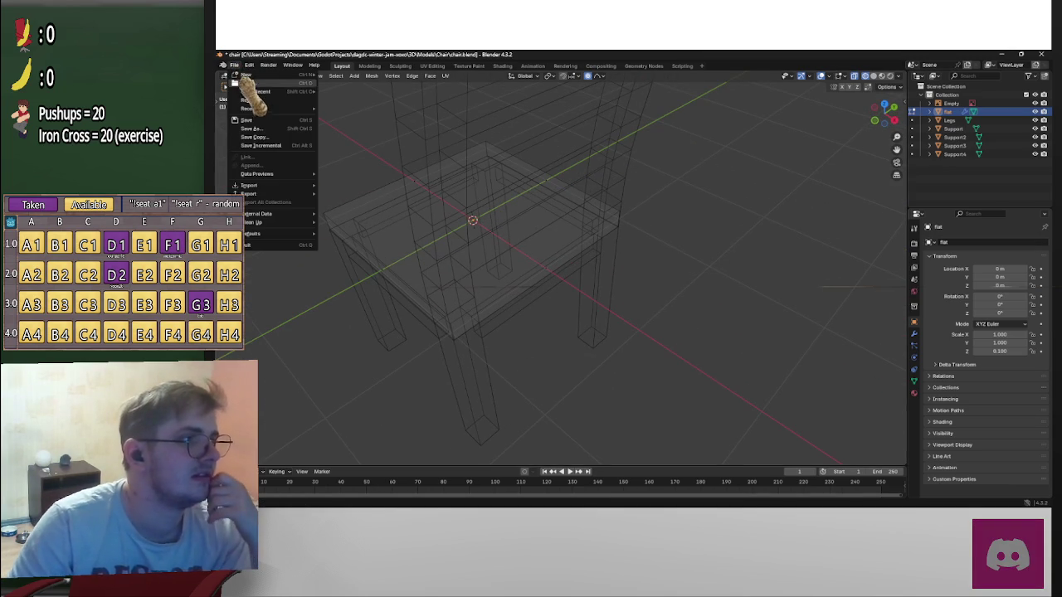
click(251, 129)
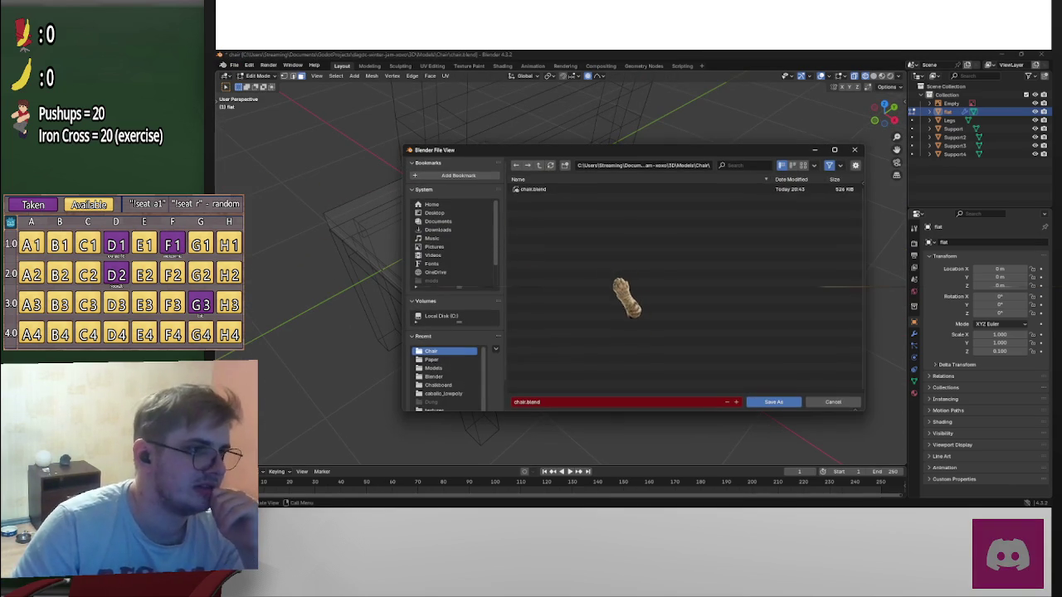
click(830, 403)
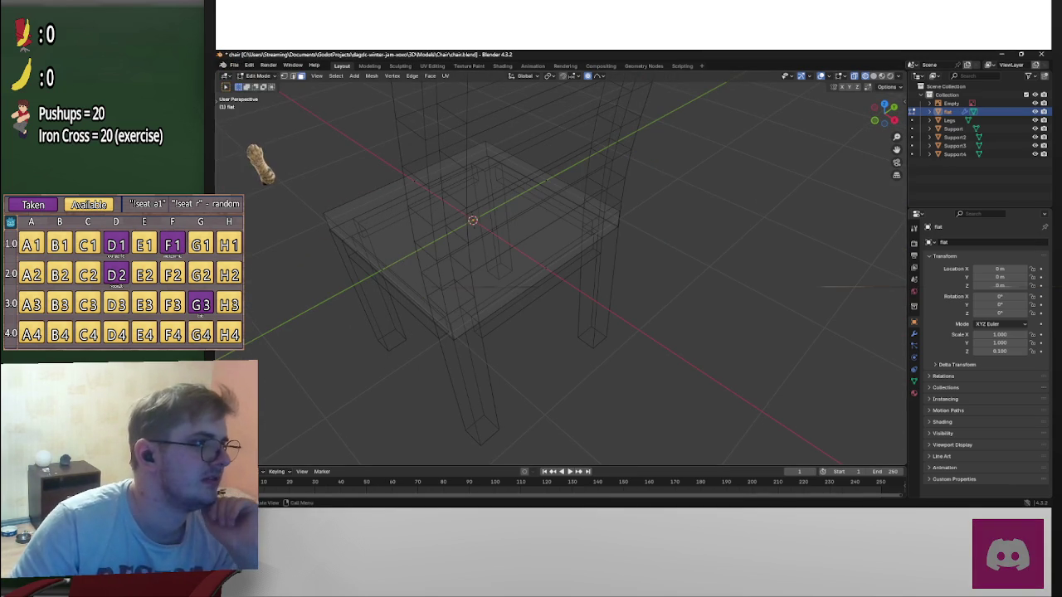
click(237, 65)
mouse_move(249, 194)
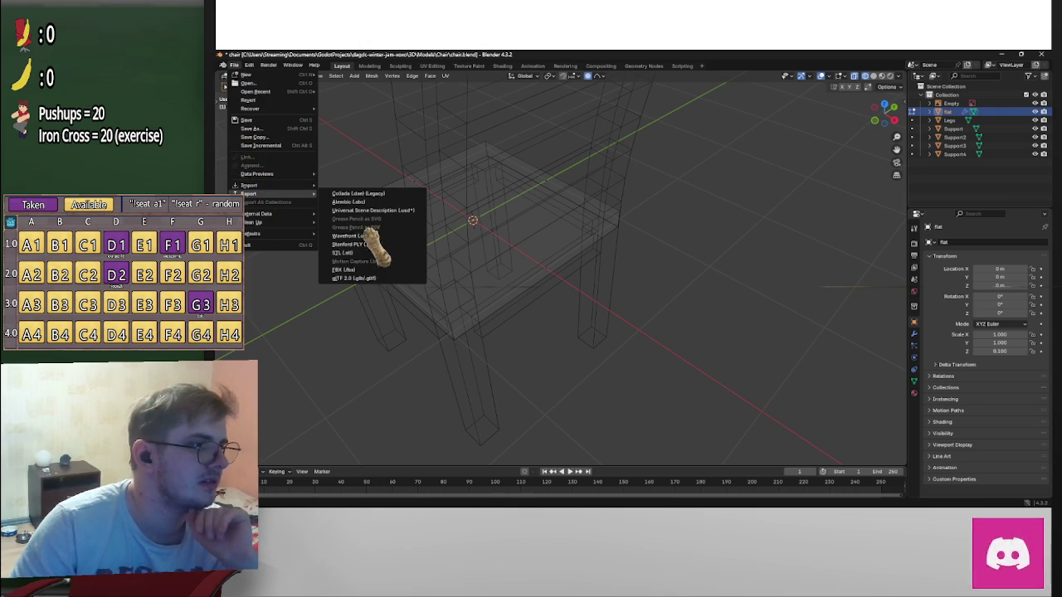
click(356, 278)
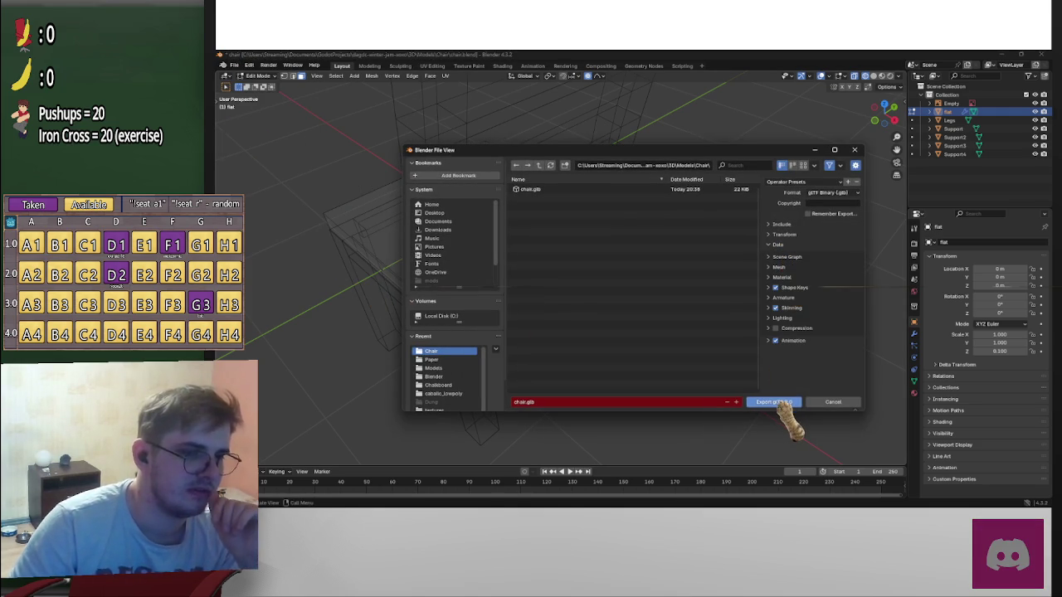
click(776, 403)
key(alt+Tab)
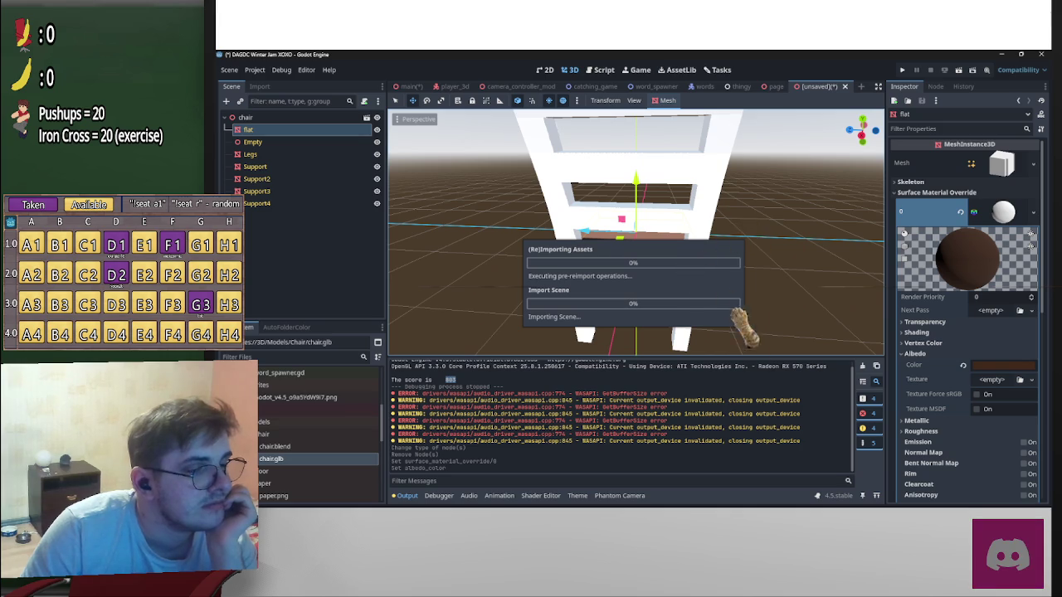
Give the Legs mesh a new StandardMaterial3D with a pasted, darkened brown Albedo colour
middle_drag(747, 355, 652, 276)
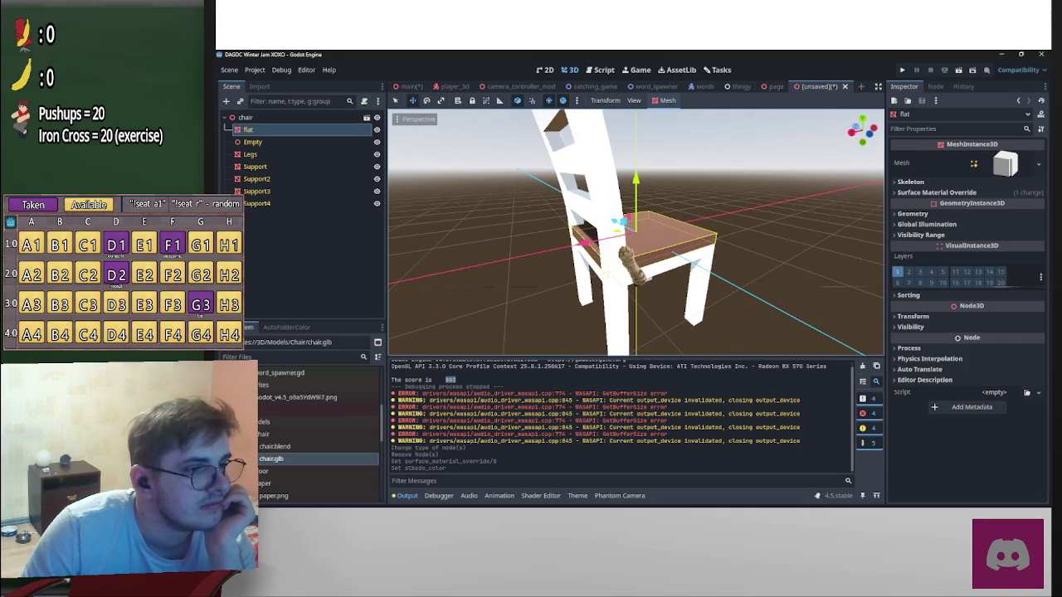
click(652, 275)
middle_drag(509, 222, 867, 209)
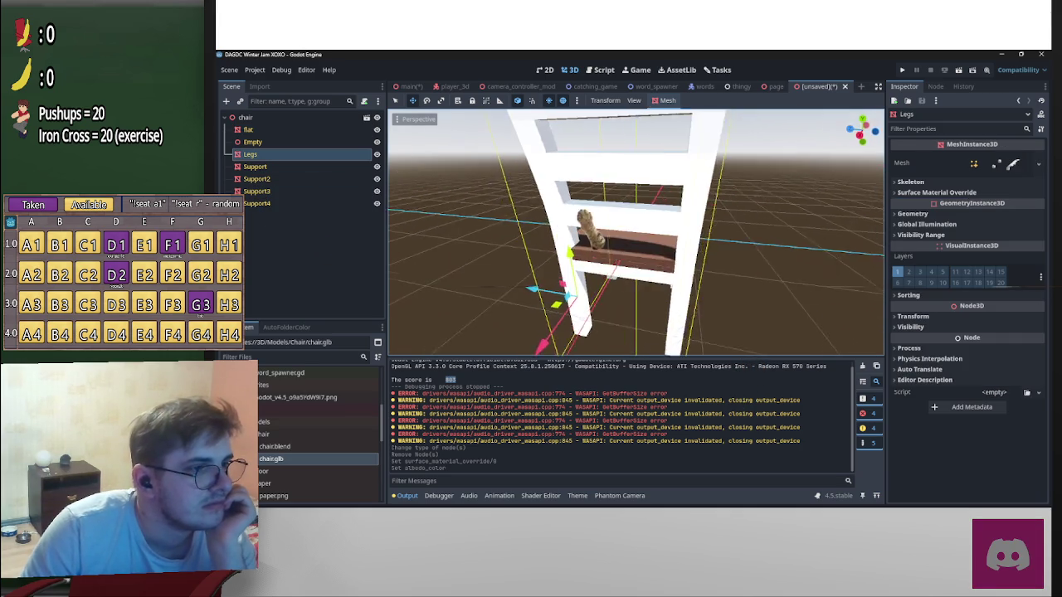
click(937, 193)
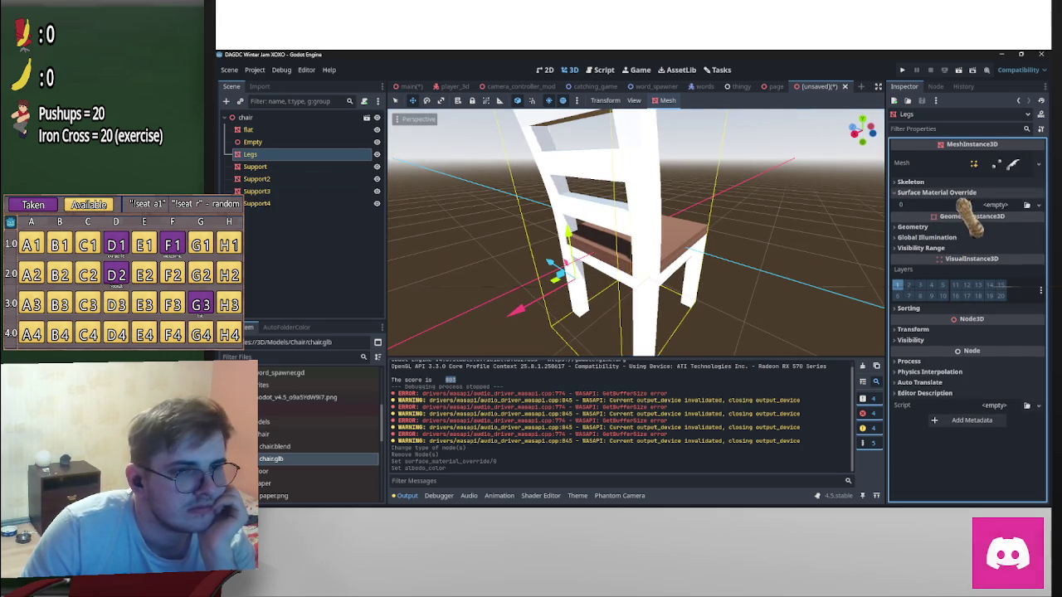
click(996, 205)
click(1012, 231)
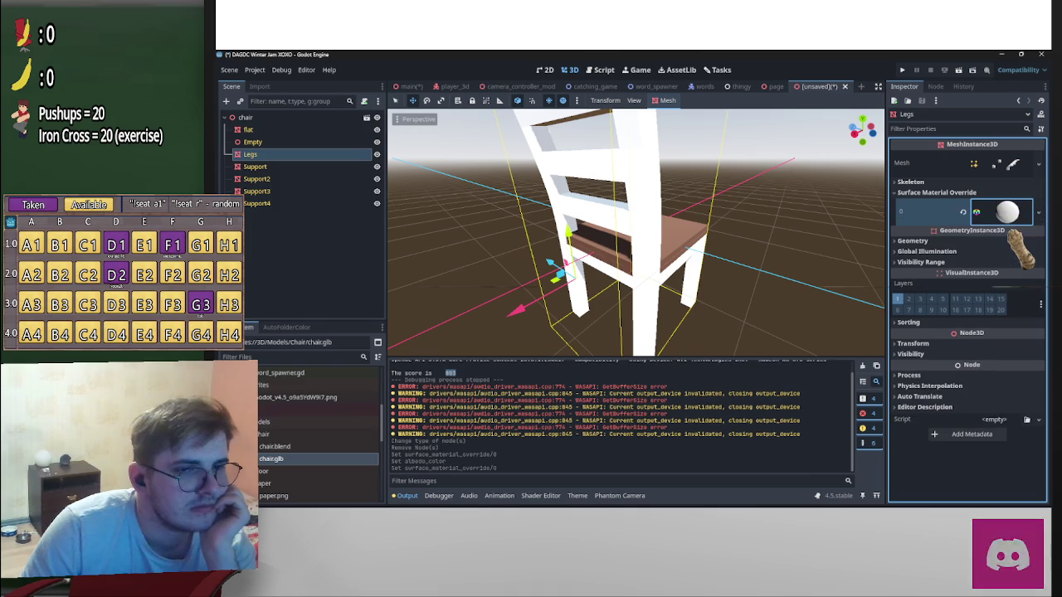
click(923, 354)
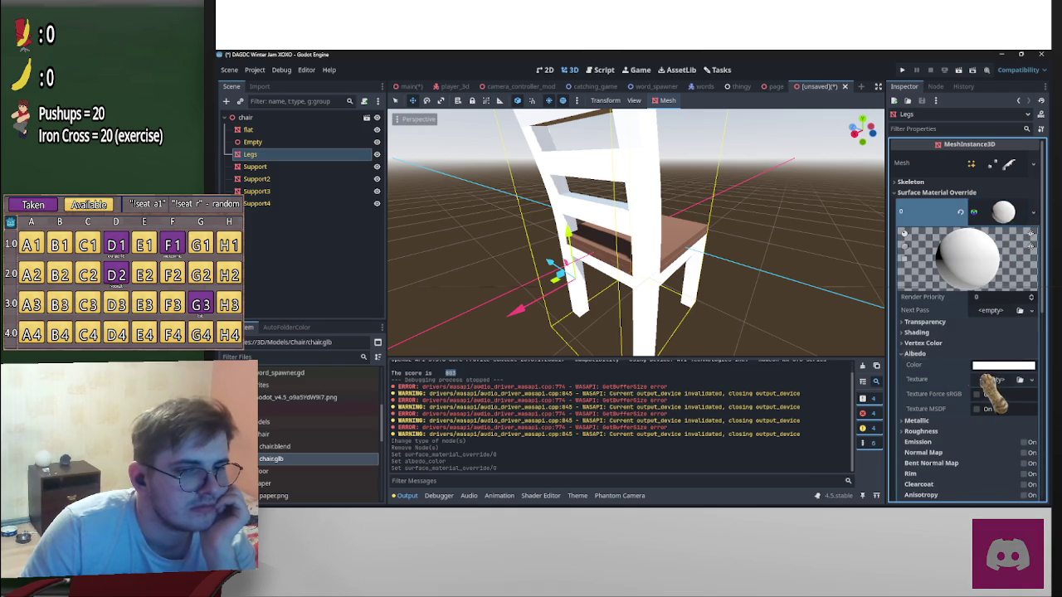
click(1000, 366)
key(ctrl+v)
key(Return)
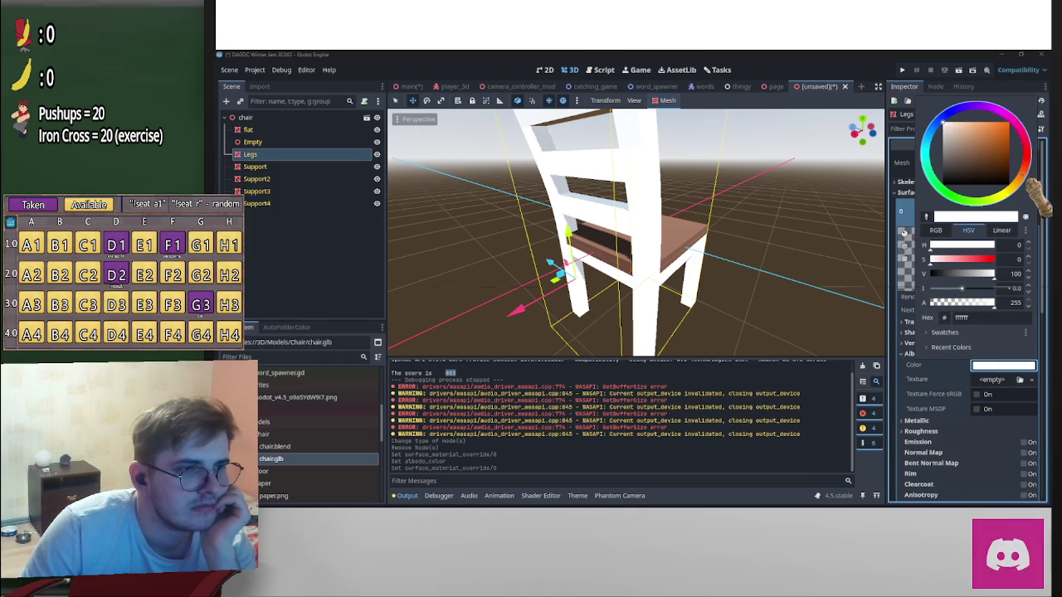
mouse_move(1000, 165)
mouse_down()
mouse_move(989, 172)
mouse_move(997, 178)
mouse_up()
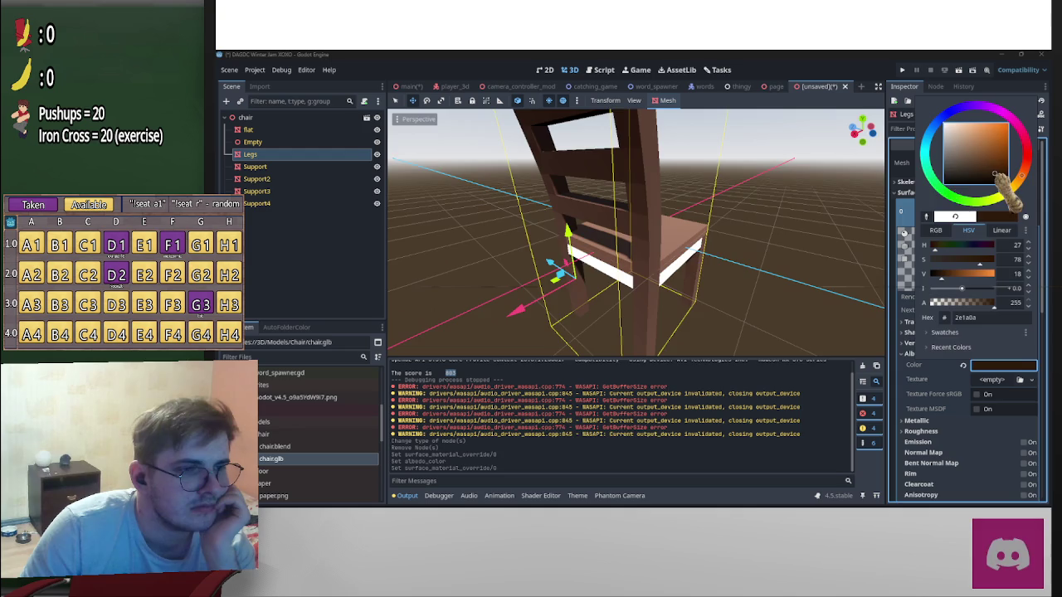
Set the flat seat's override Albedo colour to dark brown 3c2618, then return to the main room scene
middle_drag(722, 237, 681, 249)
click(679, 249)
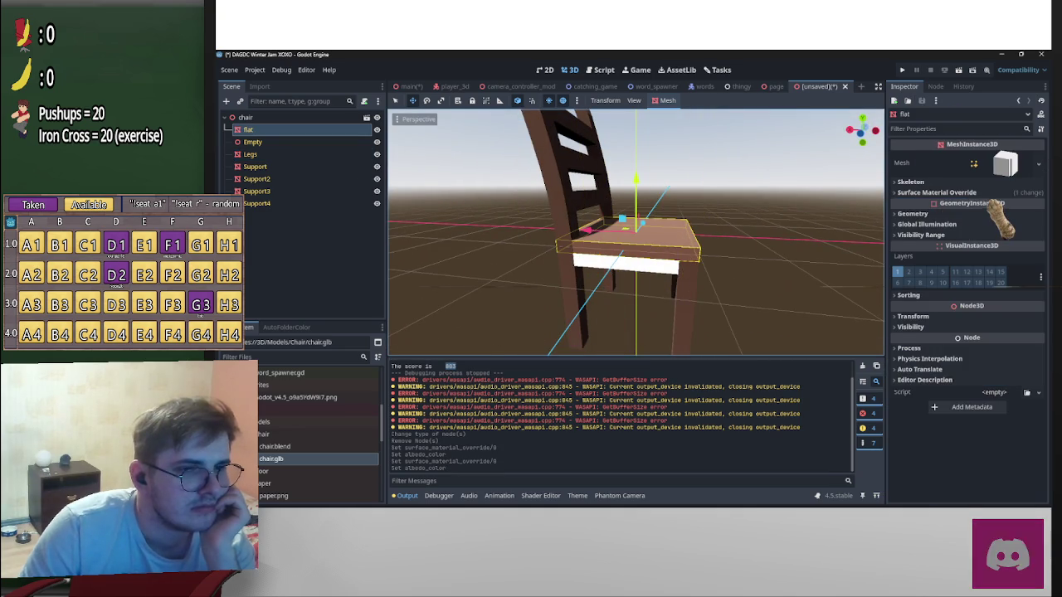
click(996, 191)
click(995, 215)
click(996, 354)
click(1002, 365)
click(984, 173)
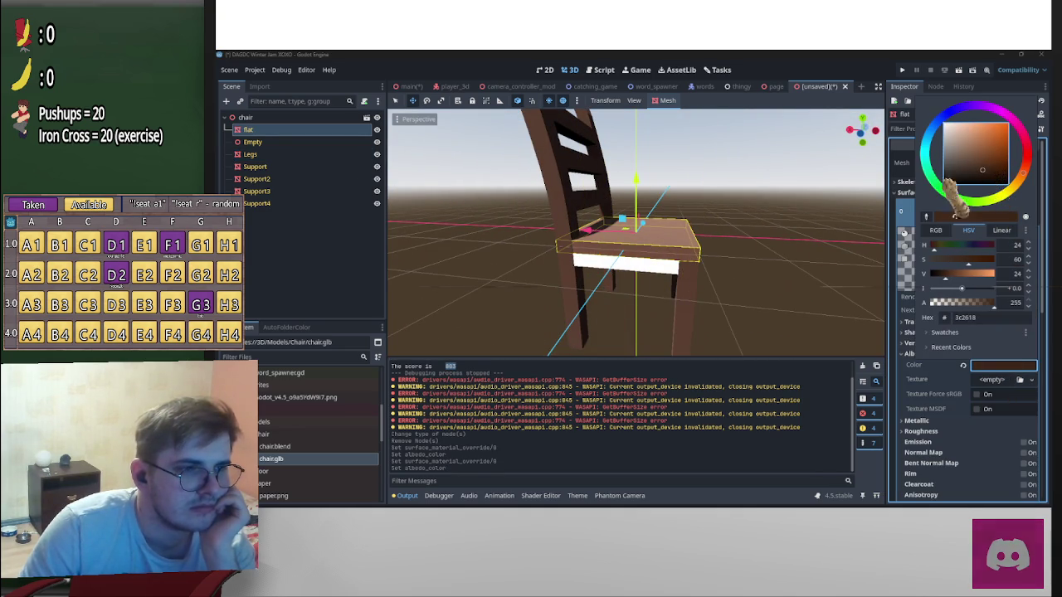
click(670, 290)
key(ctrl+Tab)
middle_drag(635, 232, 581, 266)
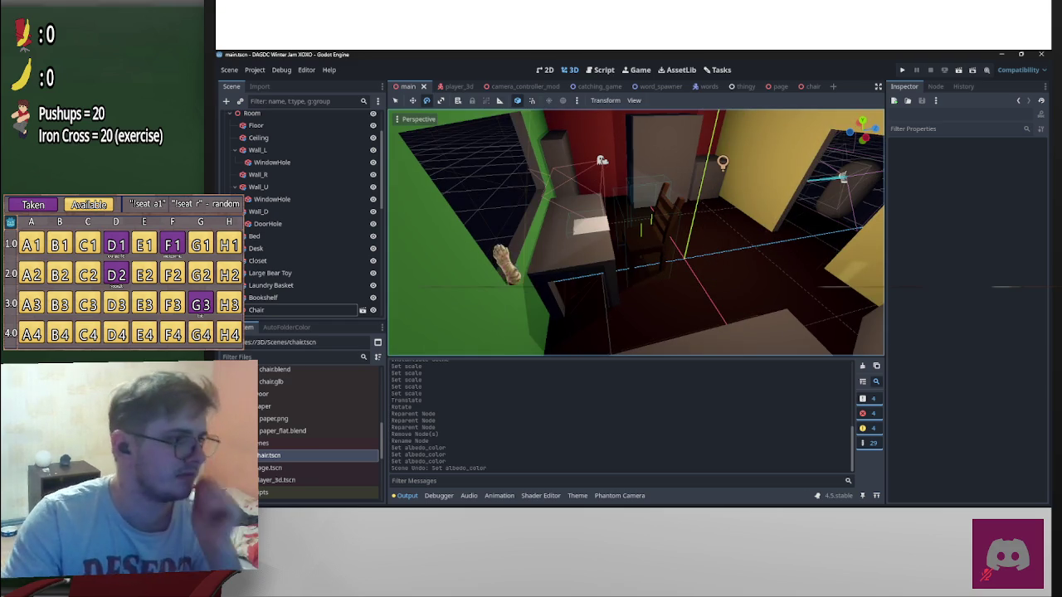
middle_drag(635, 233, 614, 241)
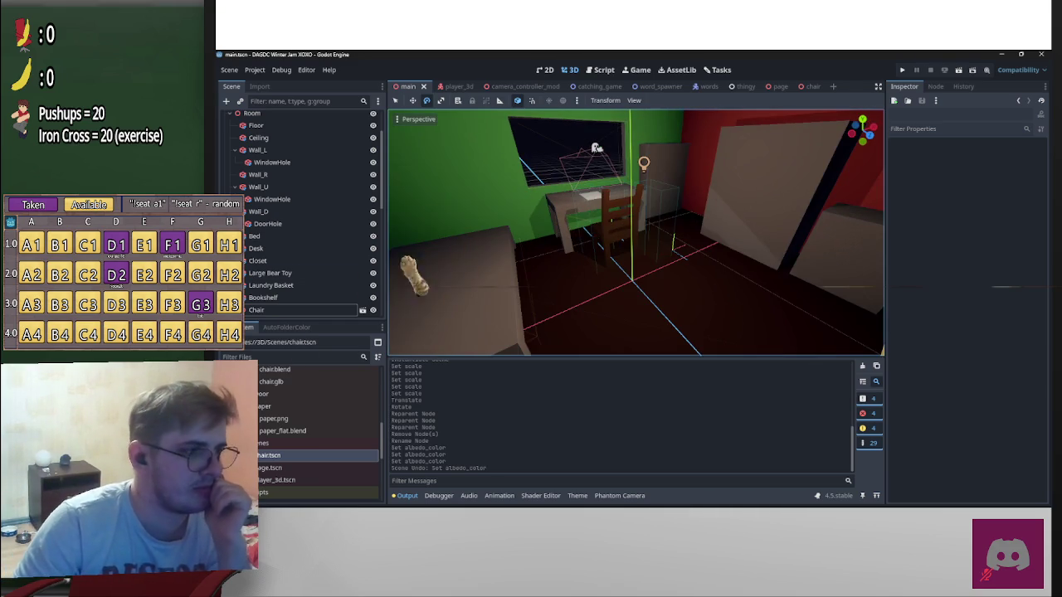
scroll(303, 295, down, 2)
click(244, 260)
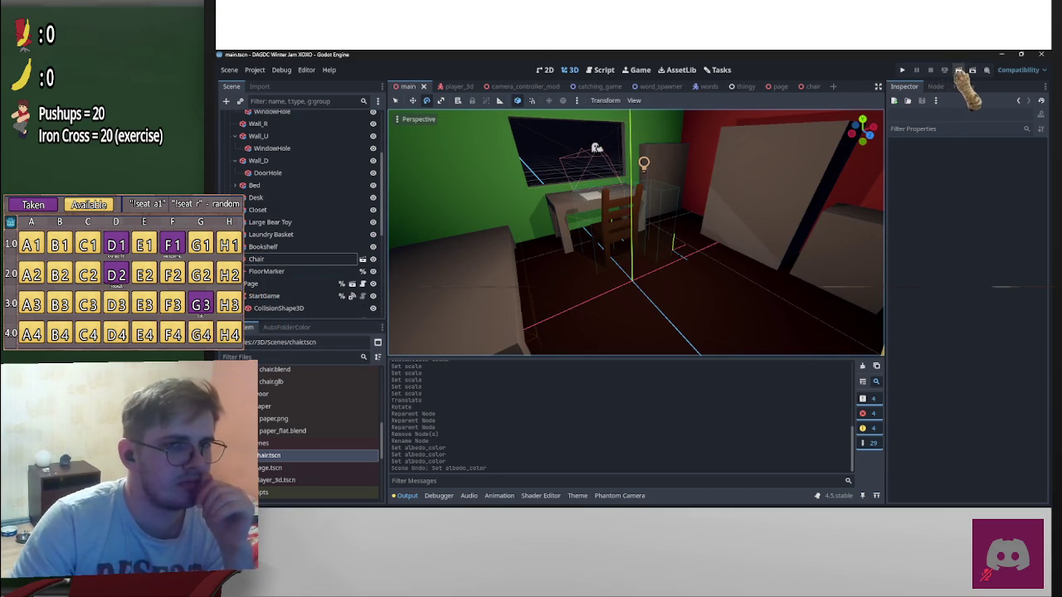
click(903, 70)
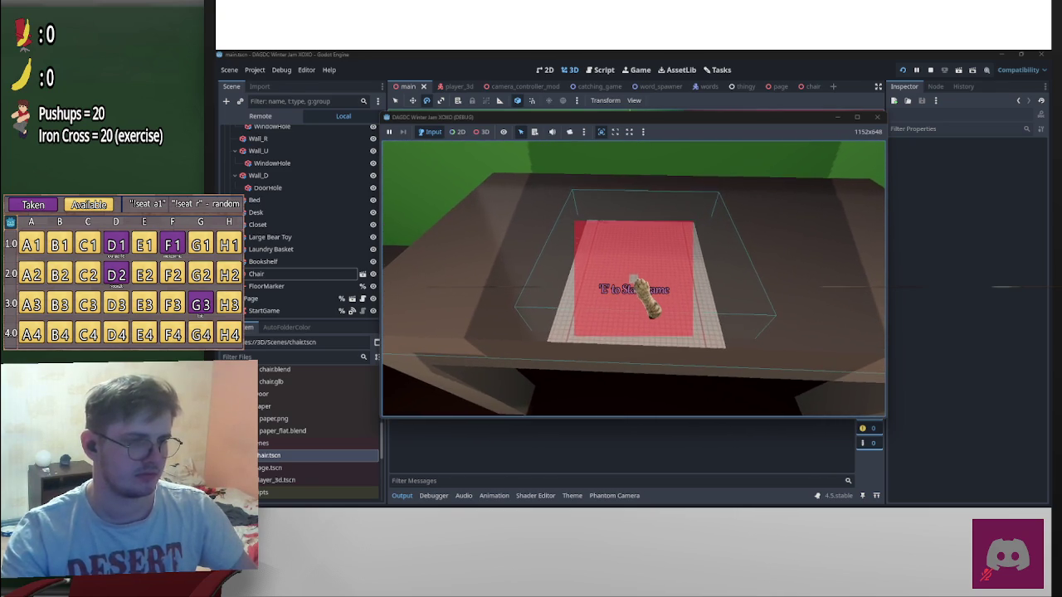
key(e)
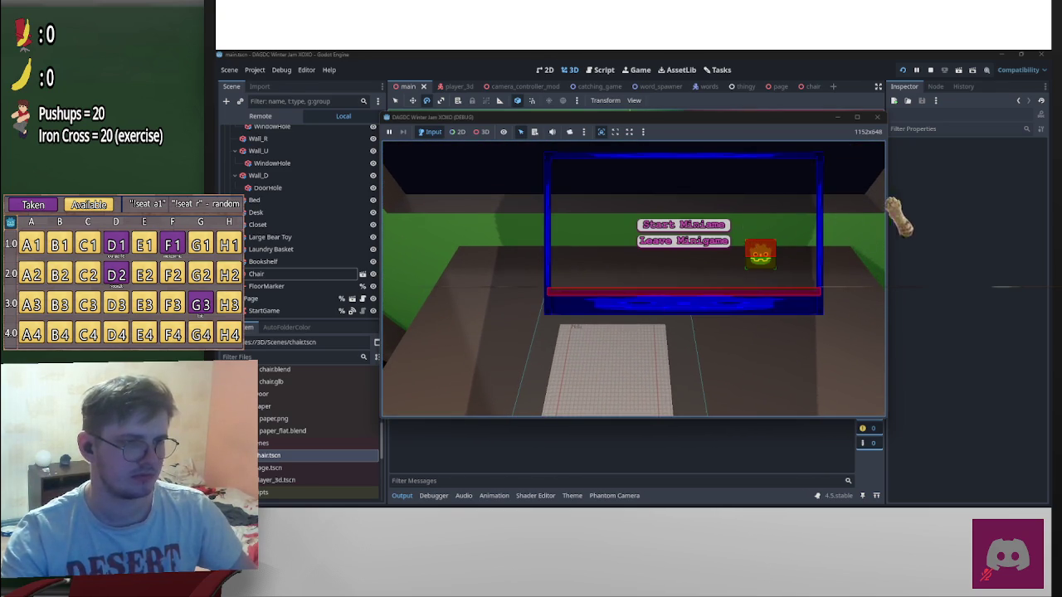
key(e)
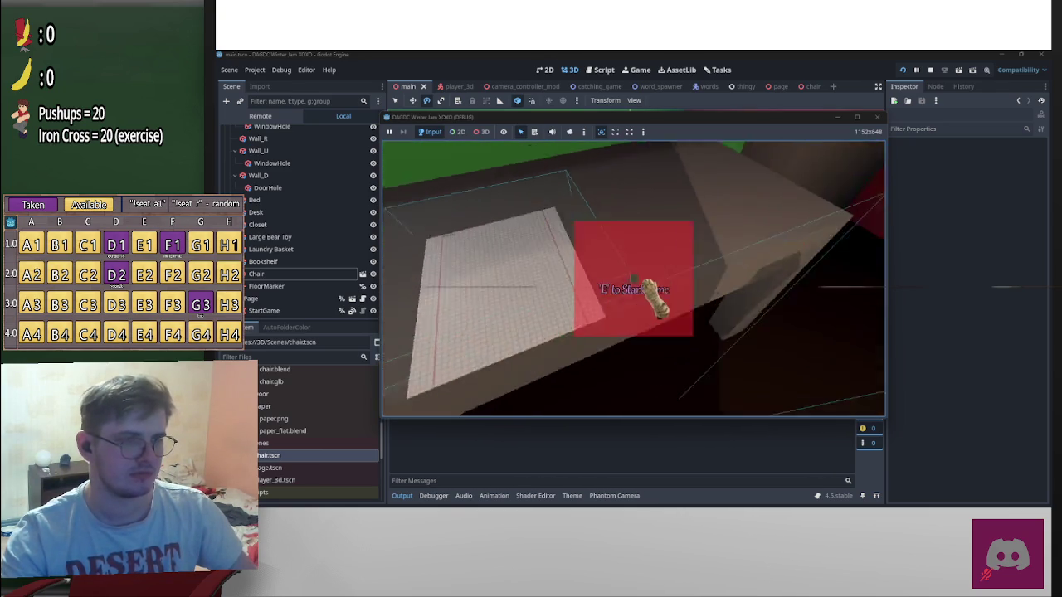
key(e)
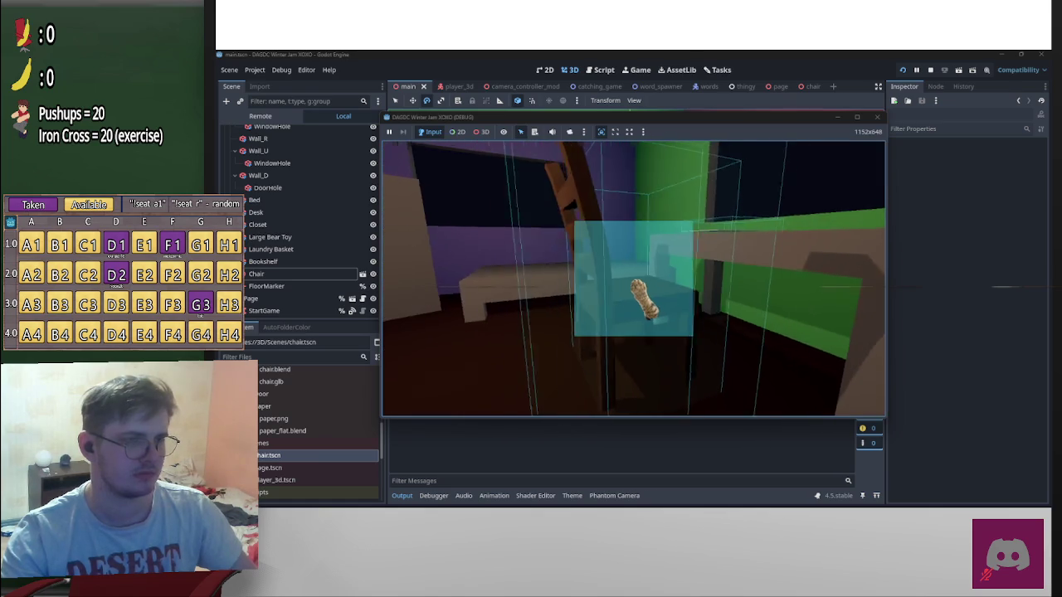
click(930, 70)
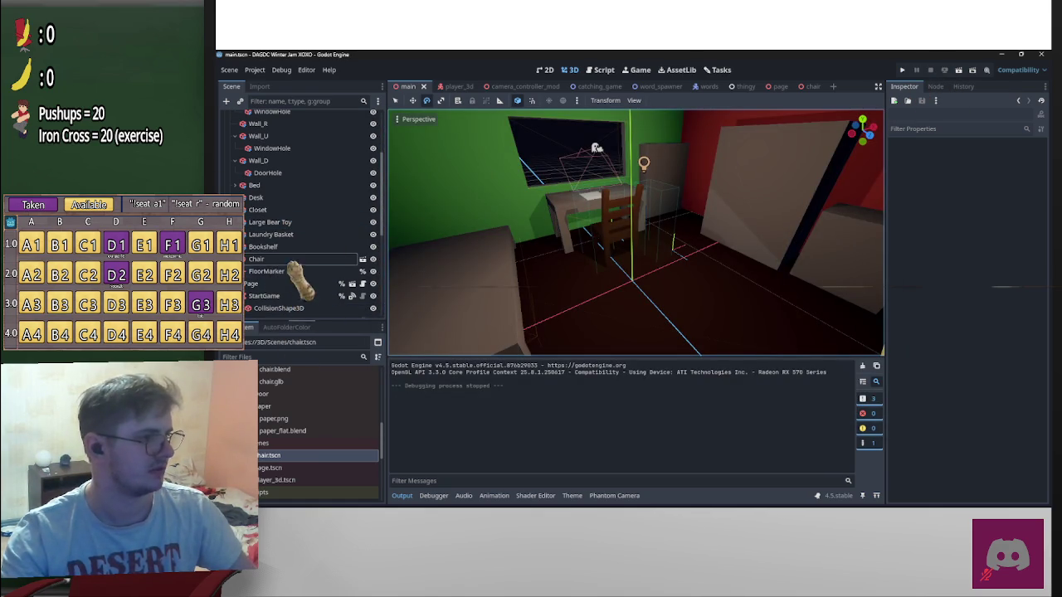
click(303, 259)
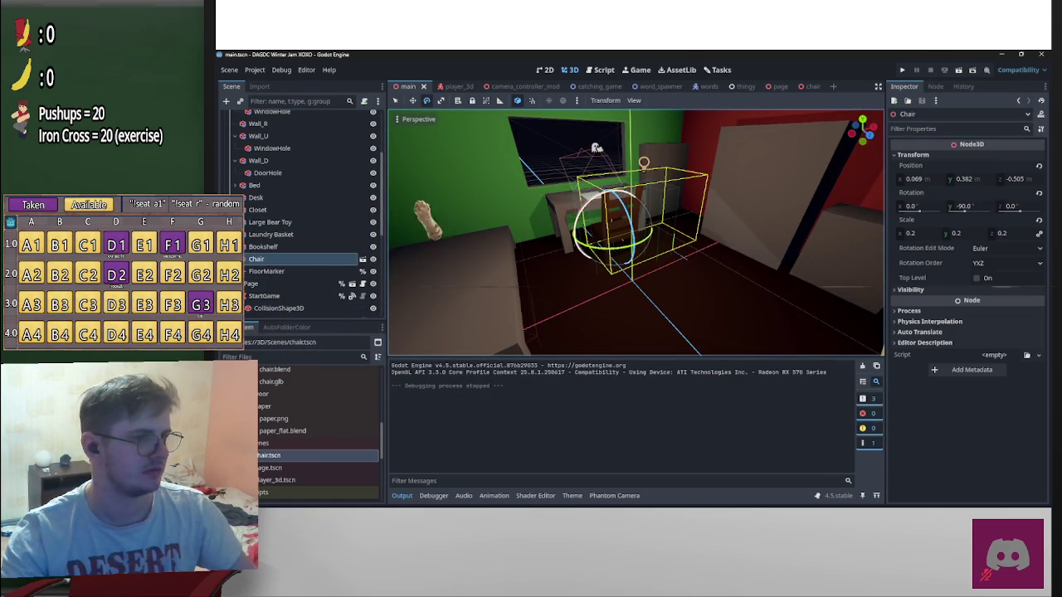
Nudge the Chair's SitMarker upward along Y, then run the project to test it
key(Right)
double_click(282, 296)
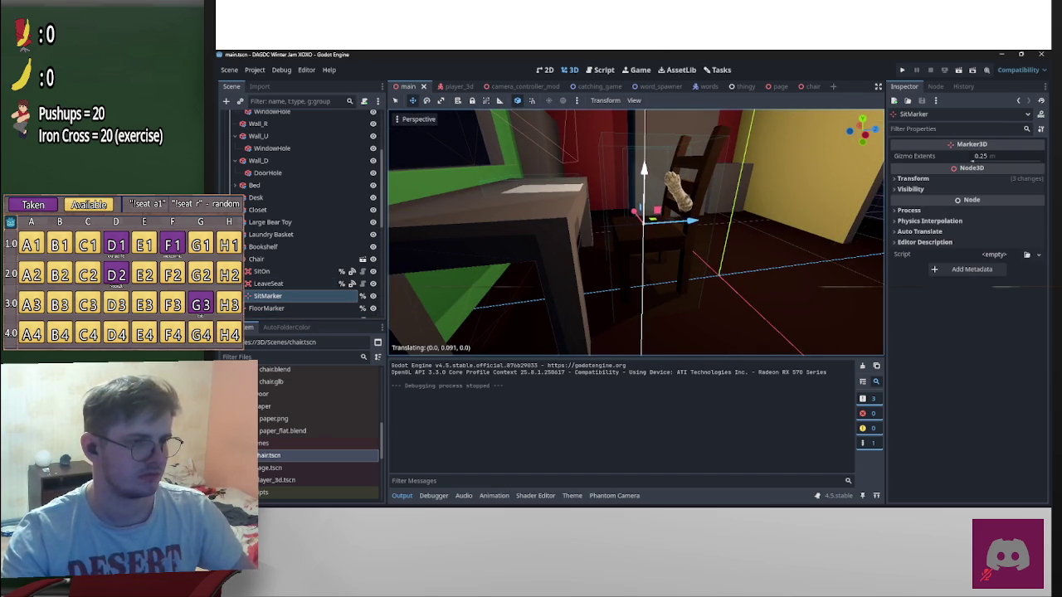
drag(643, 170, 643, 166)
middle_drag(643, 166, 394, 297)
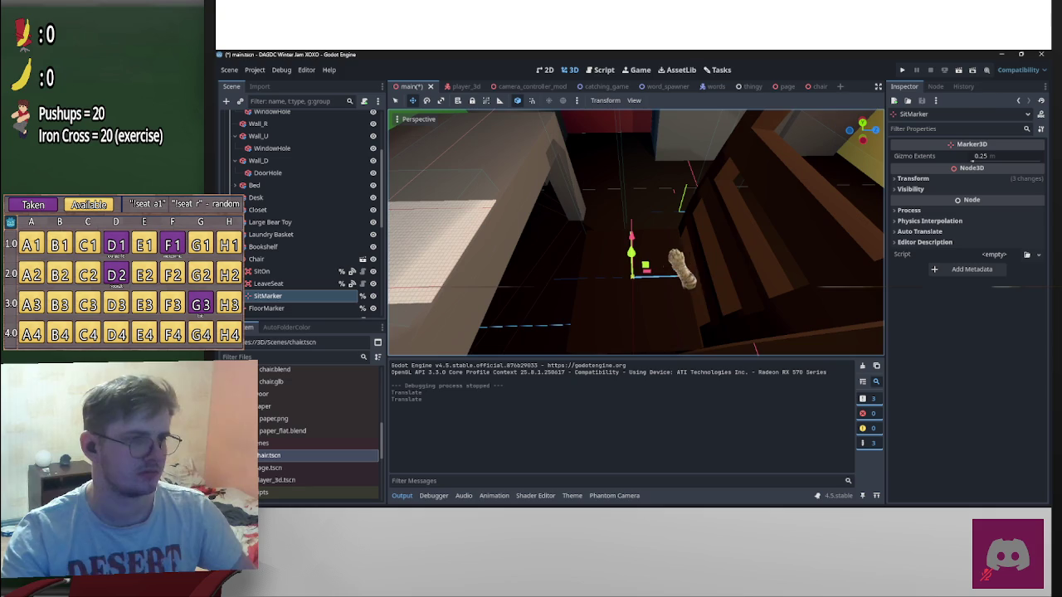
click(959, 70)
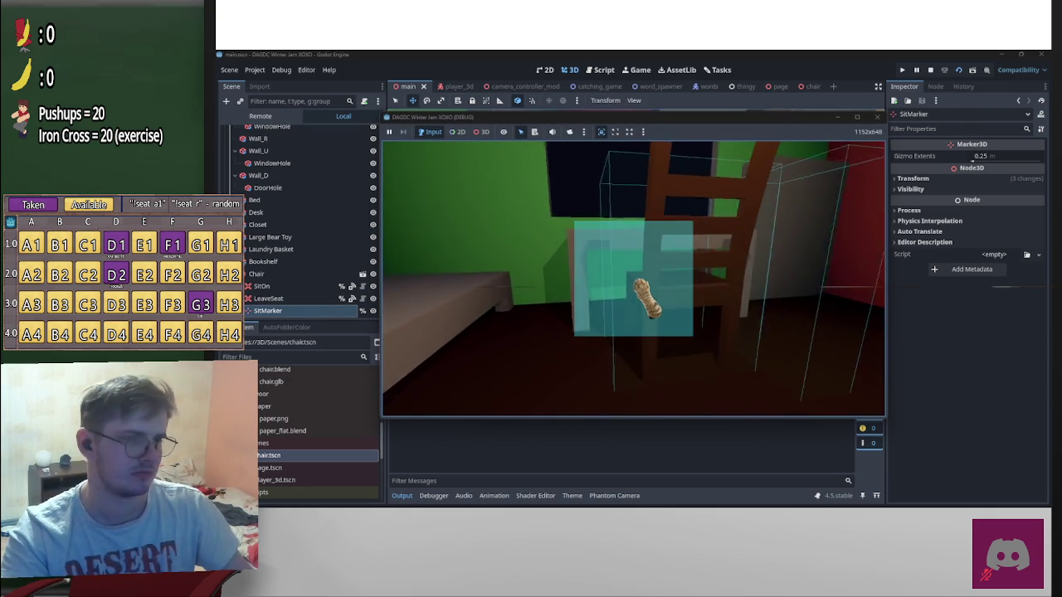
Sit on the chair, play the minigame with E, leave it, then pause and close the game
click(651, 302)
key(e)
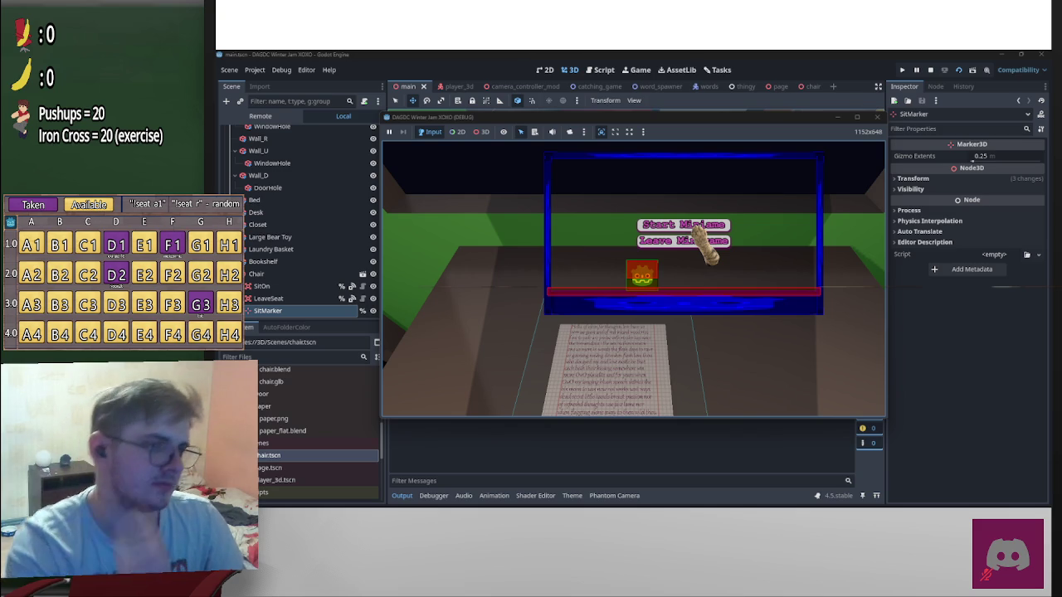
click(695, 240)
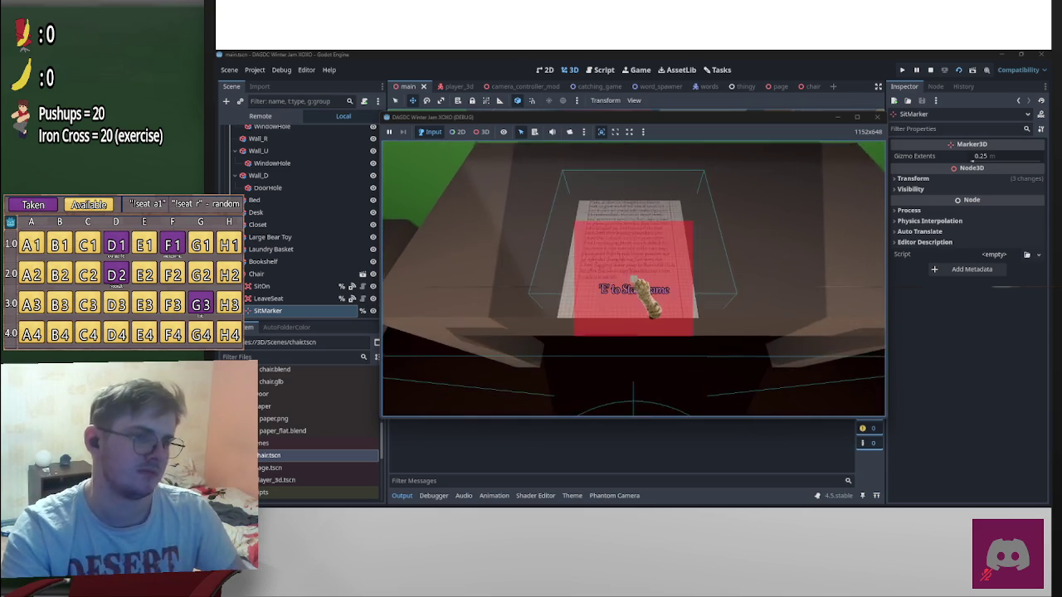
key(Escape)
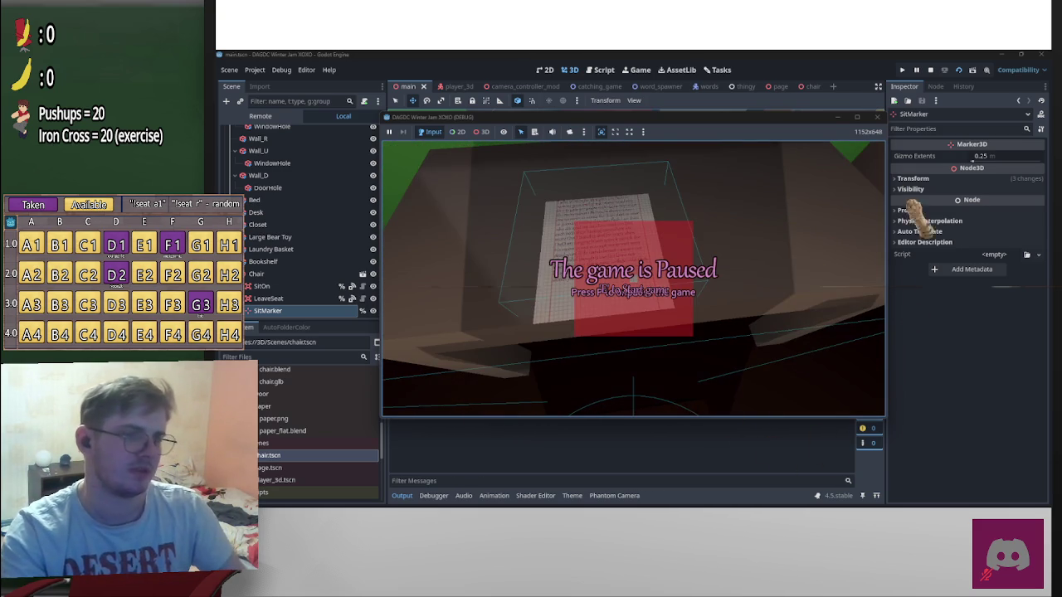
key(F8)
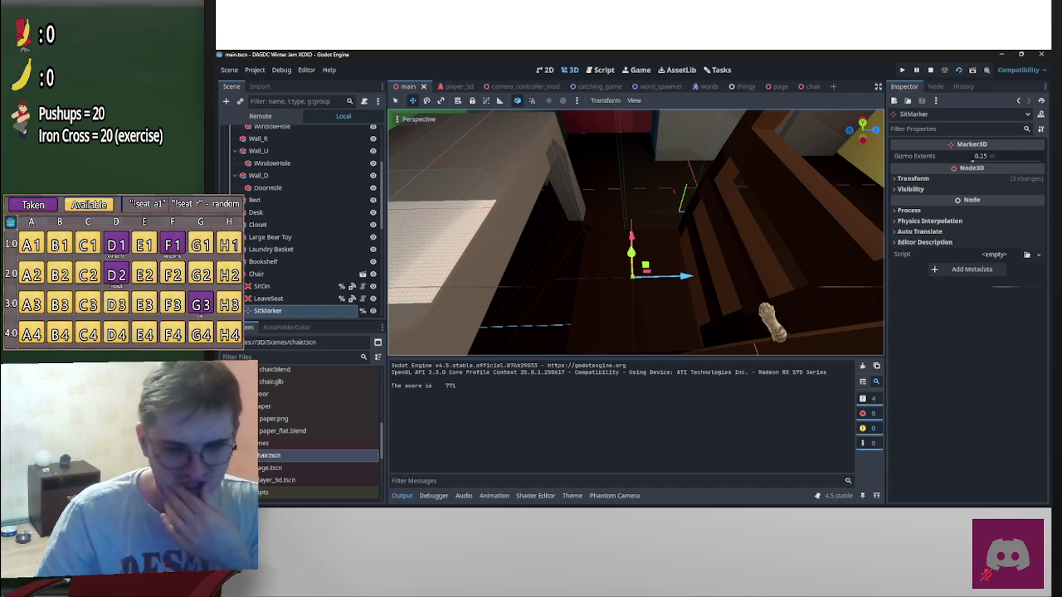
middle_drag(756, 253, 635, 257)
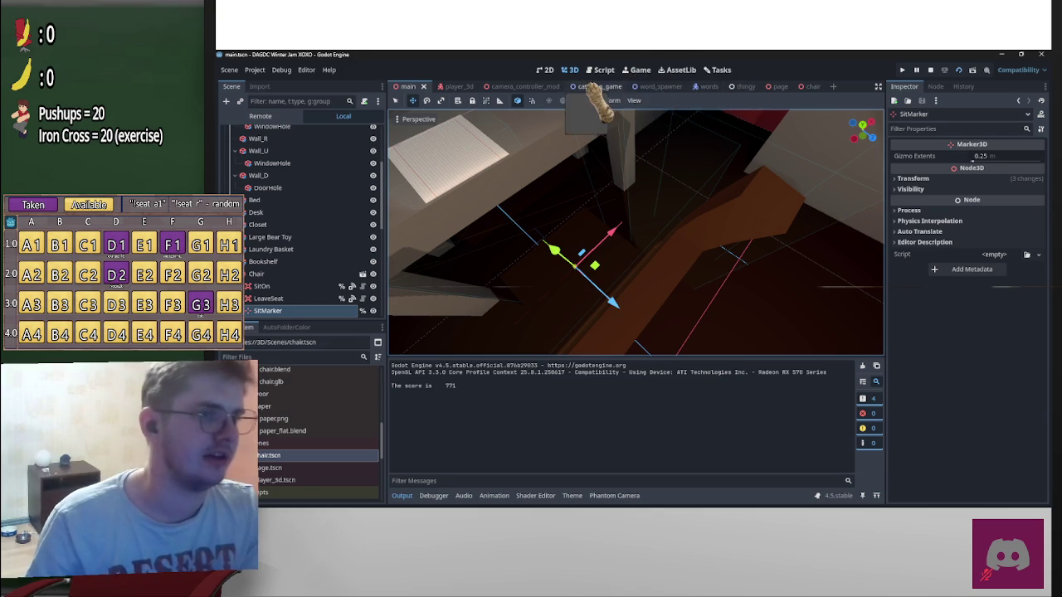
click(591, 86)
scroll(657, 199, down, 2)
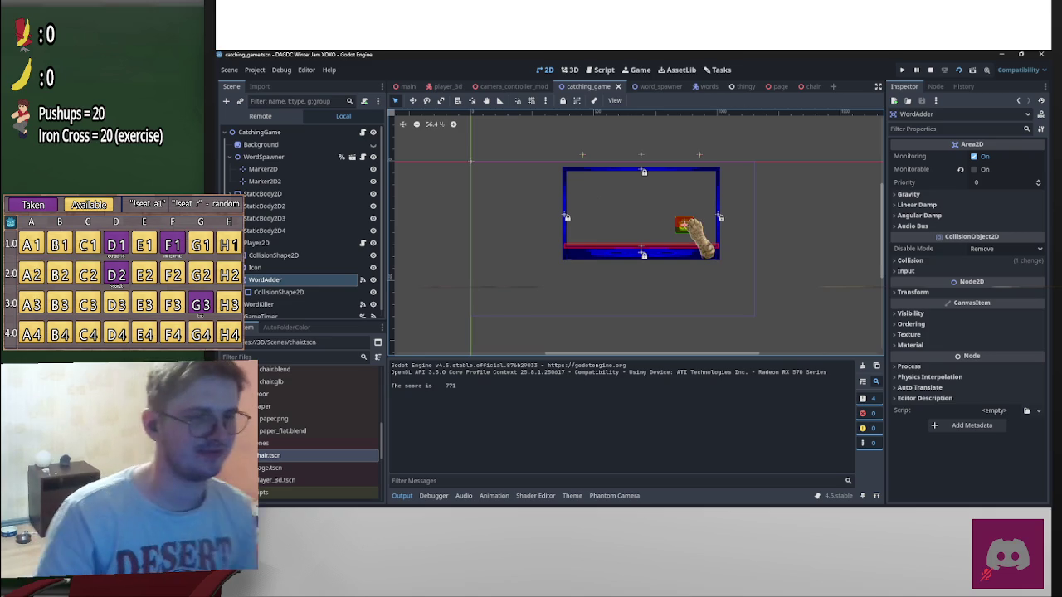
click(404, 86)
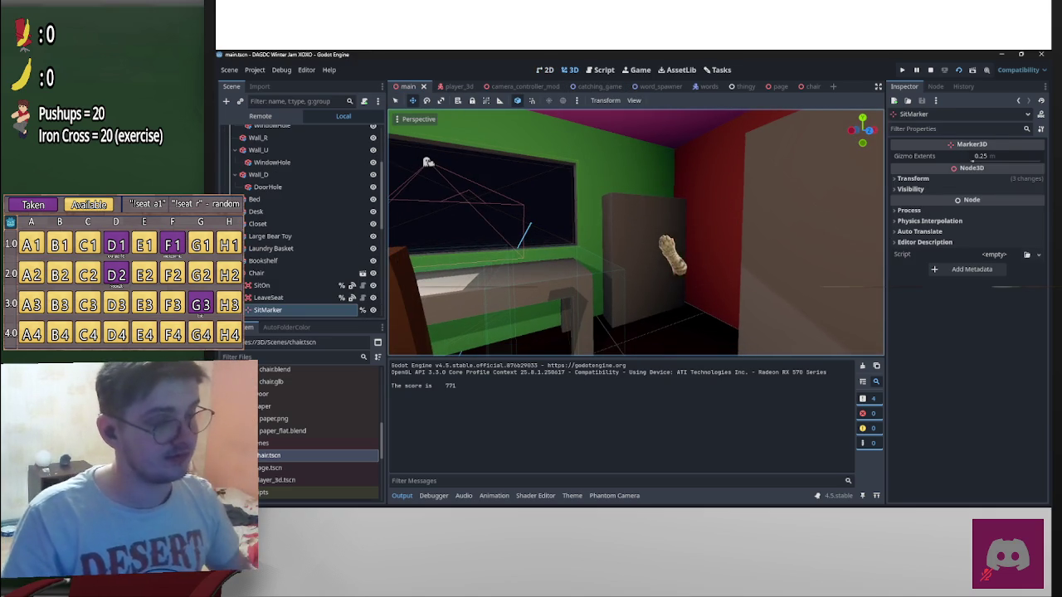
Select the Bookshelf, look around the room, stop the running game and bring up the window list
click(687, 283)
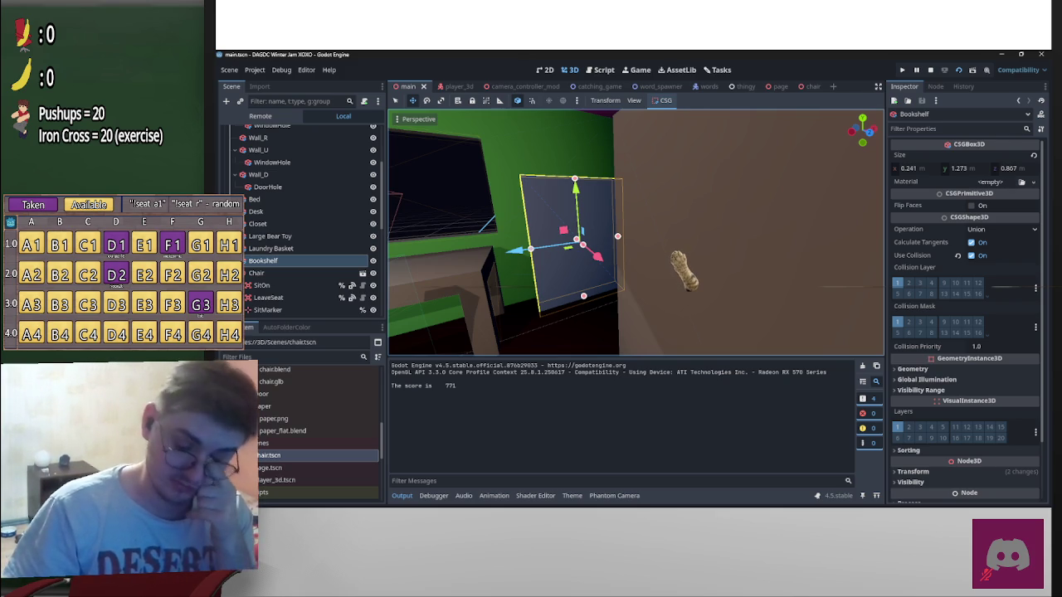
right_drag(635, 232, 635, 233)
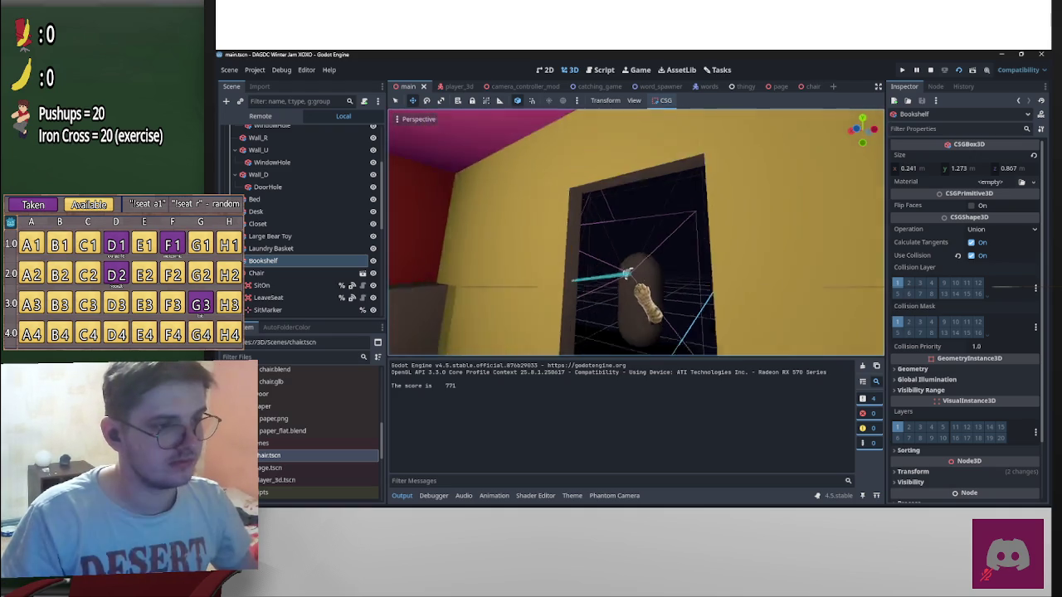
click(930, 69)
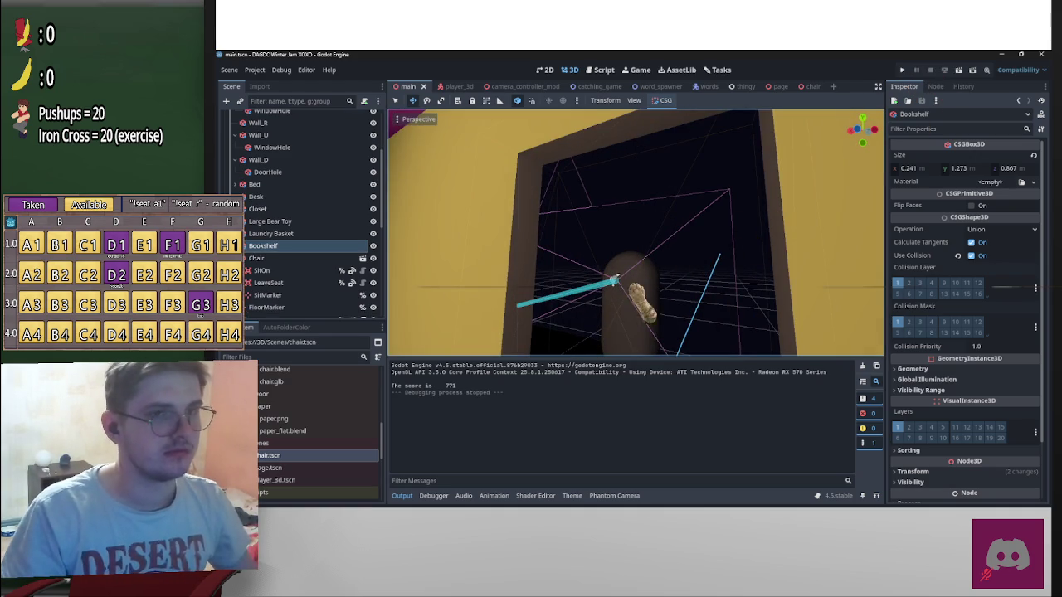
right_drag(728, 224, 728, 224)
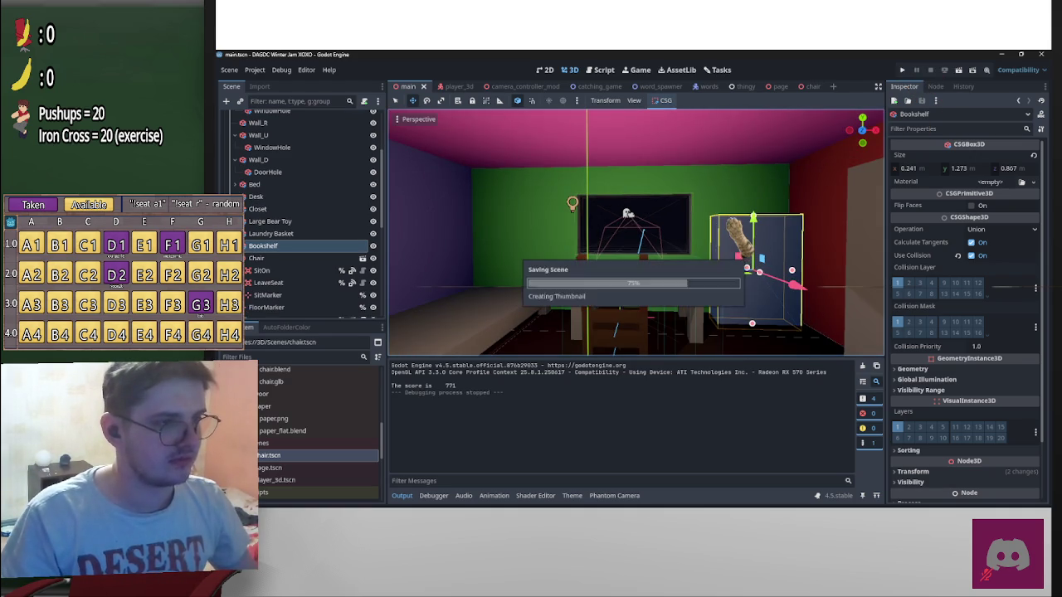
right_drag(635, 232, 636, 232)
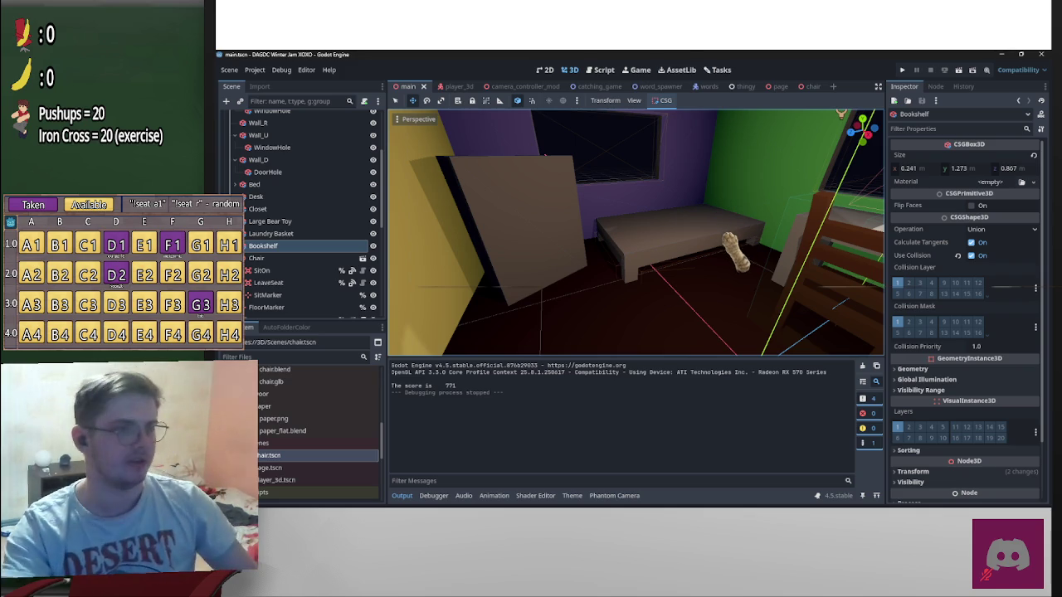
key(alt+Tab)
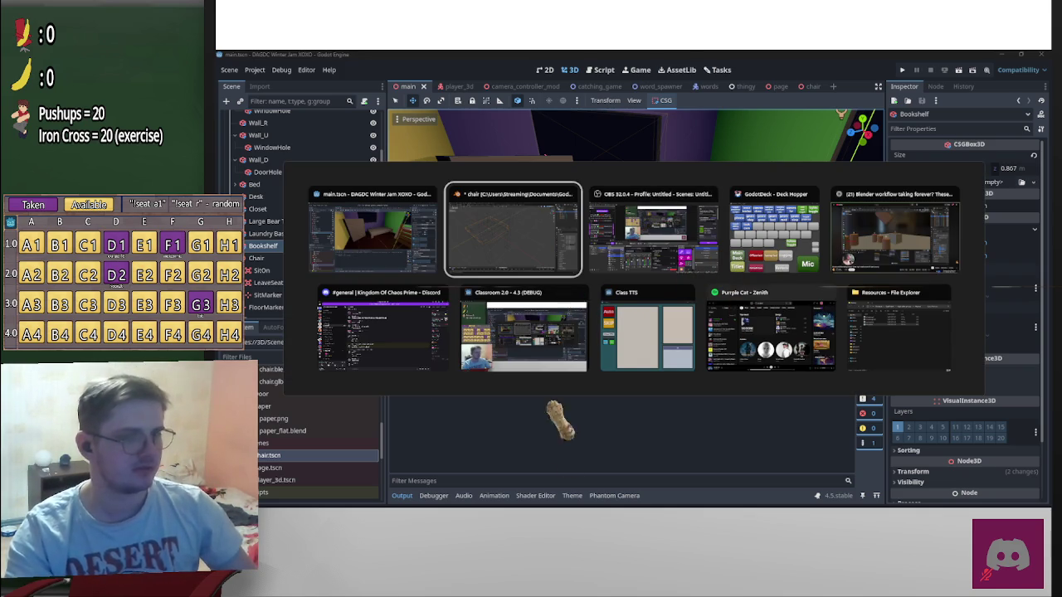
mouse_move(382, 328)
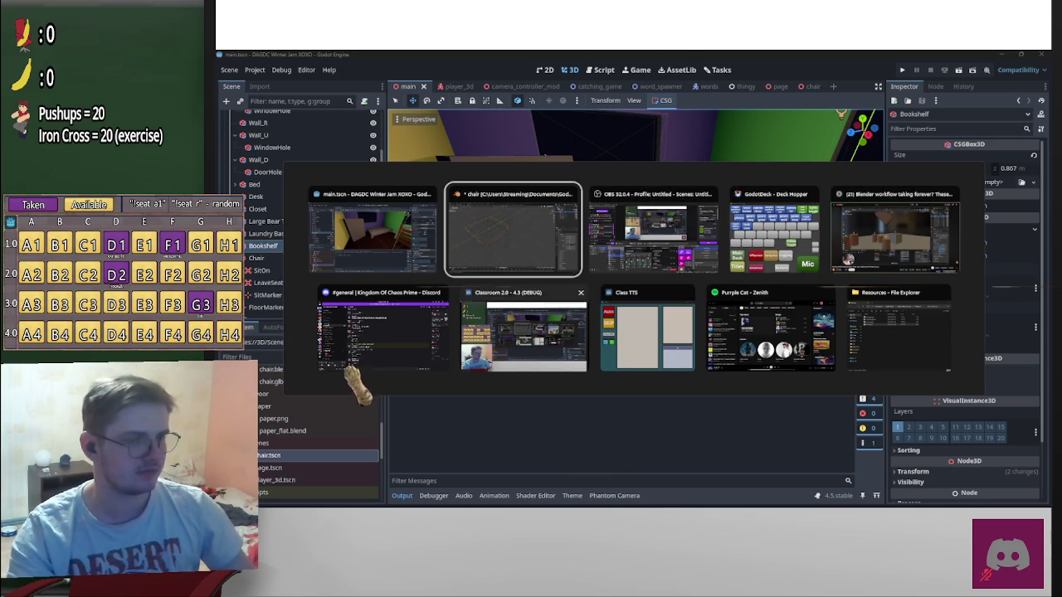
mouse_move(523, 332)
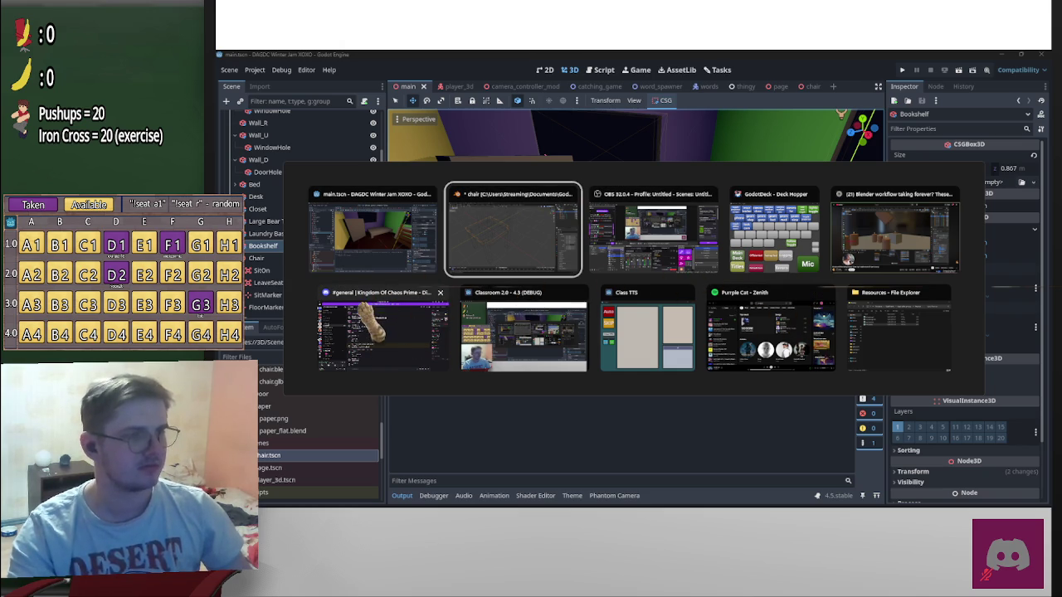
Dismiss the window list, then Alt+Tab to the Blender window holding the chair
key(Escape)
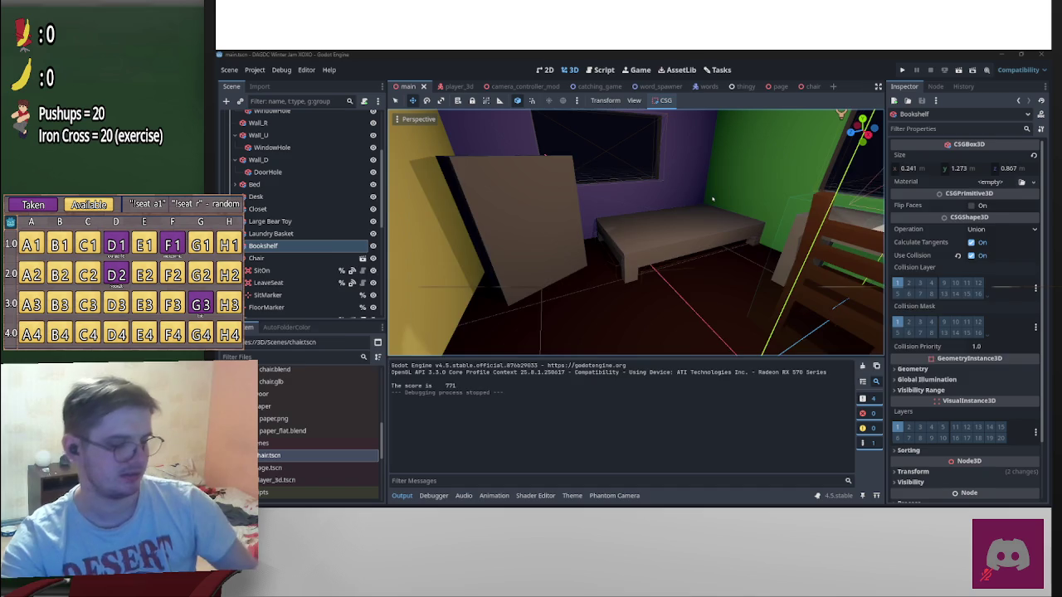
key(alt+Tab)
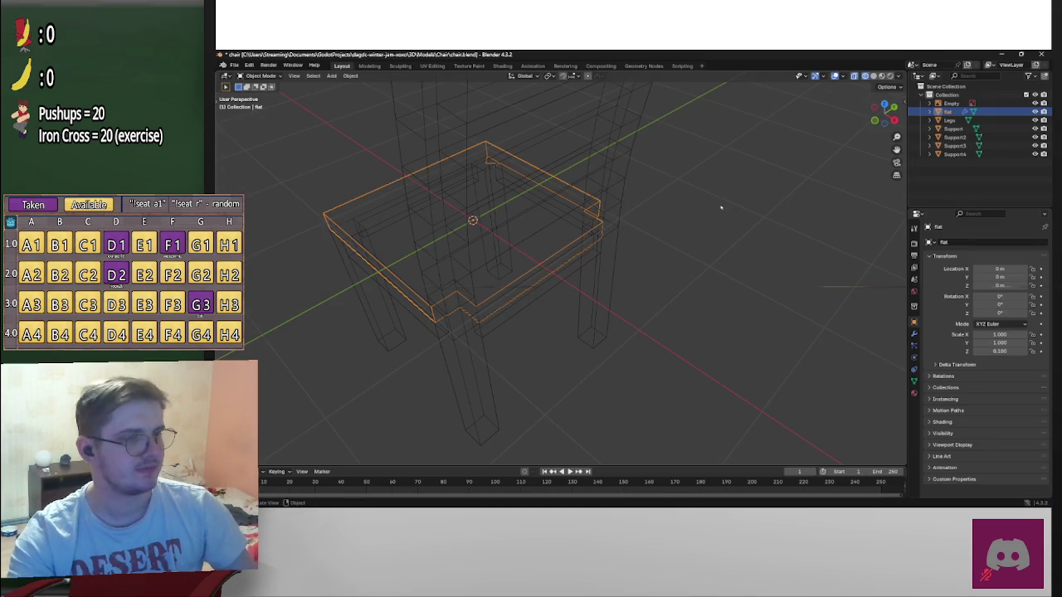
Save the finished chair model to chair.blend
scroll(721, 207, down, 5)
middle_drag(694, 218, 777, 229)
scroll(778, 230, up, 2)
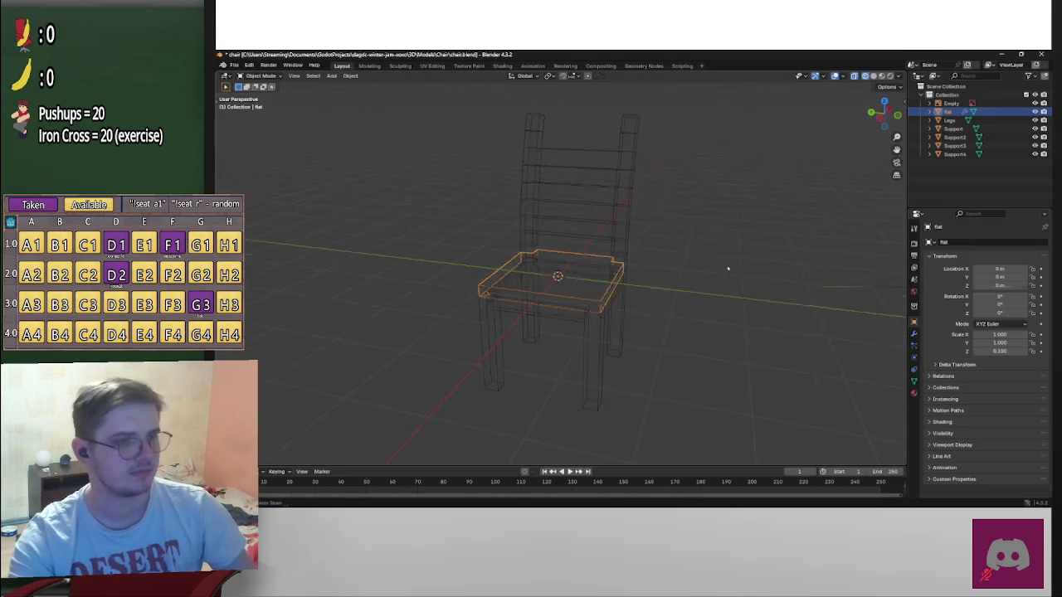
middle_drag(709, 270, 709, 254)
key(ctrl+s)
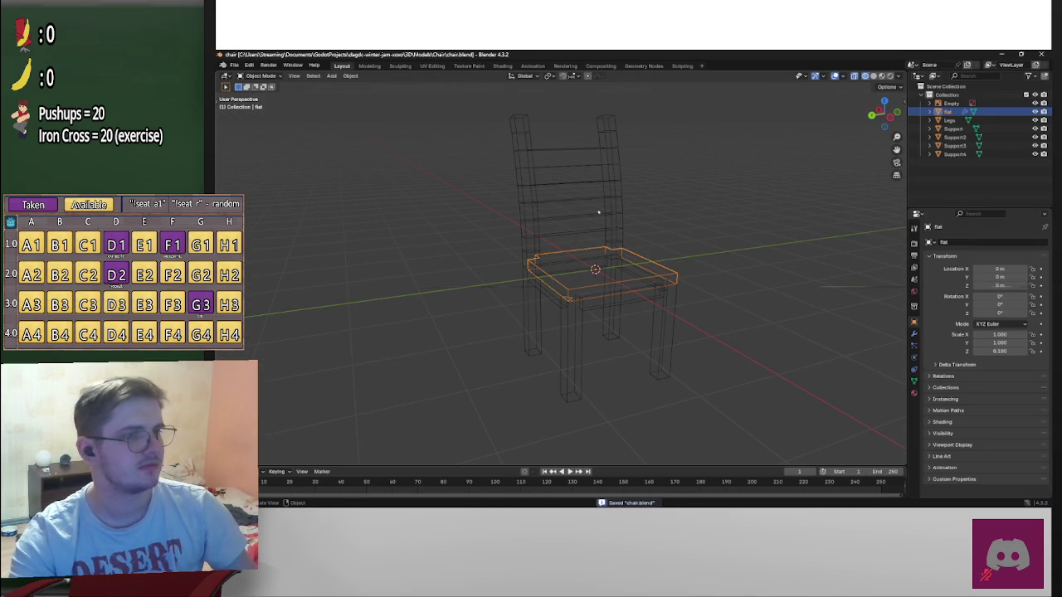
Start a new General Blender file and select its default camera
click(234, 65)
mouse_move(246, 75)
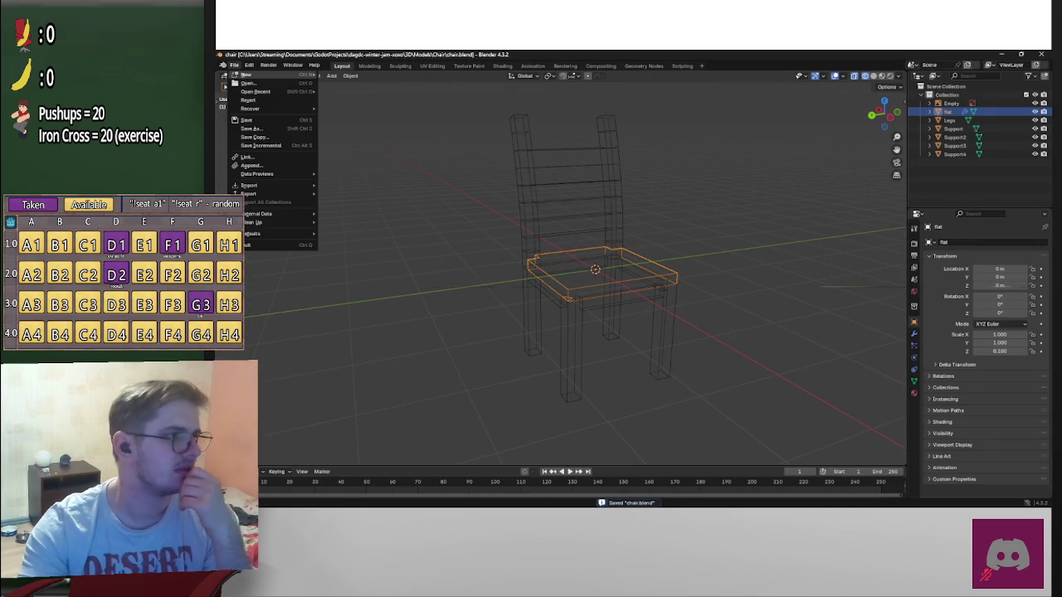
click(345, 73)
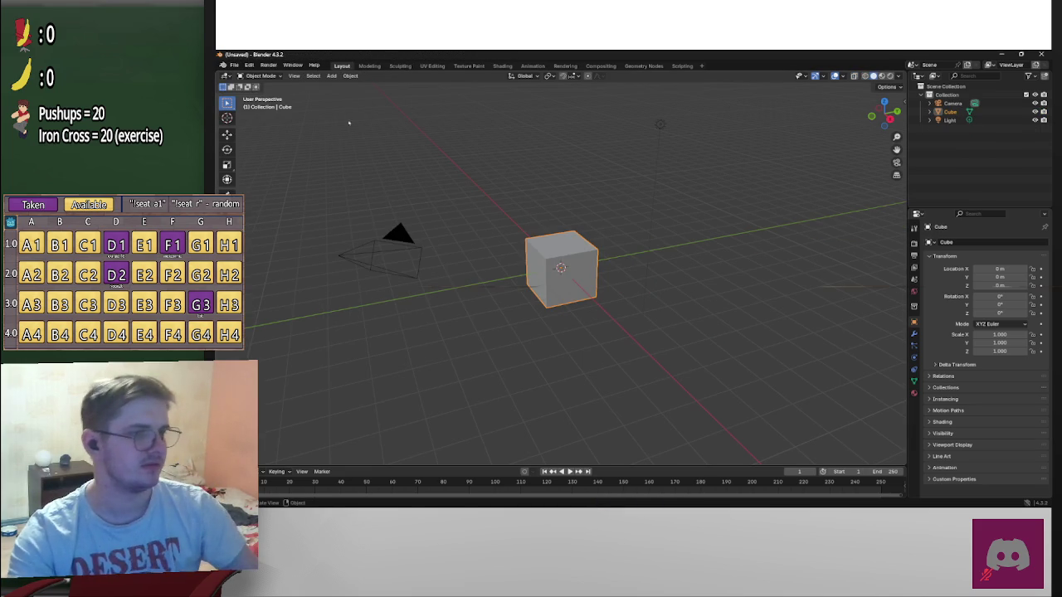
drag(285, 213, 434, 322)
Delete the camera and light, then select the remaining cube
key(Delete)
click(660, 124)
key(Delete)
click(572, 263)
View the cube from the front and set its X scale to 0.05
mouse_move(569, 285)
middle_down()
mouse_move(685, 287)
mouse_move(713, 275)
middle_up()
scroll(713, 275, up, 3)
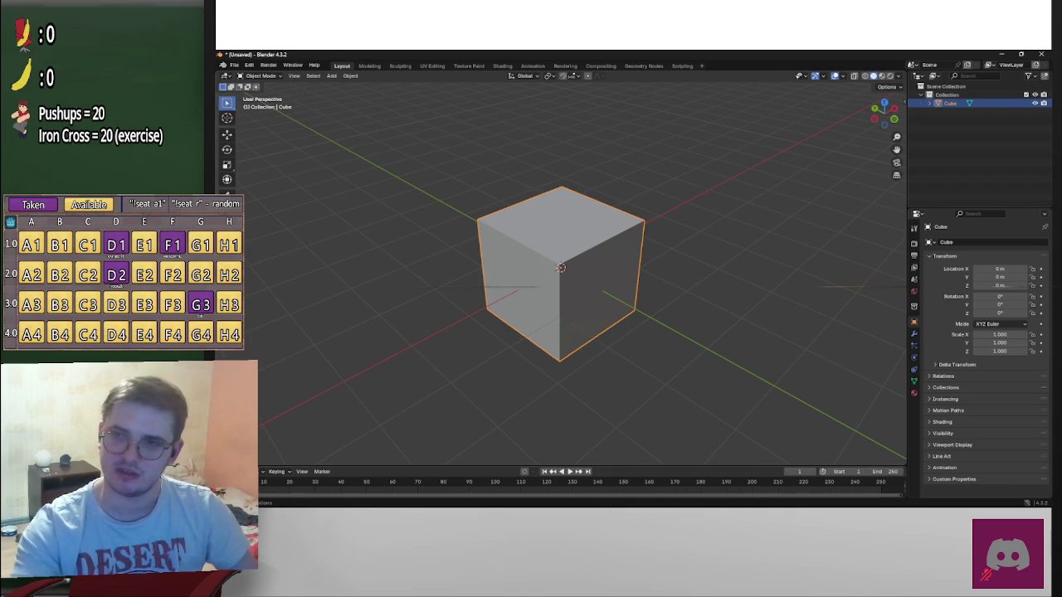
mouse_move(751, 289)
middle_down()
mouse_move(695, 277)
mouse_move(813, 229)
middle_up()
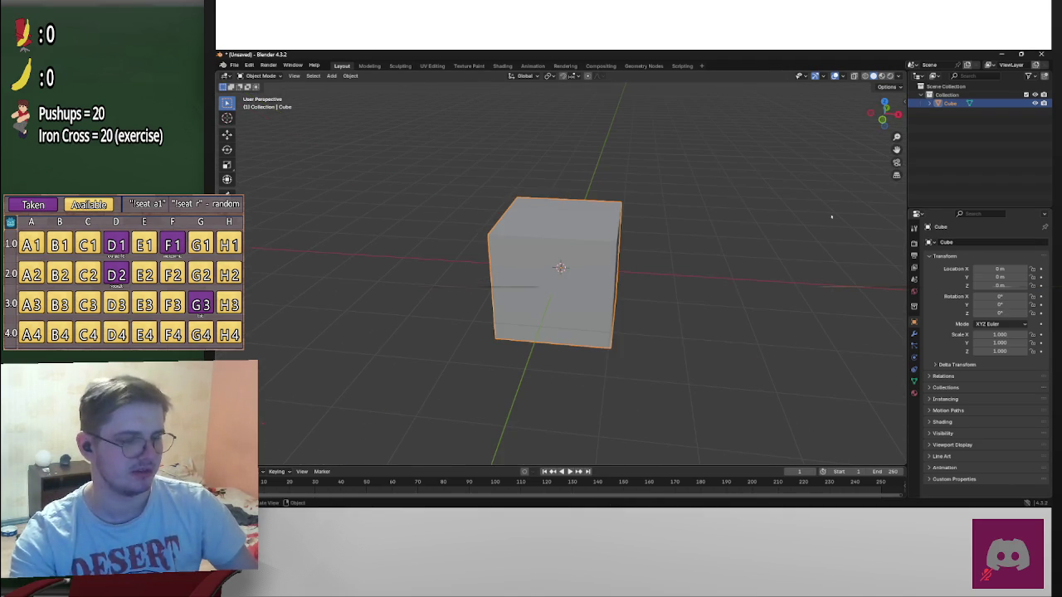
click(884, 119)
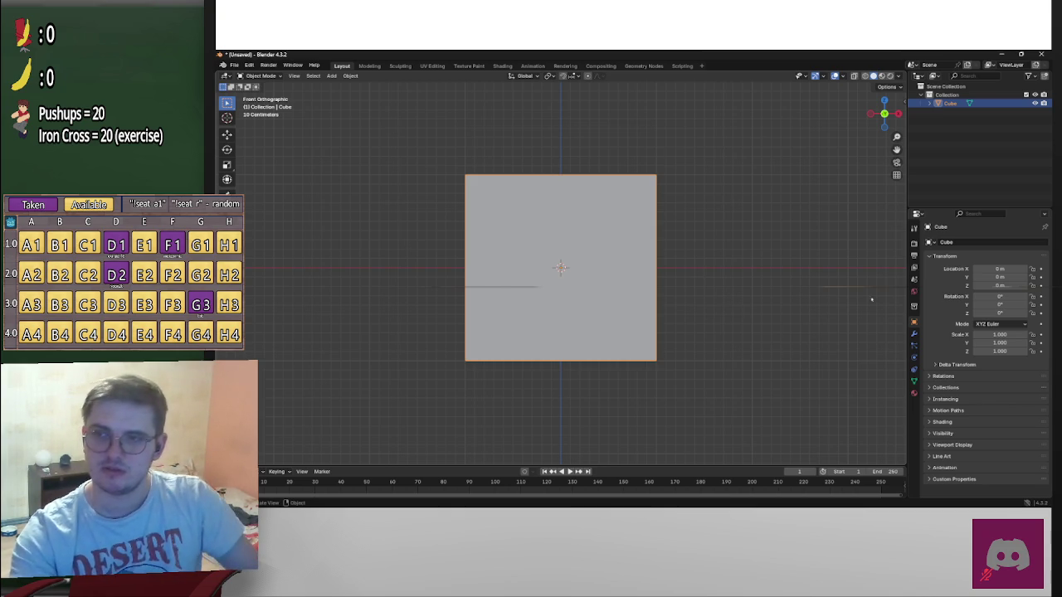
scroll(741, 231, down, 4)
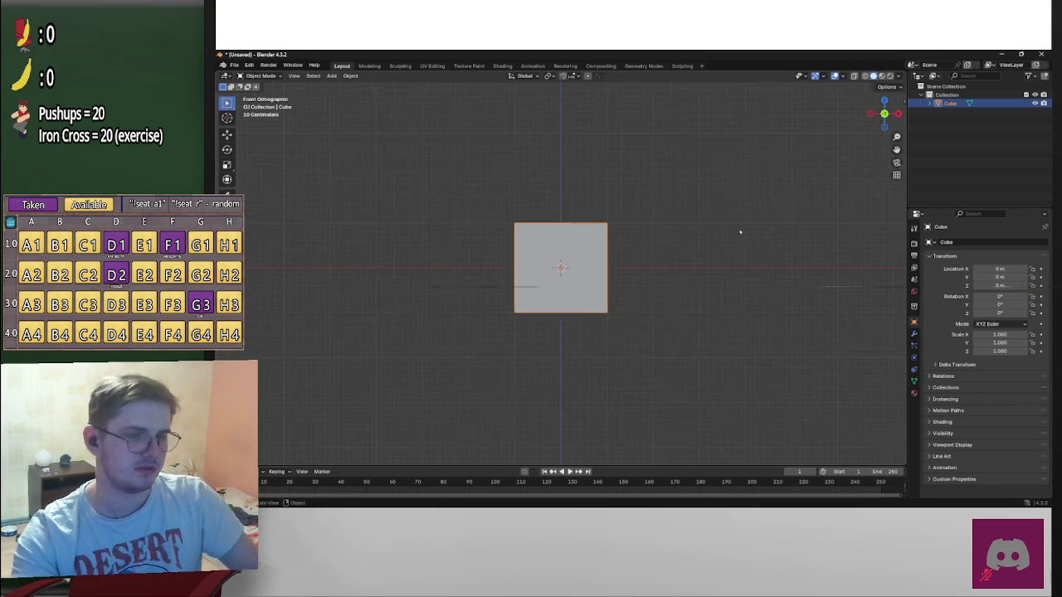
scroll(740, 233, down, 1)
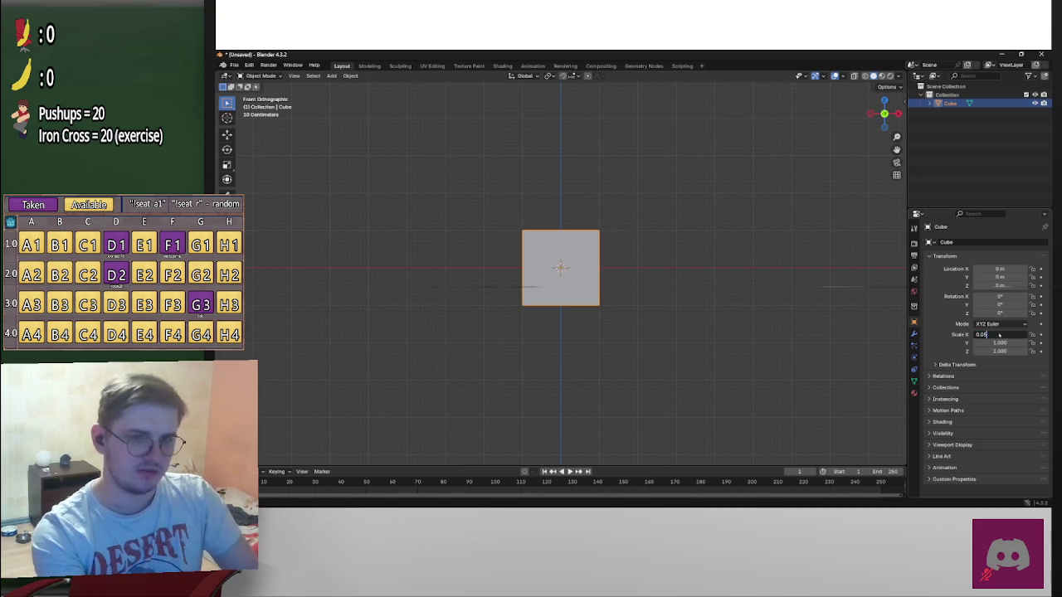
text(5)
key(Return)
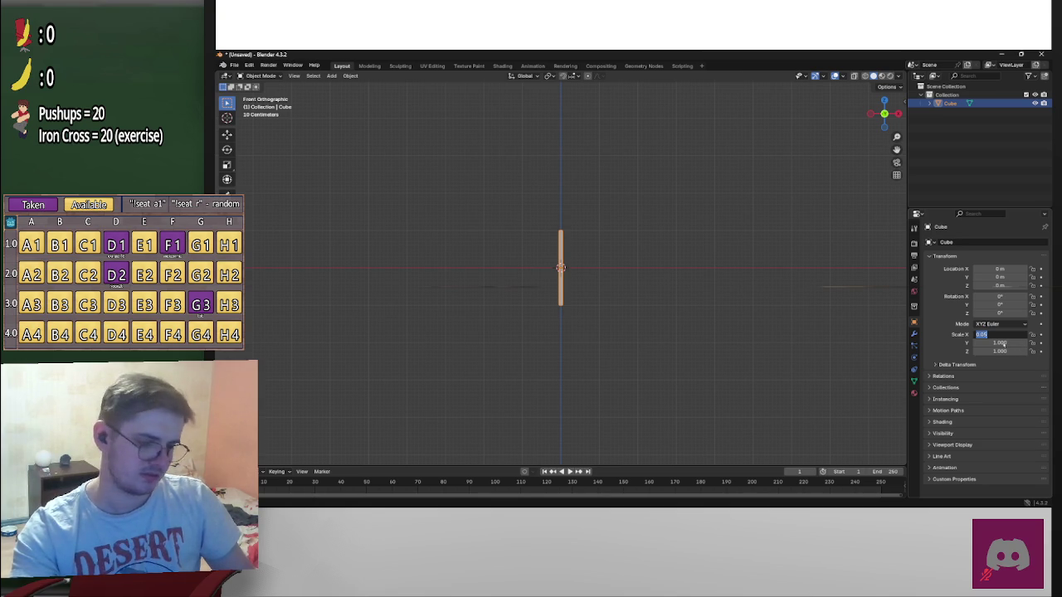
key(Return)
Set the cube's Y and Z scale to 0.05, then view it from the right side
click(1000, 343)
text(0.05)
key(Tab)
text(0.05)
key(Return)
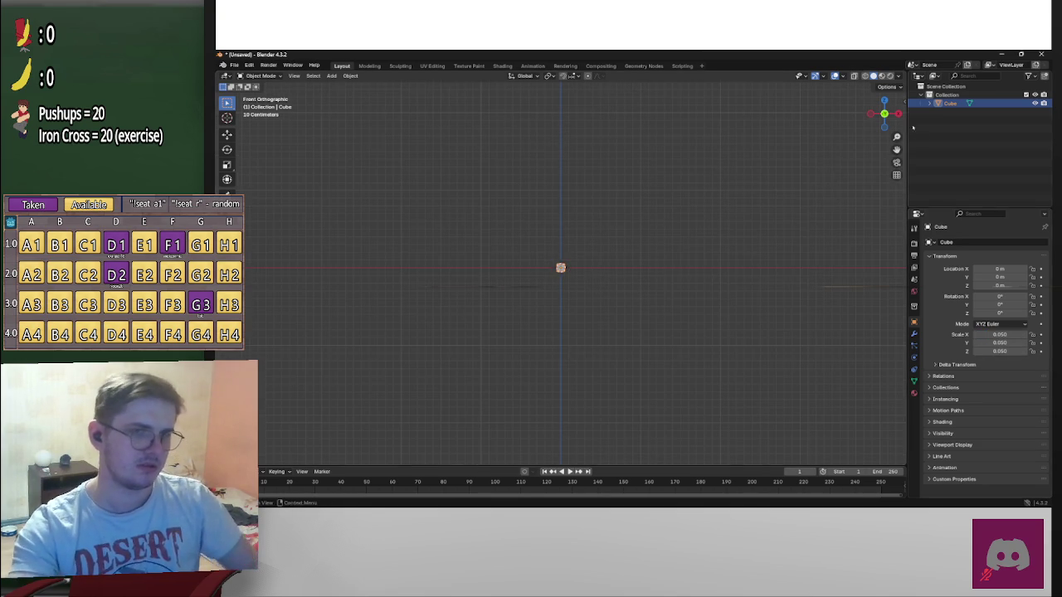
click(899, 114)
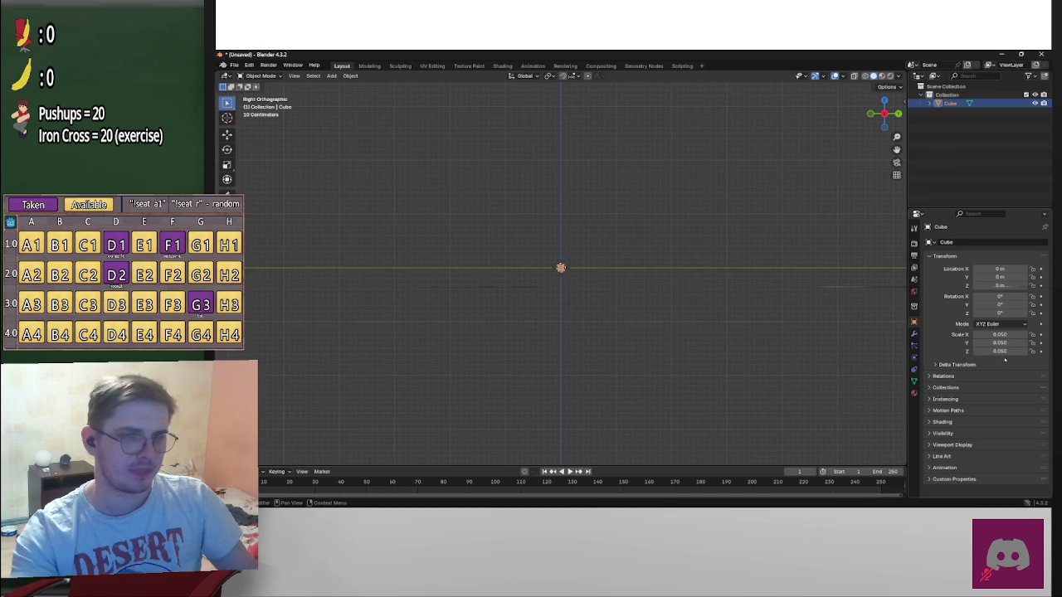